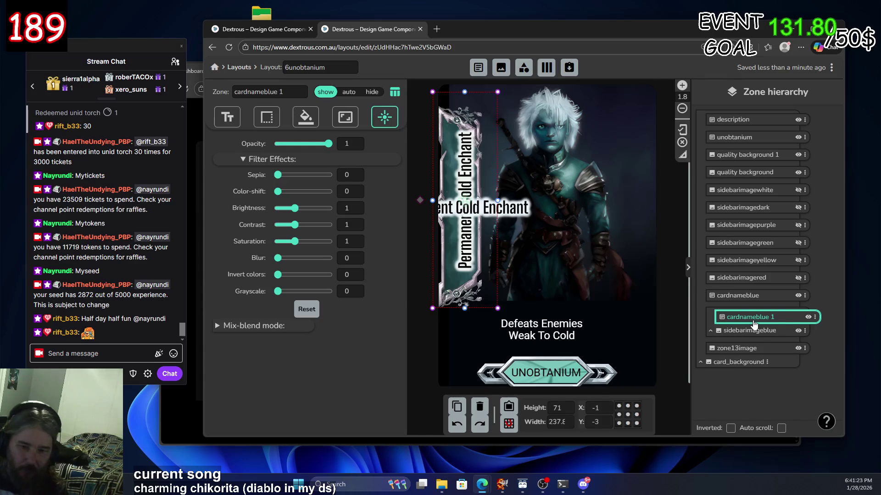
# Delete the vertical cardnameblue 1 zone, move cardnameblue onto the card art, and duplicate it once
pyautogui.click(743, 296)
pyautogui.moveTo(509, 238); pyautogui.dragTo(587, 232)
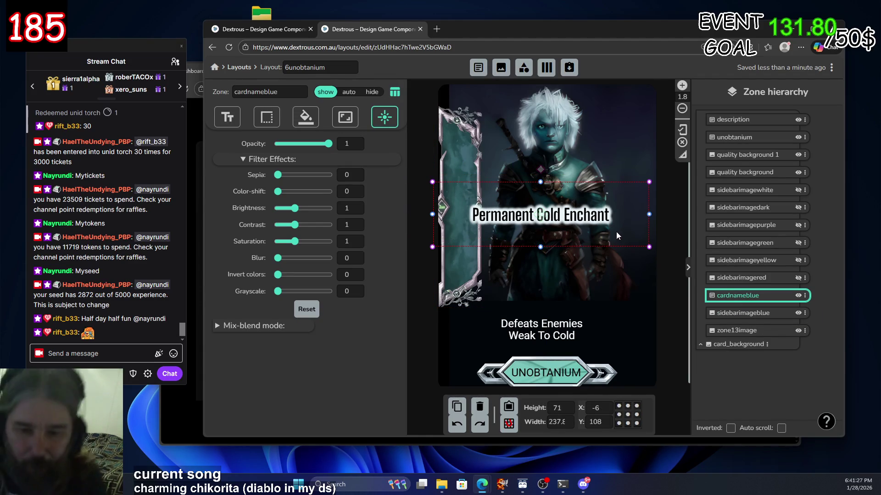
pyautogui.click(804, 296)
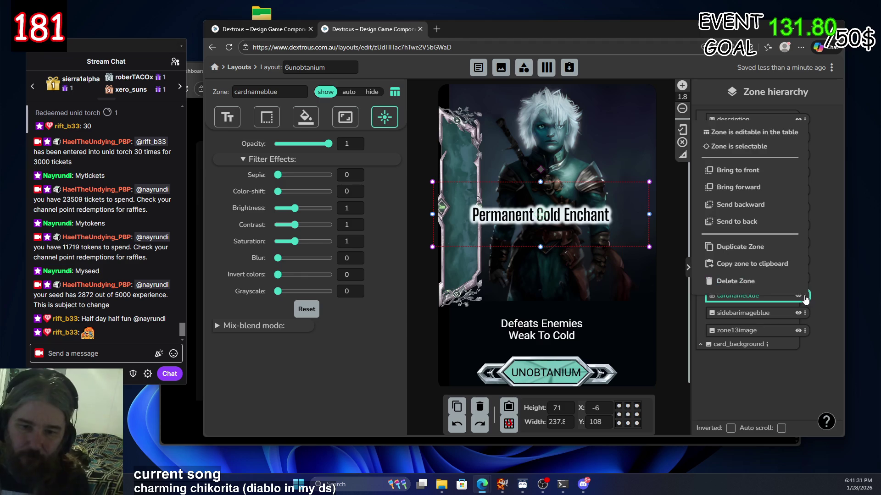
pyautogui.click(752, 248)
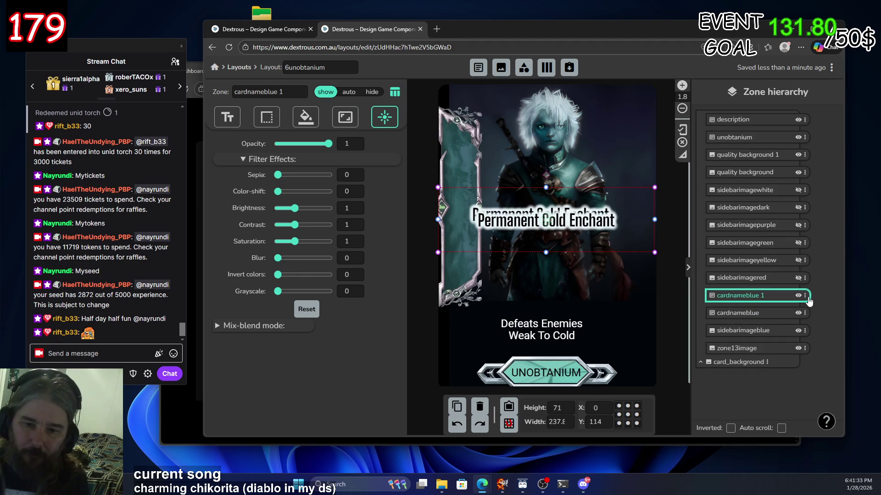
# Duplicate the name zone four more times to reach cardnameblue 1–6, then select cardnameblue 6
pyautogui.click(805, 295)
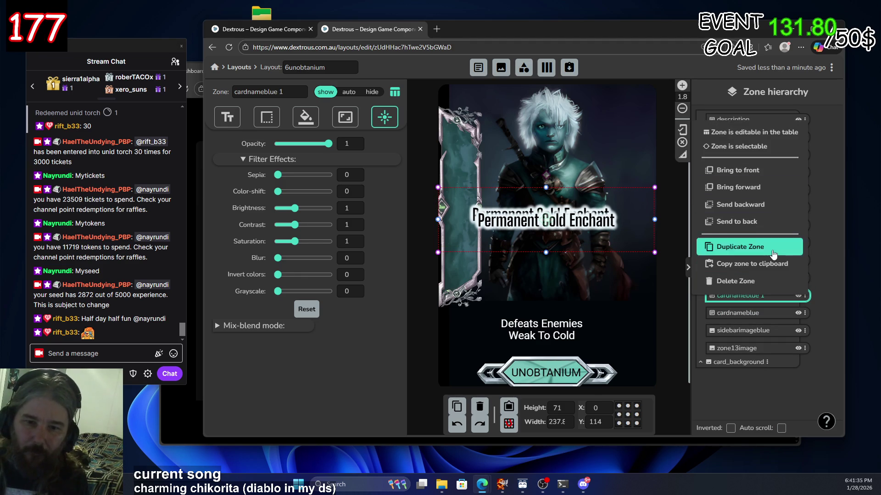
pyautogui.click(757, 248)
pyautogui.click(758, 247)
pyautogui.click(758, 247)
pyautogui.click(758, 247)
pyautogui.click(758, 247)
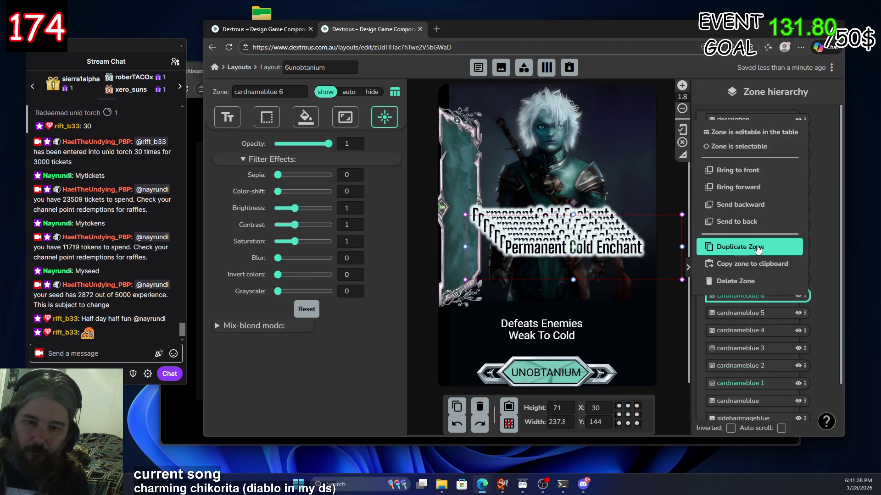
pyautogui.click(749, 385)
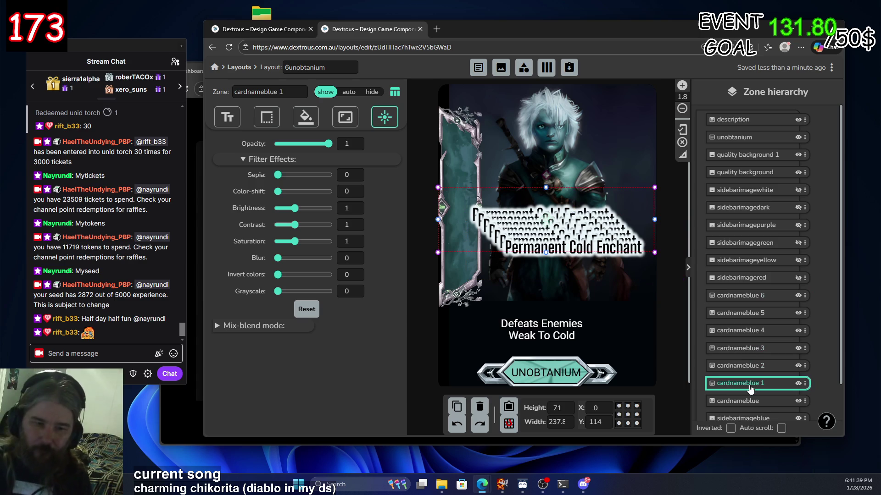
pyautogui.click(760, 296)
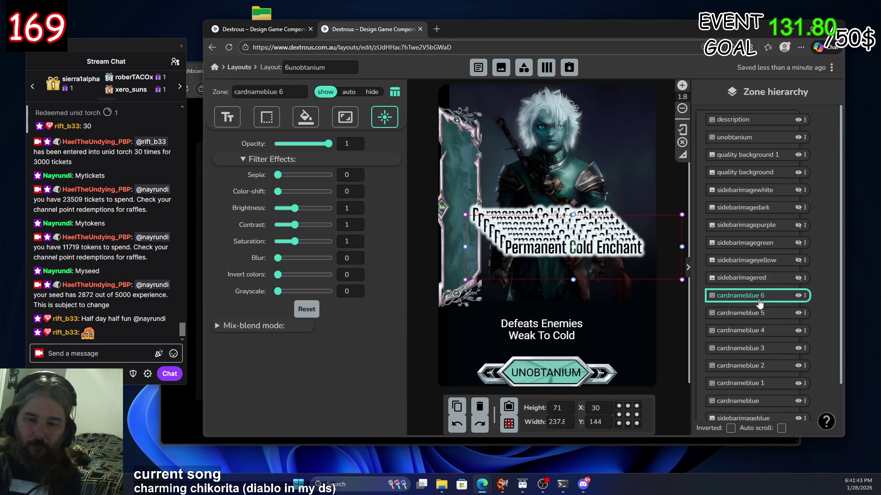
# Make the sidebarimagewhite banner visible on the card
pyautogui.scroll(-2, 760, 297)
pyautogui.scroll(2, 760, 302)
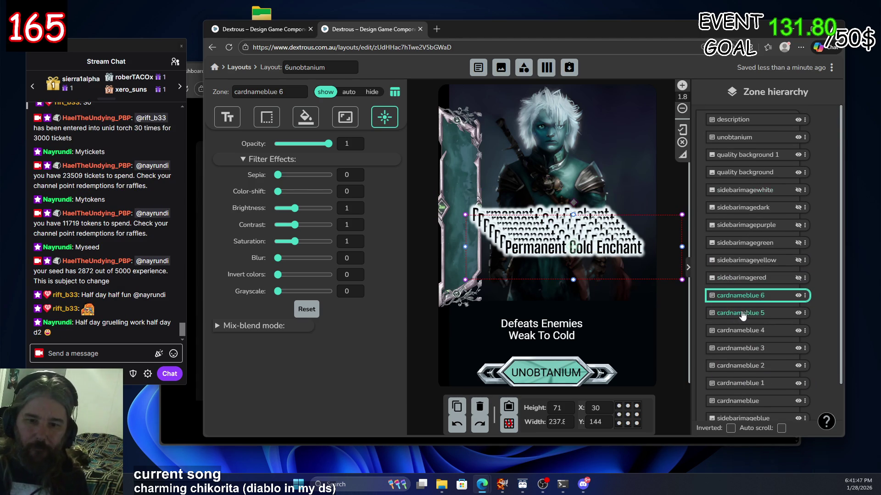
pyautogui.doubleClick(753, 299)
pyautogui.click(776, 317)
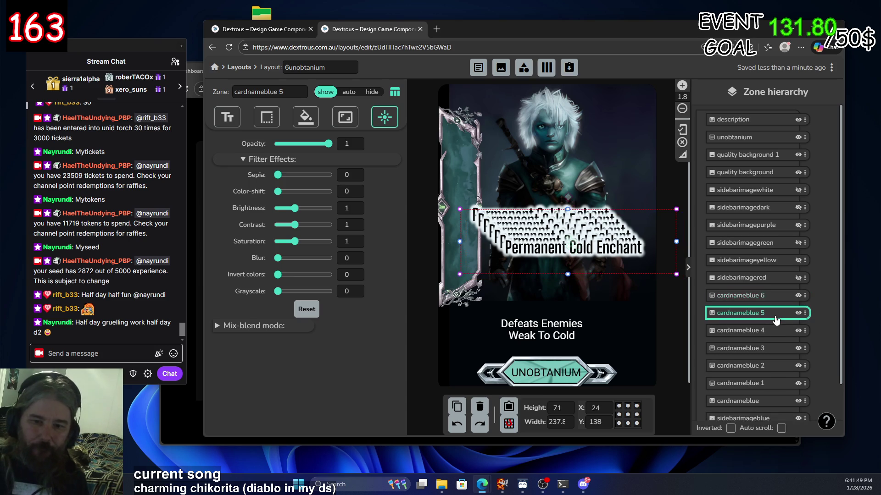
pyautogui.click(770, 298)
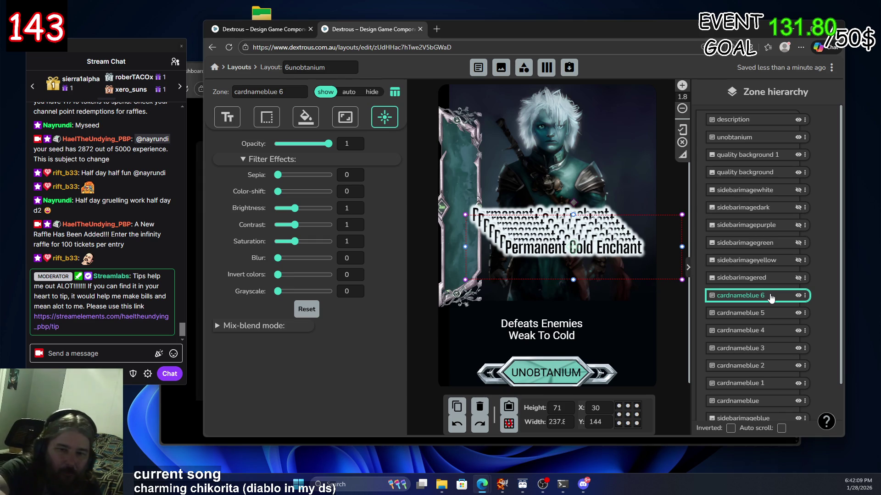
pyautogui.scroll(-2, 755, 362)
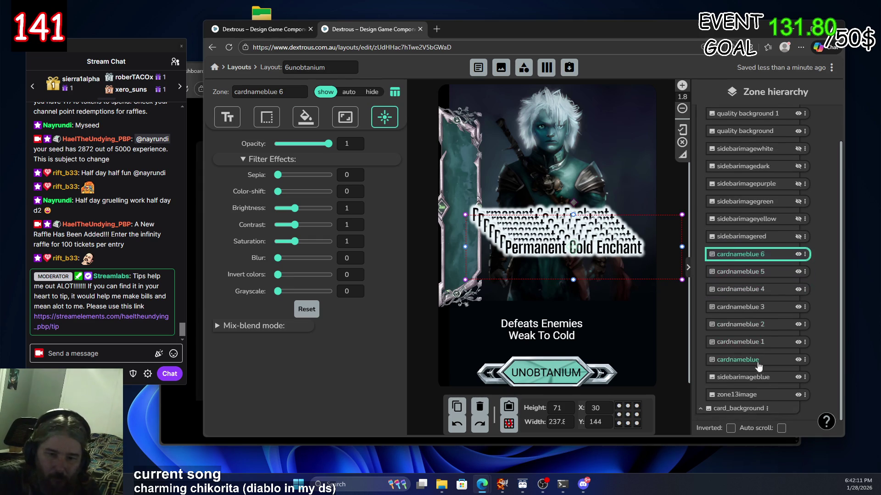
pyautogui.scroll(2, 753, 186)
pyautogui.click(798, 191)
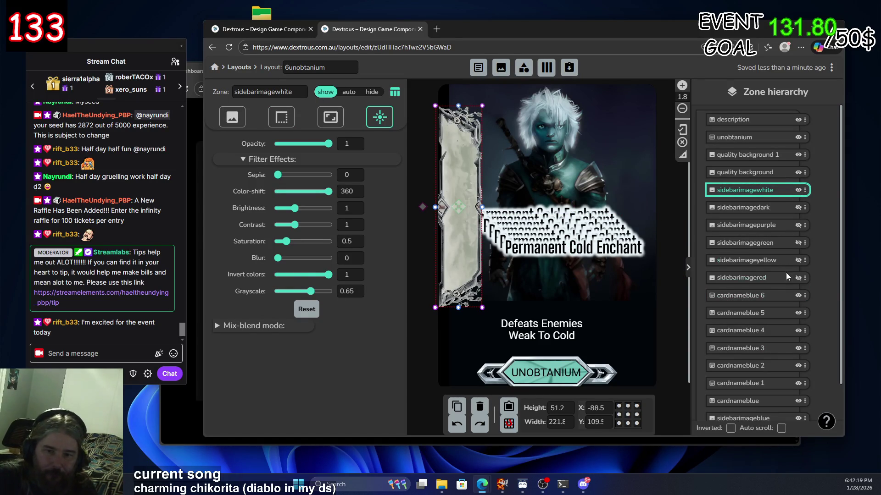
# Set cardnameblue 6's Invert colors filter to 1
pyautogui.click(775, 296)
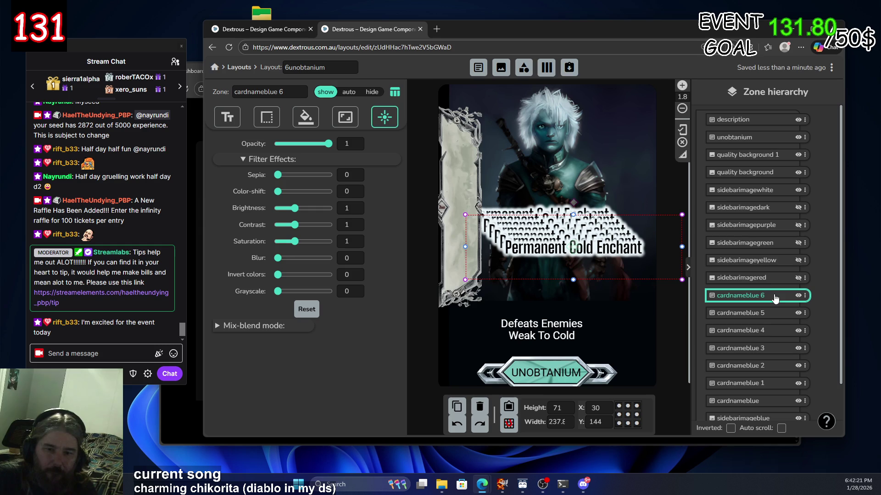
pyautogui.click(797, 296)
pyautogui.click(797, 296)
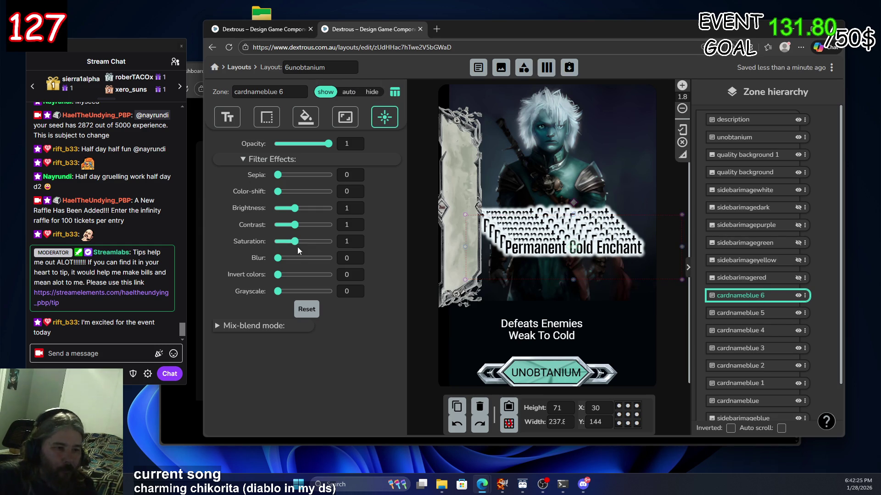
pyautogui.moveTo(277, 274); pyautogui.dragTo(328, 275)
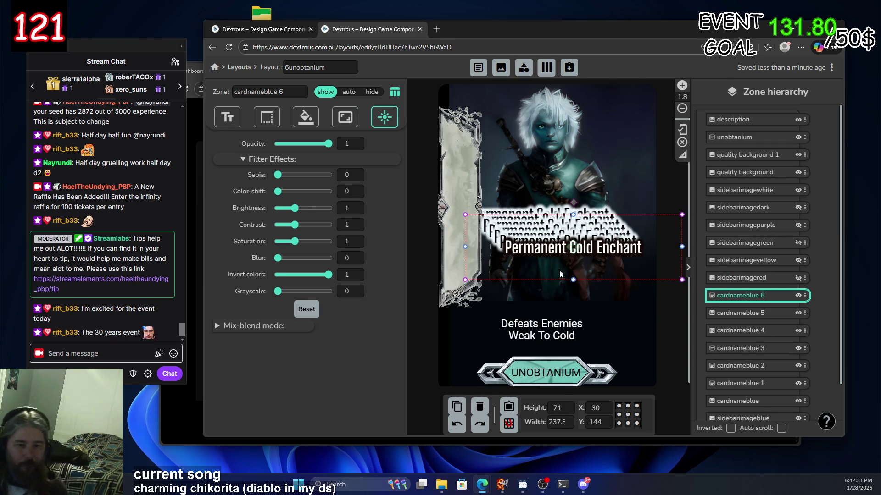
# Rename cardnameblue 6 to cardnamebluewhite
pyautogui.doubleClick(769, 295)
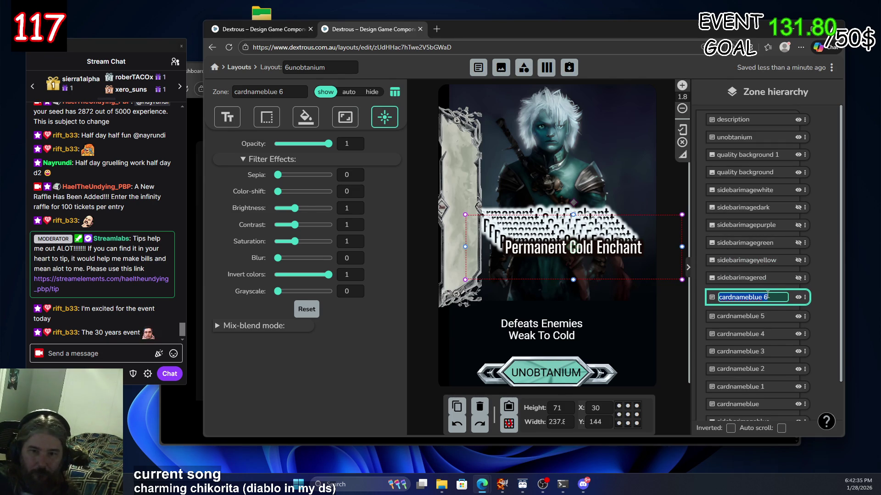
pyautogui.click(774, 297)
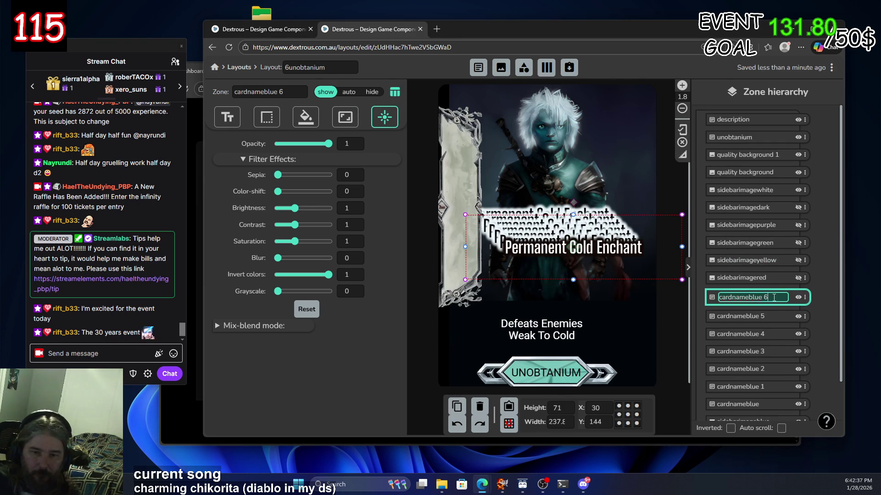
pyautogui.press('BackSpace')
pyautogui.write('whi')
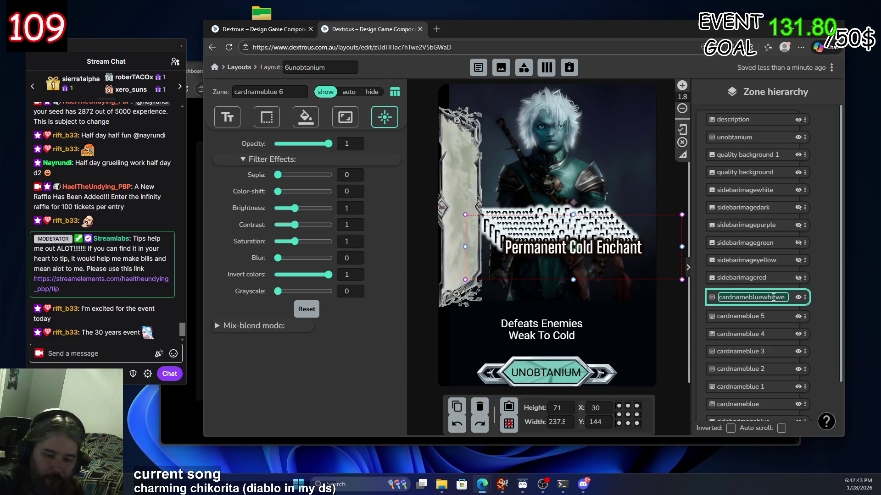
pyautogui.write('te')
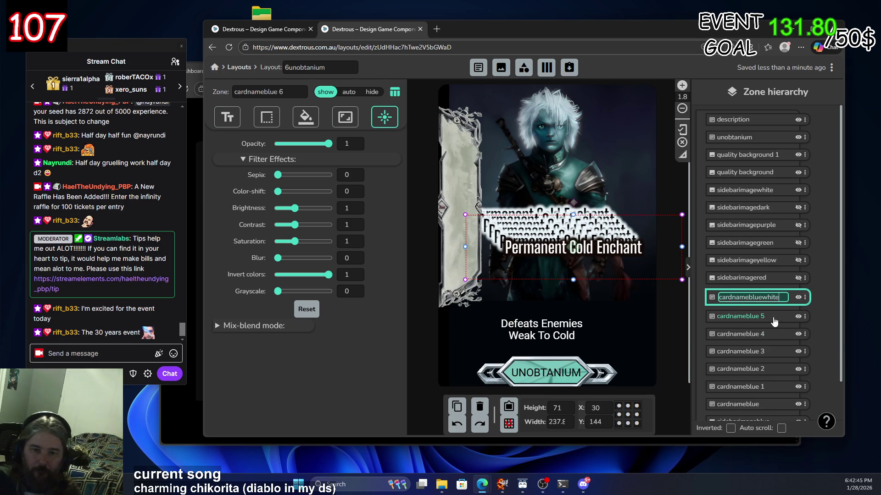
pyautogui.click(775, 317)
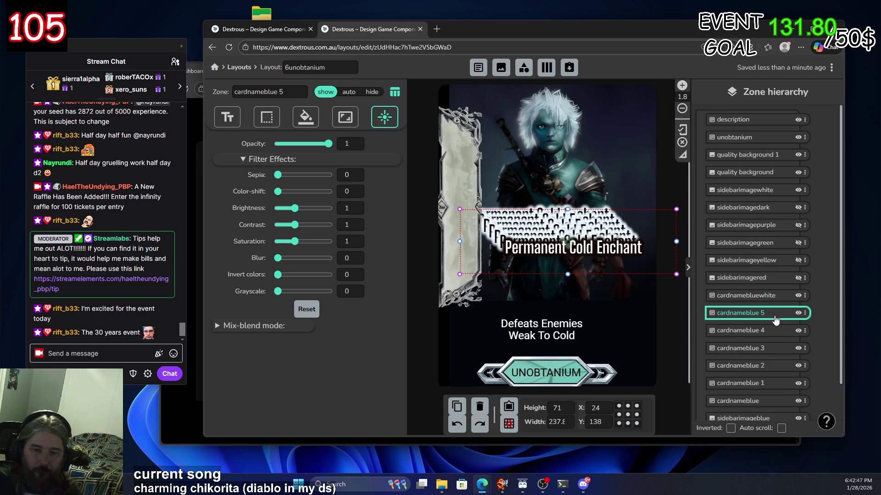
# Rename cardnameblue 5 to cardnamedark
pyautogui.click(804, 313)
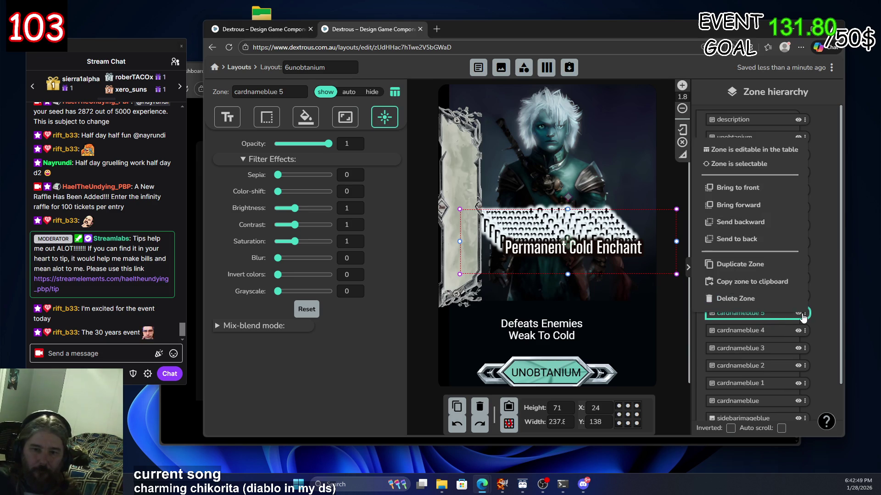
pyautogui.click(779, 330)
pyautogui.click(759, 315)
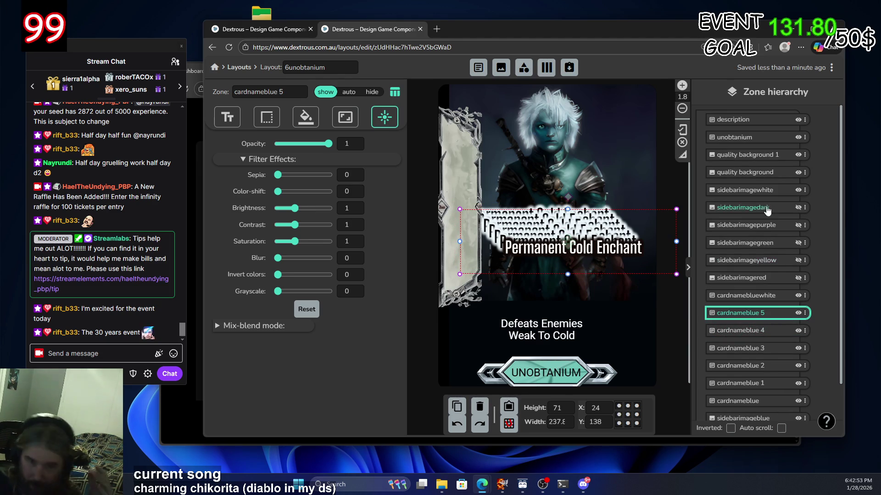
pyautogui.doubleClick(774, 313)
pyautogui.click(773, 314)
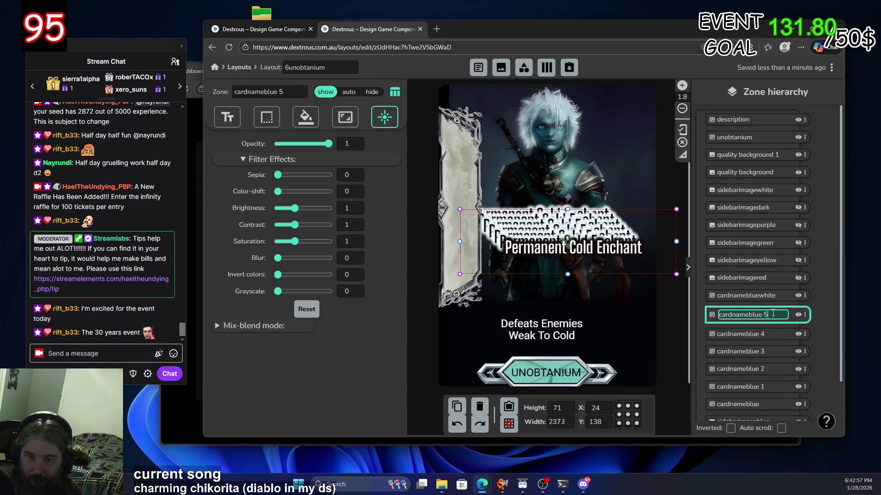
pyautogui.press('BackSpace')
pyautogui.press('BackSpace')
pyautogui.write('dark')
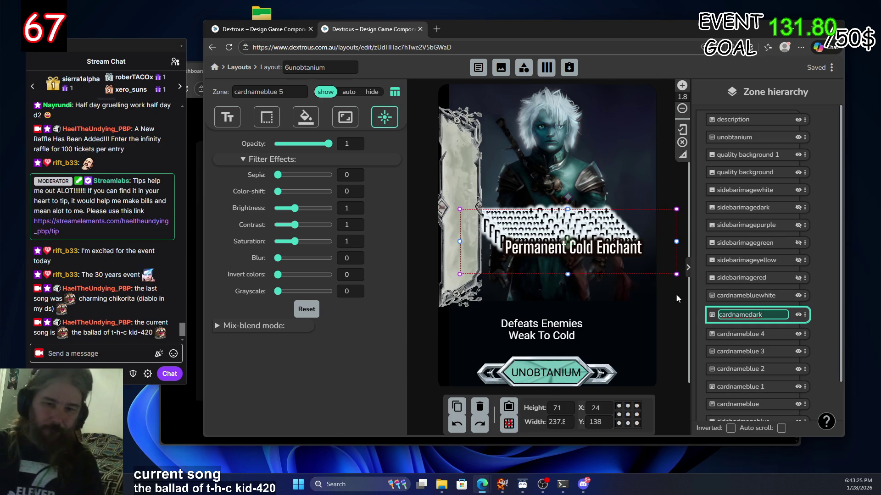
pyautogui.press('Return')
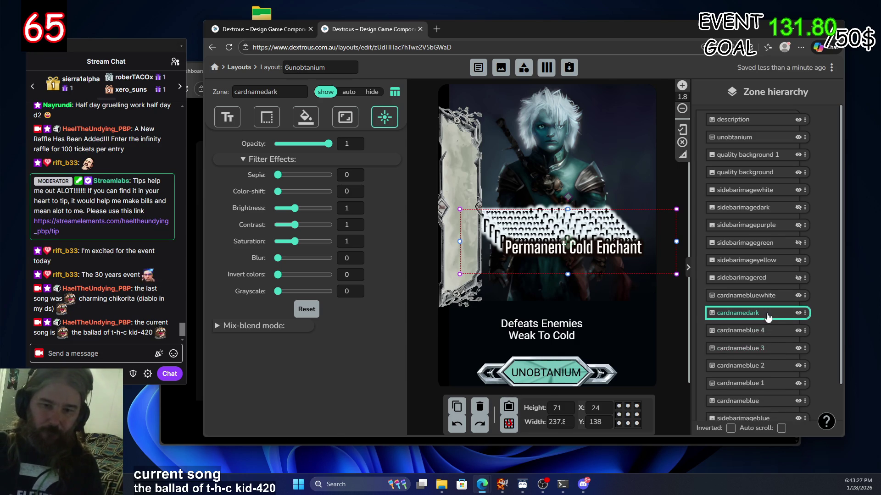
# Hide cardnamebluewhite and the white sidebar, and show sidebarimagedark on the card
pyautogui.click(798, 297)
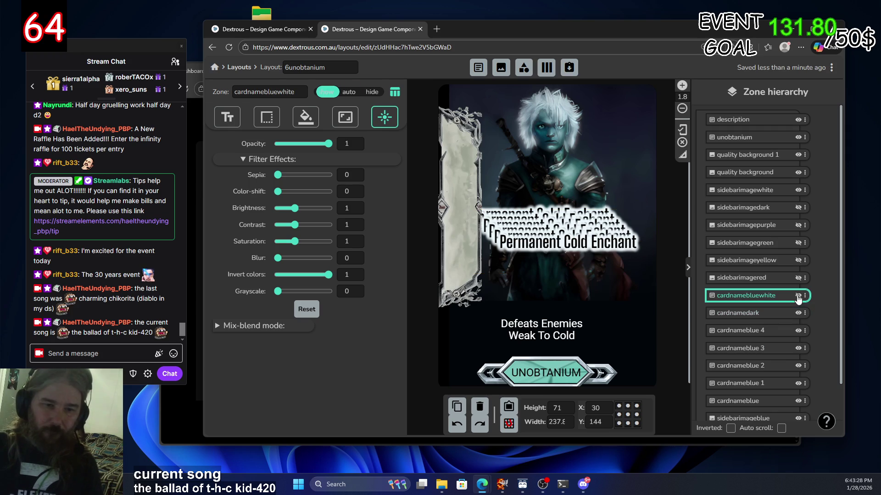
pyautogui.click(778, 315)
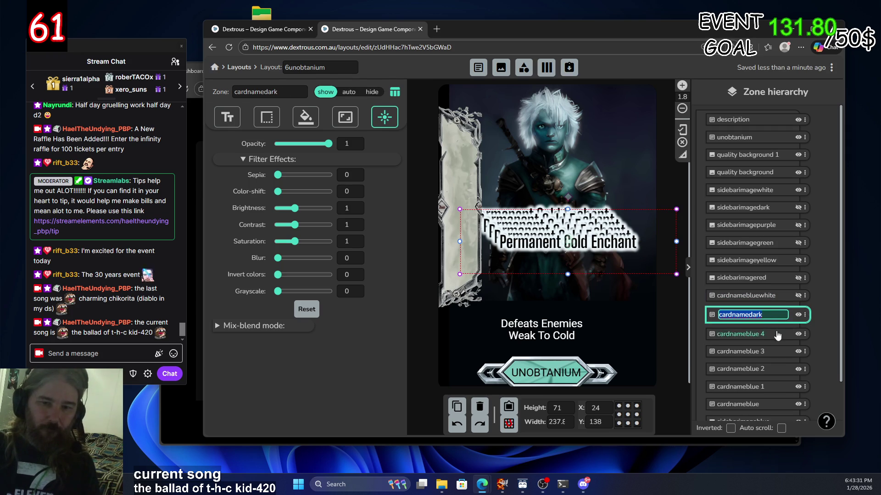
pyautogui.click(775, 332)
pyautogui.click(772, 315)
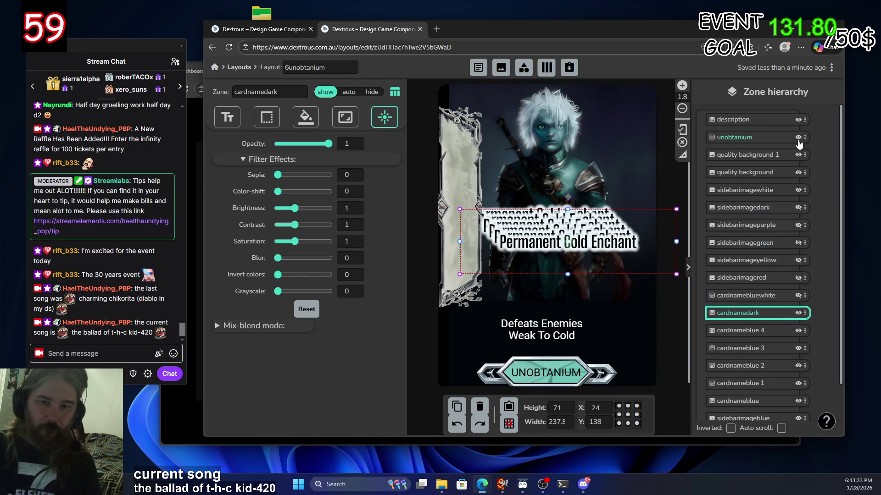
pyautogui.click(799, 191)
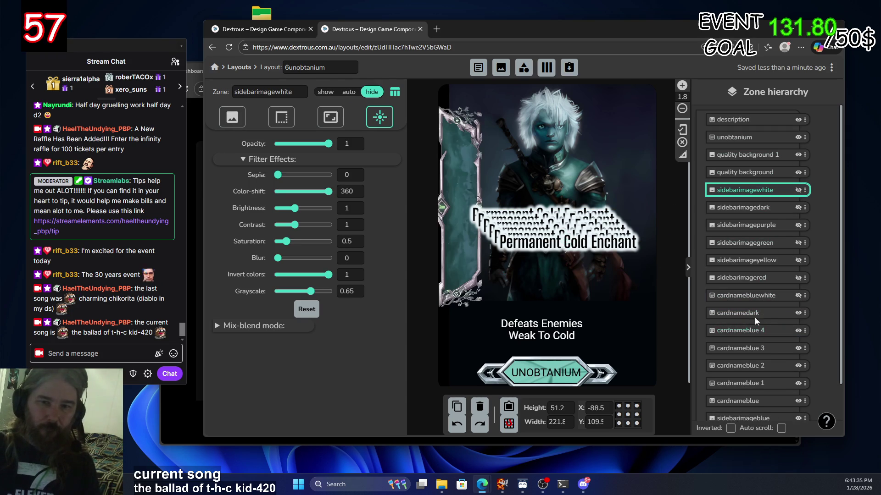
pyautogui.click(779, 209)
pyautogui.click(798, 208)
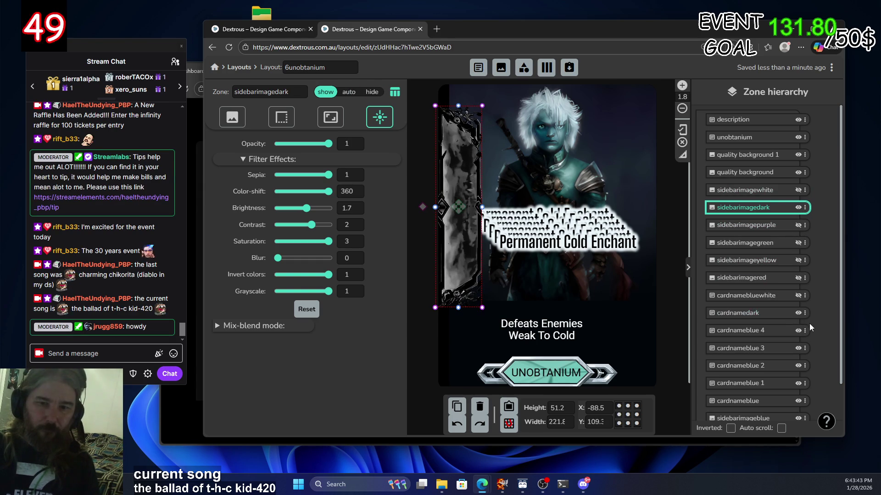
# Compare against the blue sidebar art, restore the dark sidebar, and select cardnamedark
pyautogui.click(798, 208)
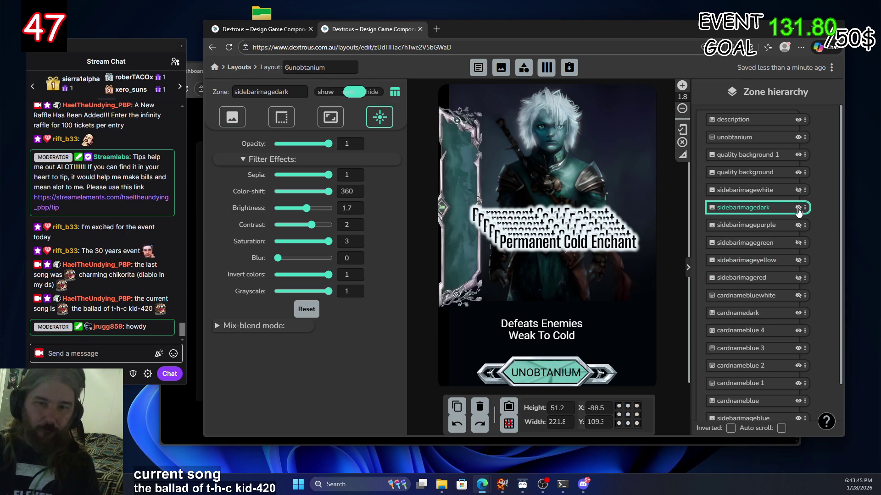
pyautogui.scroll(-2, 764, 373)
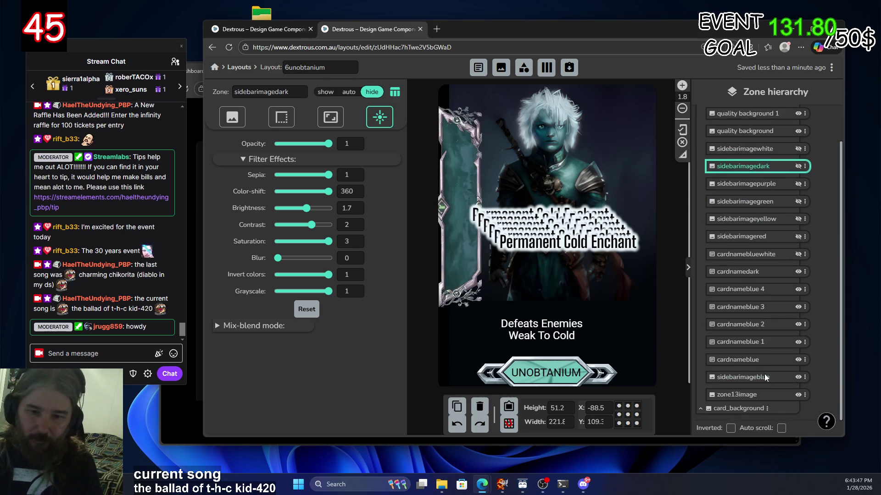
pyautogui.click(798, 377)
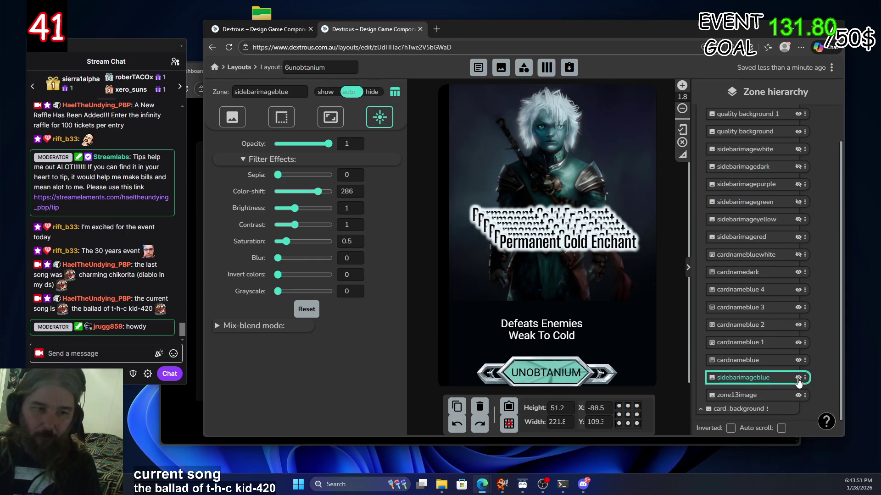
pyautogui.click(798, 168)
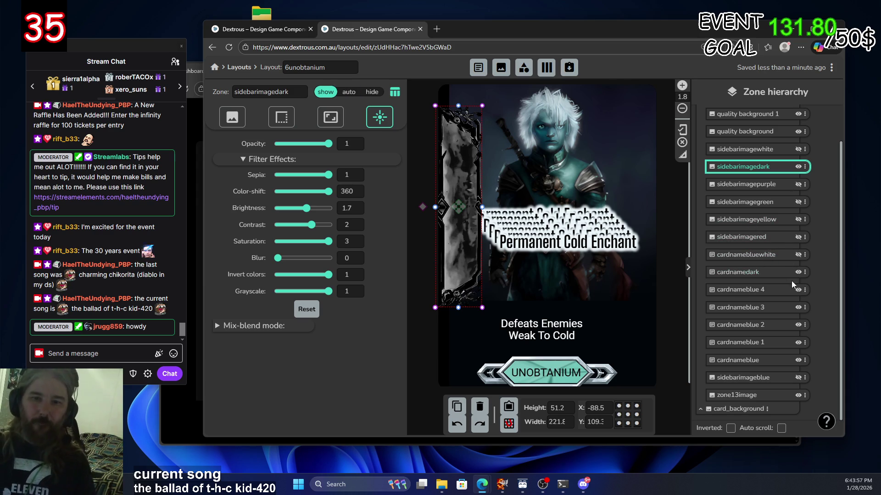
pyautogui.click(778, 274)
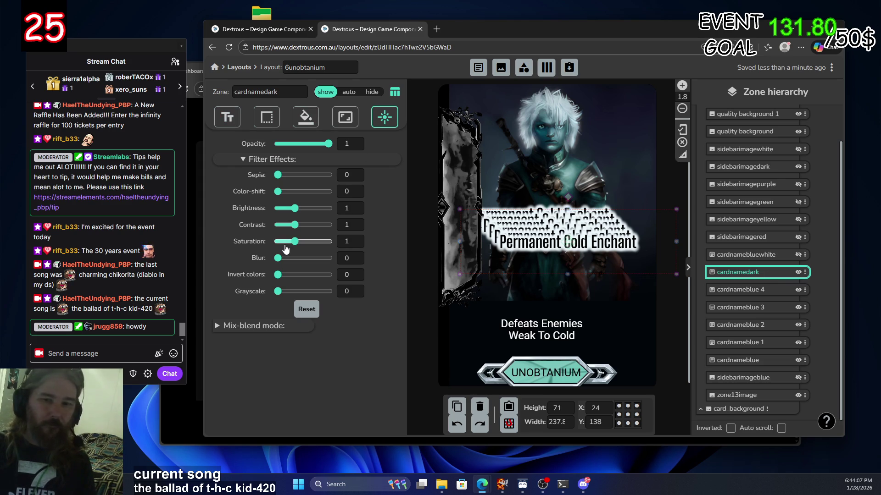
# Invert cardnamedark's text colours and hide that zone
pyautogui.moveTo(277, 274); pyautogui.dragTo(377, 287)
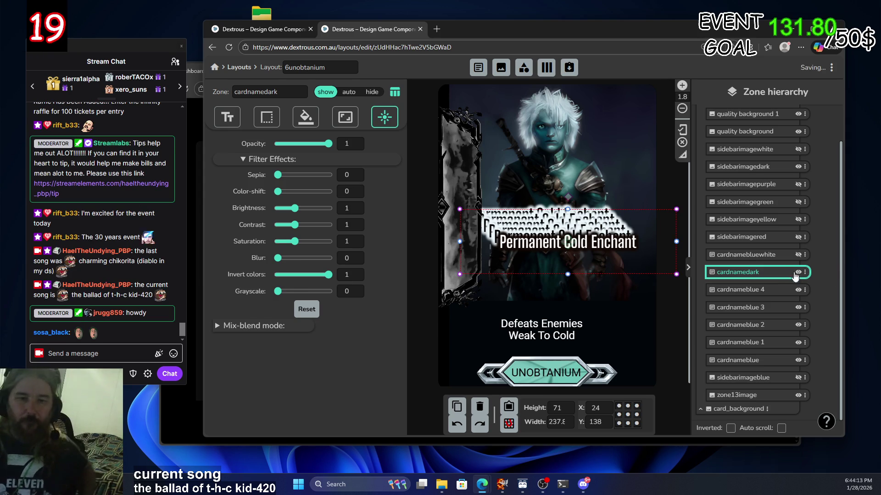
pyautogui.click(780, 290)
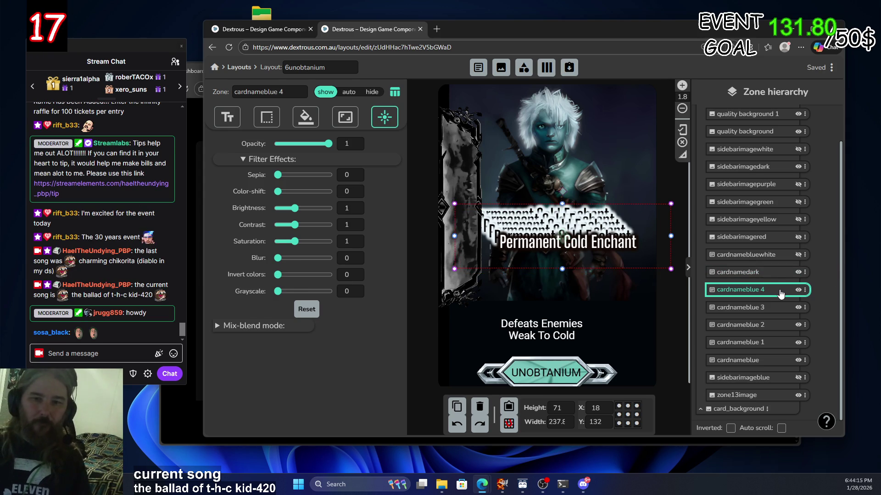
pyautogui.click(798, 273)
pyautogui.click(777, 295)
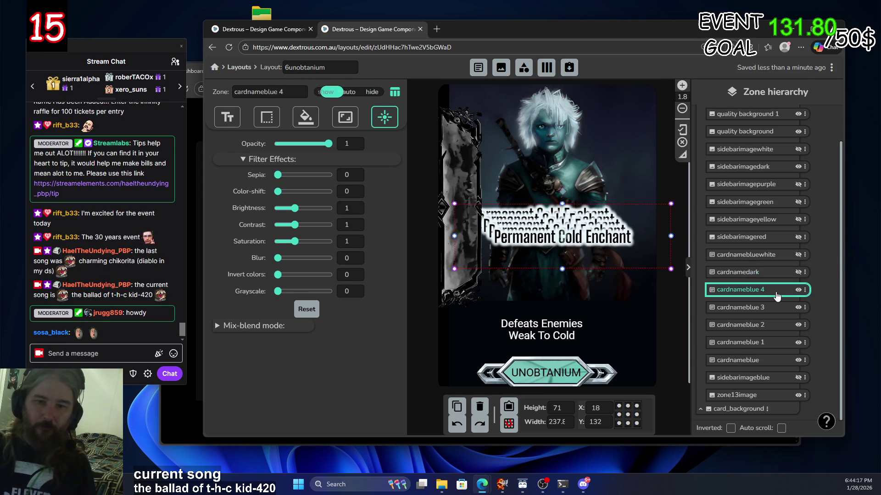
pyautogui.click(800, 168)
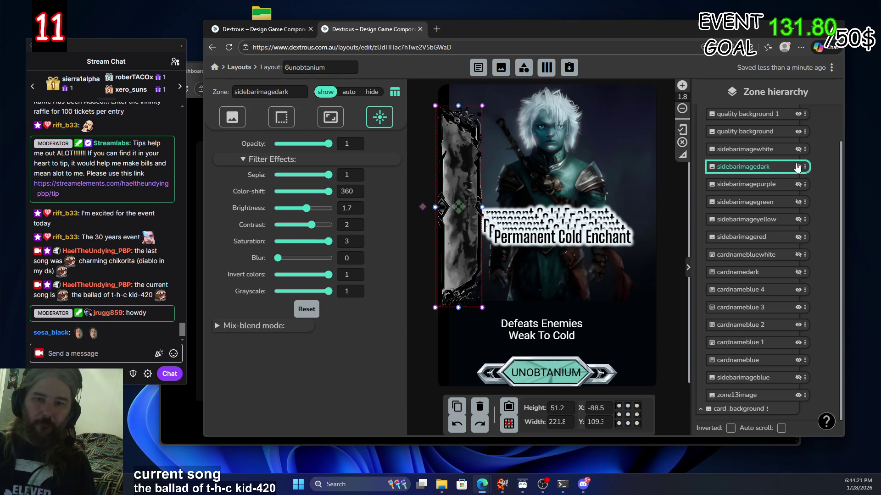
pyautogui.click(786, 291)
pyautogui.click(799, 290)
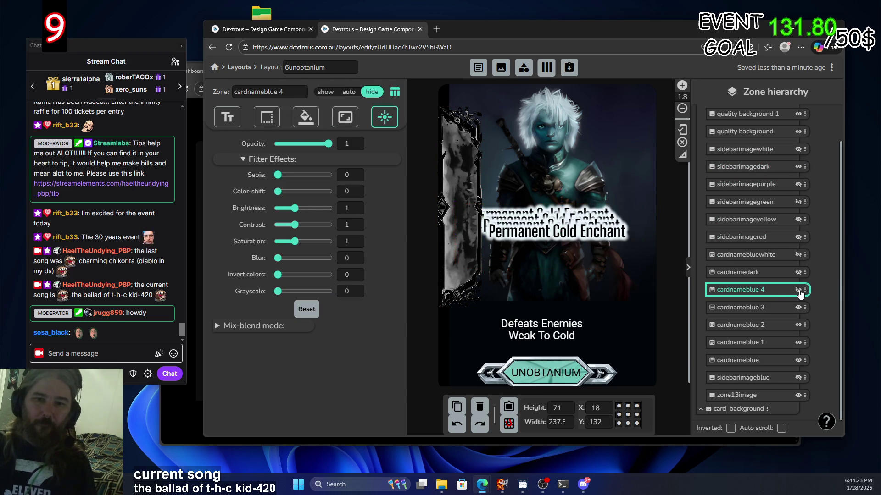
pyautogui.click(798, 290)
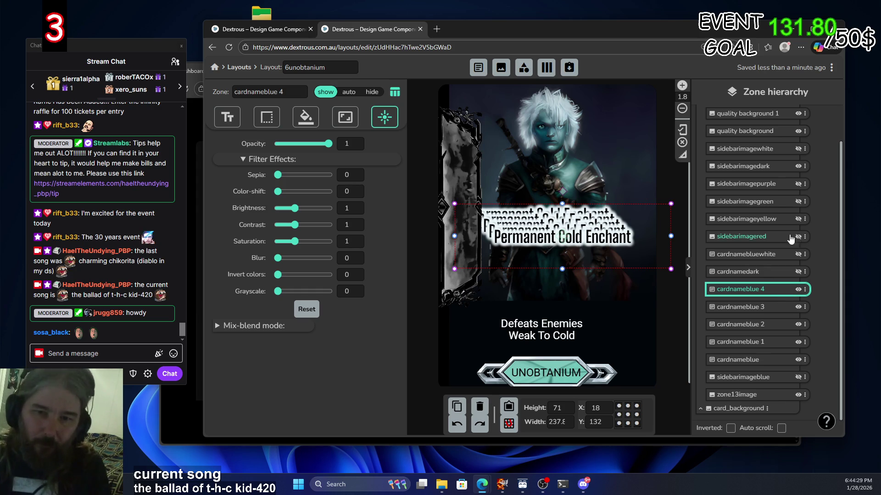
# Rename cardnameblue 4 to cardnamepurple
pyautogui.doubleClick(769, 291)
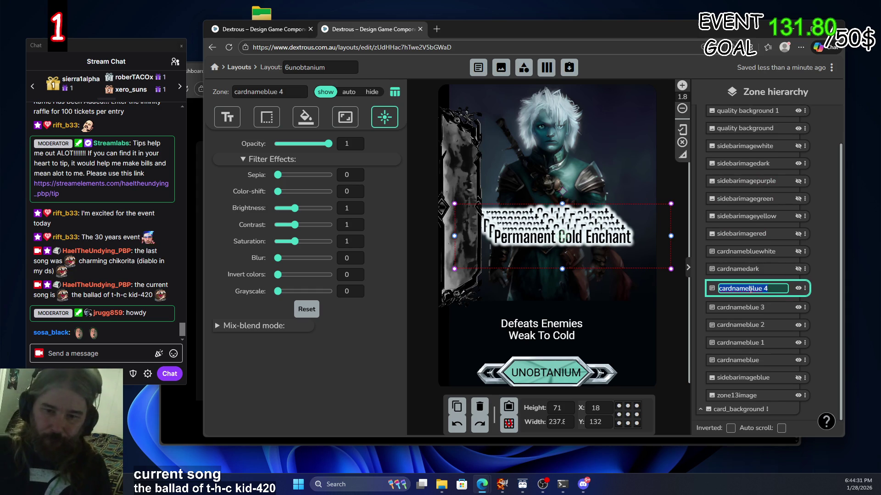
pyautogui.press('Delete')
pyautogui.press('Delete')
pyautogui.press('Delete')
pyautogui.write('purple')
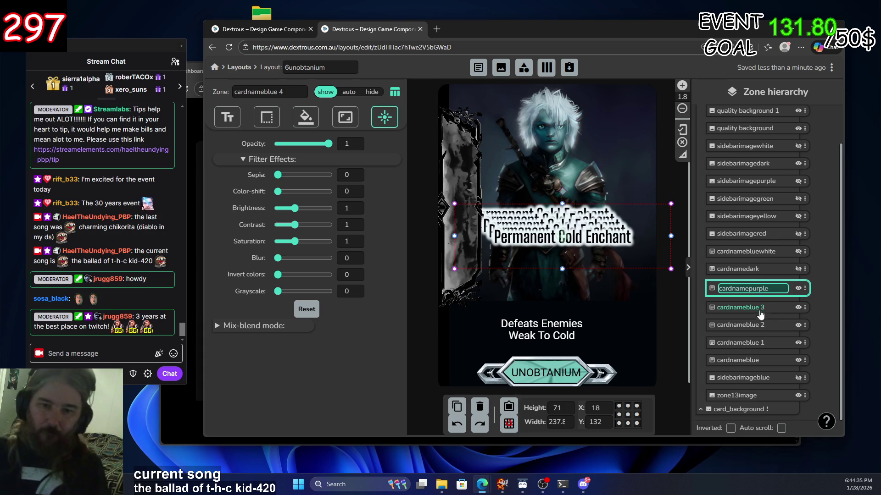
pyautogui.press('Return')
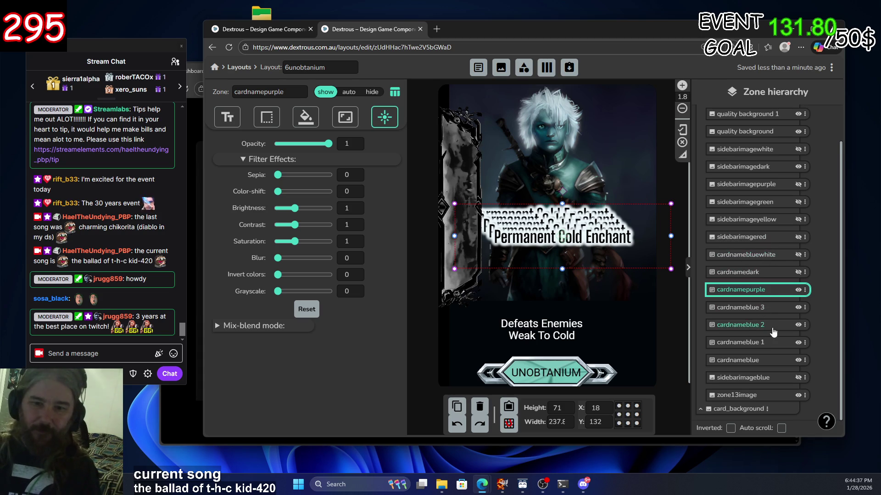
# Rename cardnamebluewhite to cardnamewhite
pyautogui.click(746, 255)
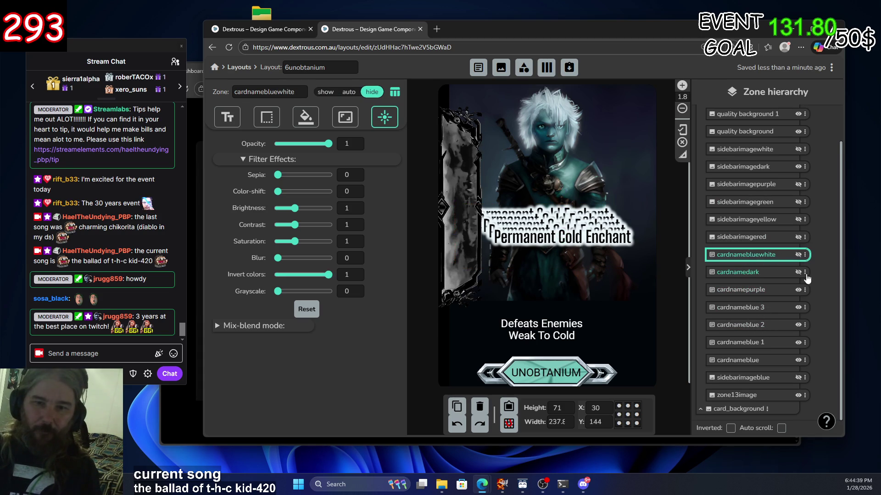
pyautogui.doubleClick(760, 255)
pyautogui.click(763, 254)
pyautogui.press('BackSpace')
pyautogui.press('BackSpace')
pyautogui.press('BackSpace')
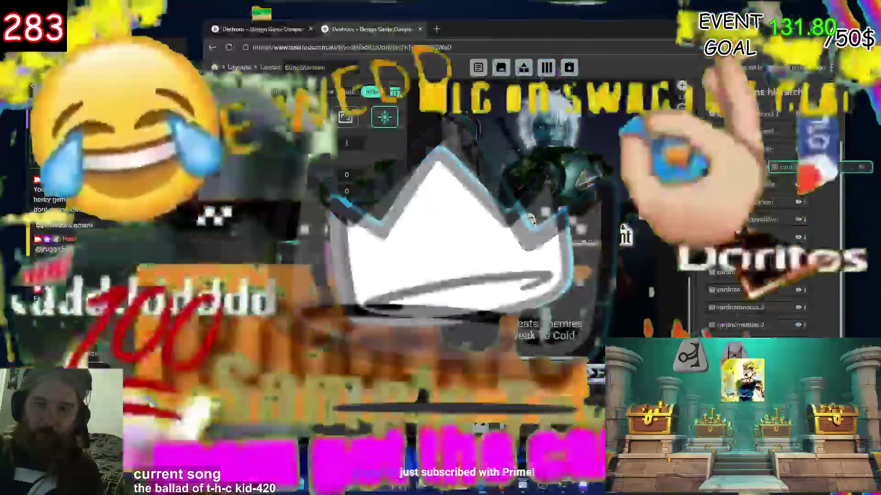
pyautogui.press('Escape')
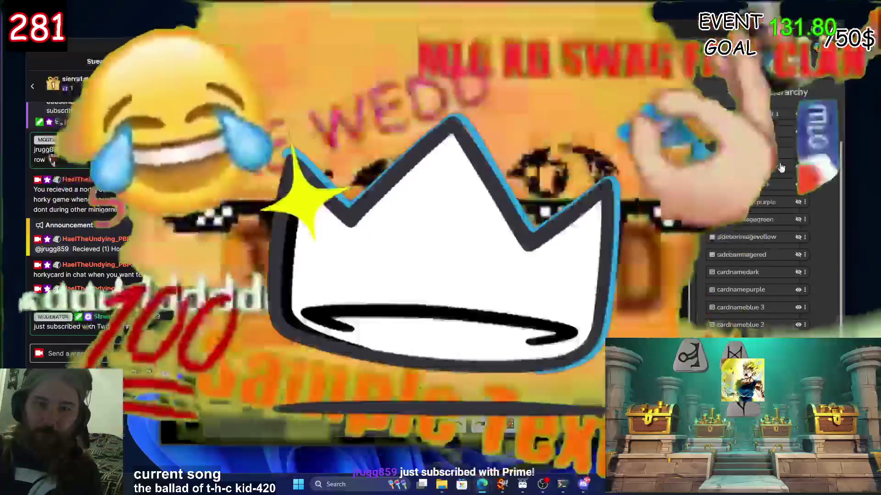
pyautogui.click(801, 169)
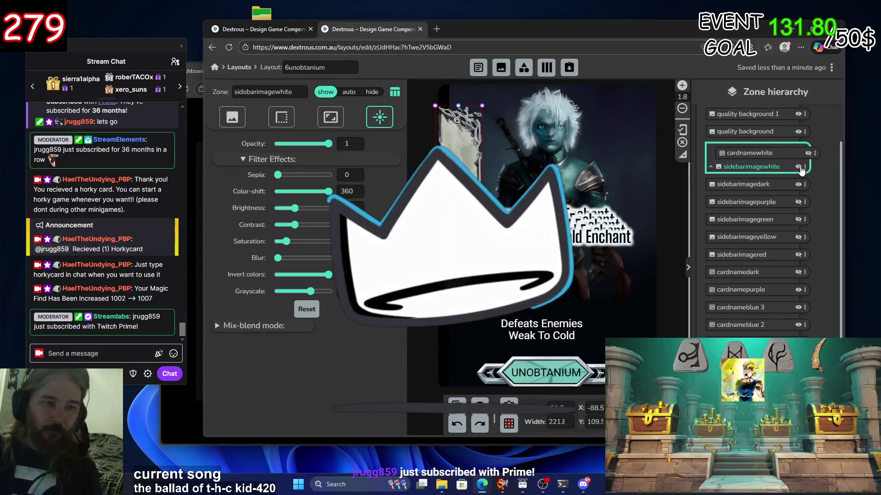
# Move the rotated cardnamewhite text onto the left white banner
pyautogui.click(808, 154)
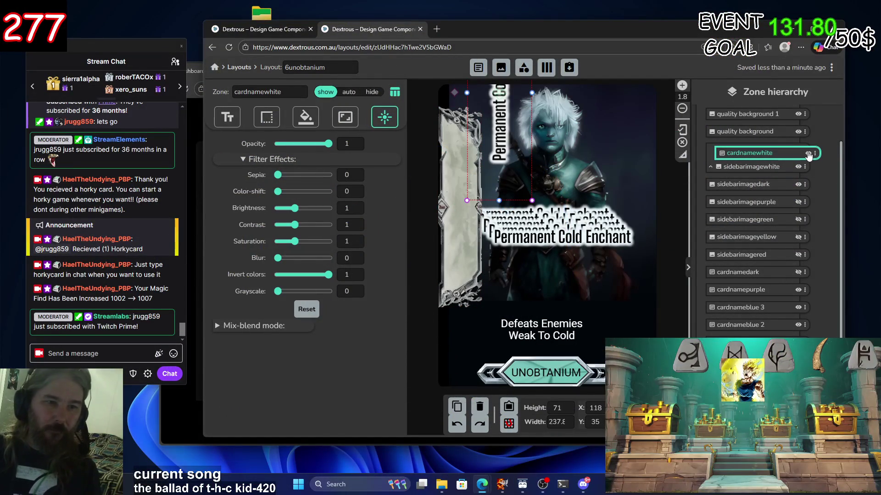
pyautogui.moveTo(505, 107)
pyautogui.mouseDown()
pyautogui.moveTo(466, 151)
pyautogui.moveTo(459, 213)
pyautogui.mouseUp()
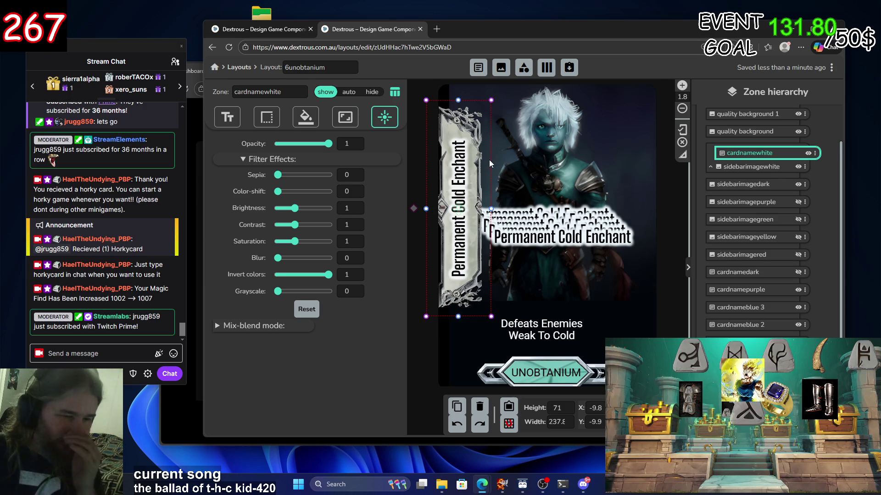
pyautogui.moveTo(456, 214); pyautogui.dragTo(458, 210)
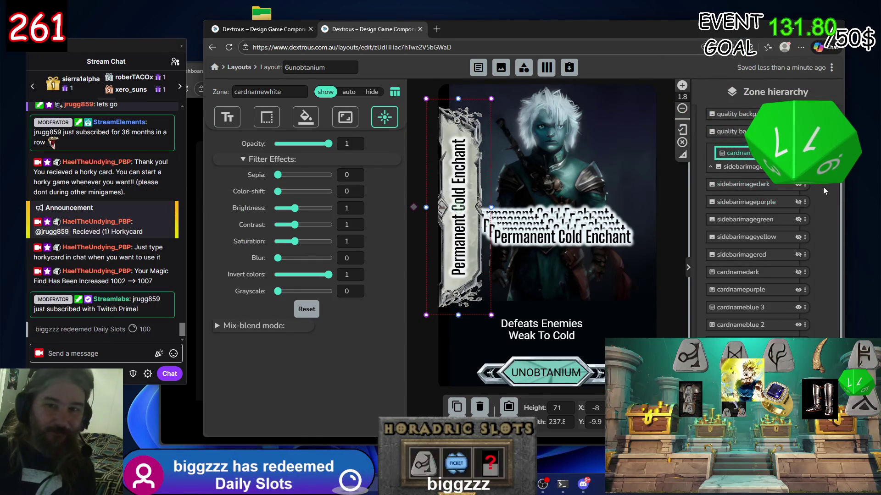
# Keep cardnamewhite visible and hide the sidebarimagewhite banner
pyautogui.click(798, 152)
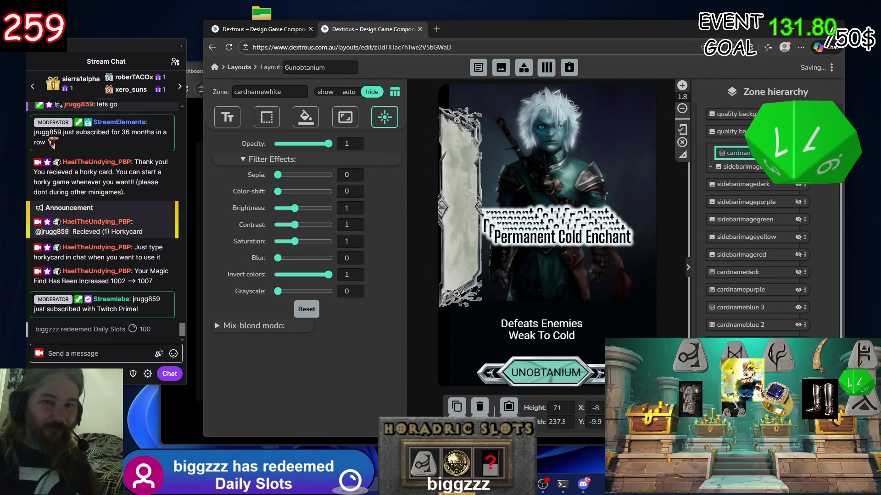
pyautogui.click(808, 154)
pyautogui.click(809, 154)
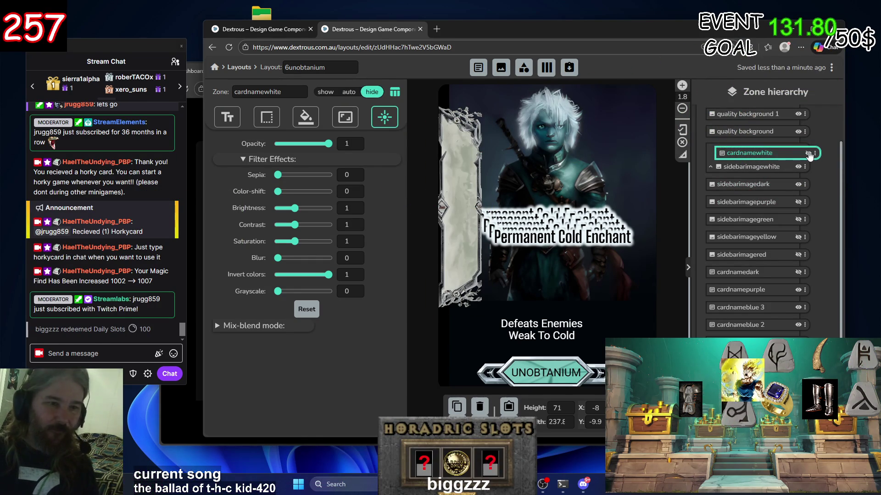
pyautogui.click(808, 154)
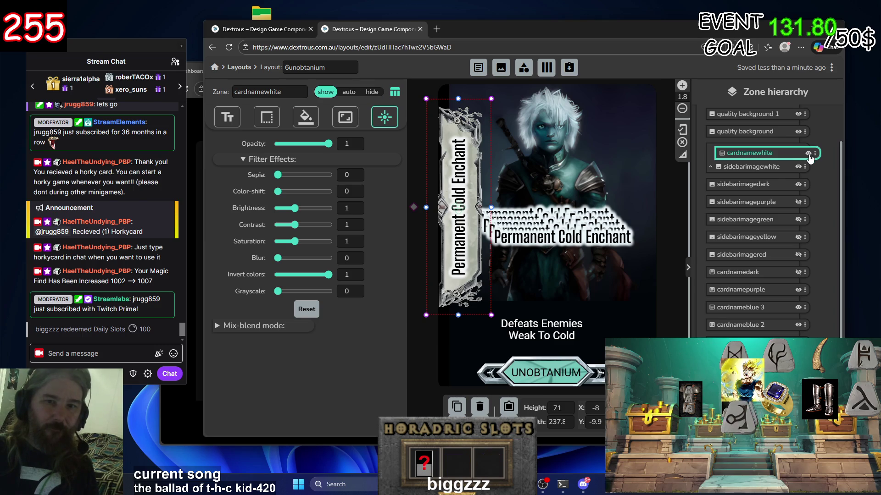
pyautogui.click(798, 168)
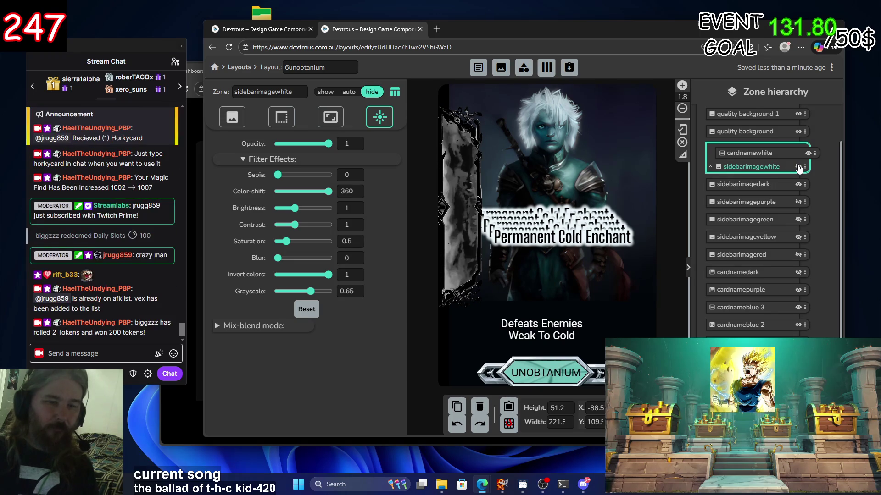
pyautogui.click(799, 167)
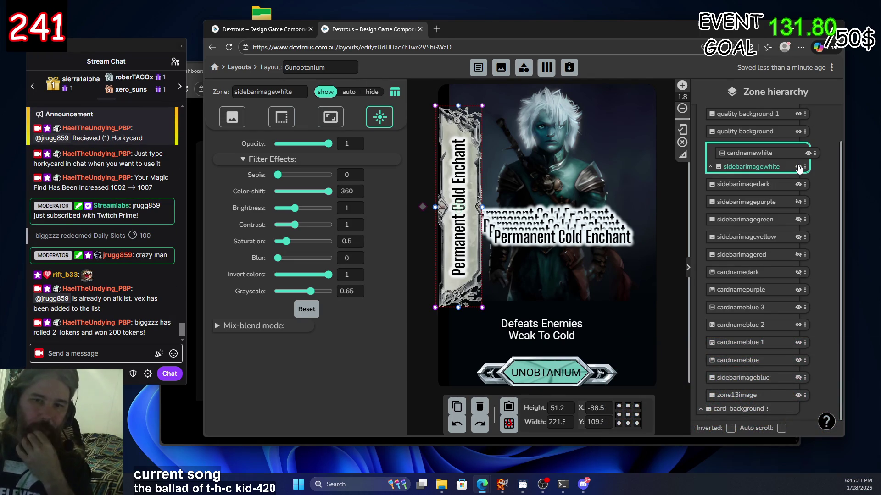
pyautogui.click(798, 166)
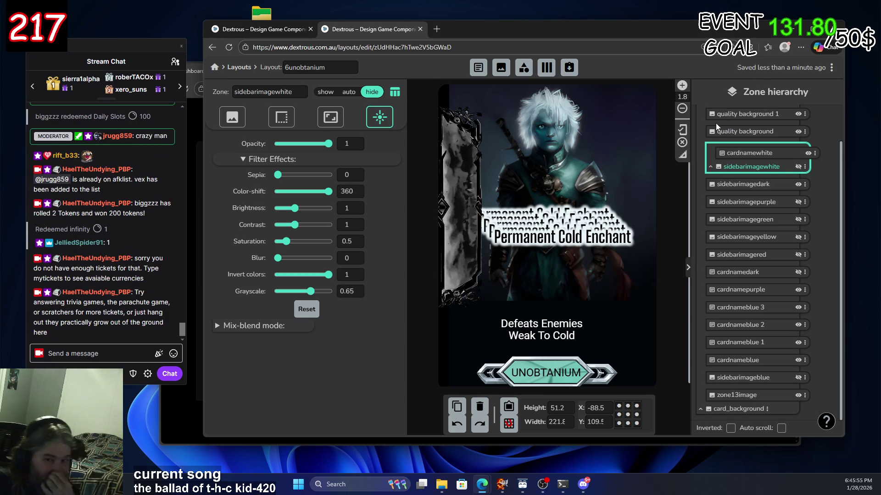
pyautogui.click(798, 167)
pyautogui.click(798, 167)
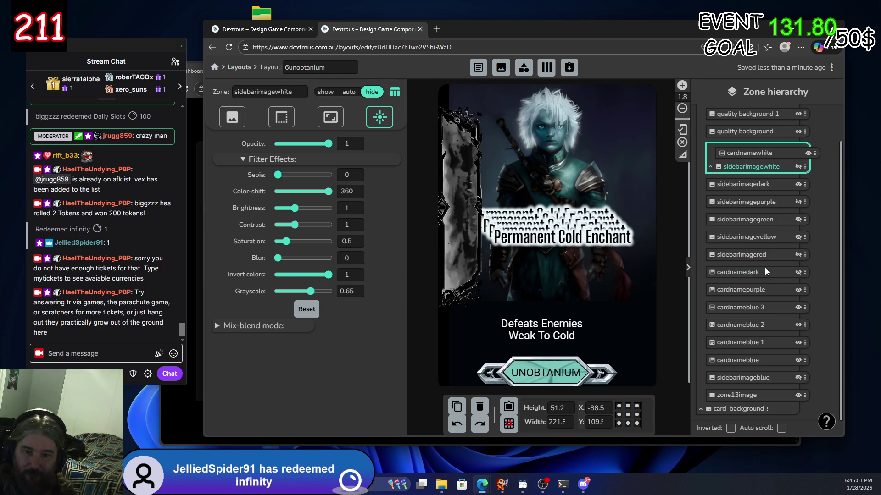
pyautogui.click(798, 272)
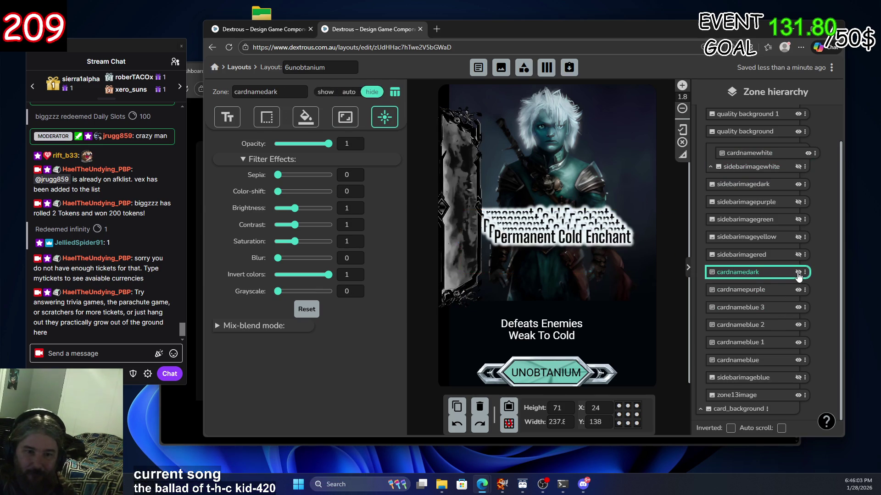
# Reorder cardnamedark between the yellow and red sidebar zones and drag it onto the dark left banner
pyautogui.moveTo(761, 275)
pyautogui.mouseDown()
pyautogui.moveTo(788, 244)
pyautogui.moveTo(783, 186)
pyautogui.moveTo(773, 194)
pyautogui.moveTo(771, 185)
pyautogui.mouseUp()
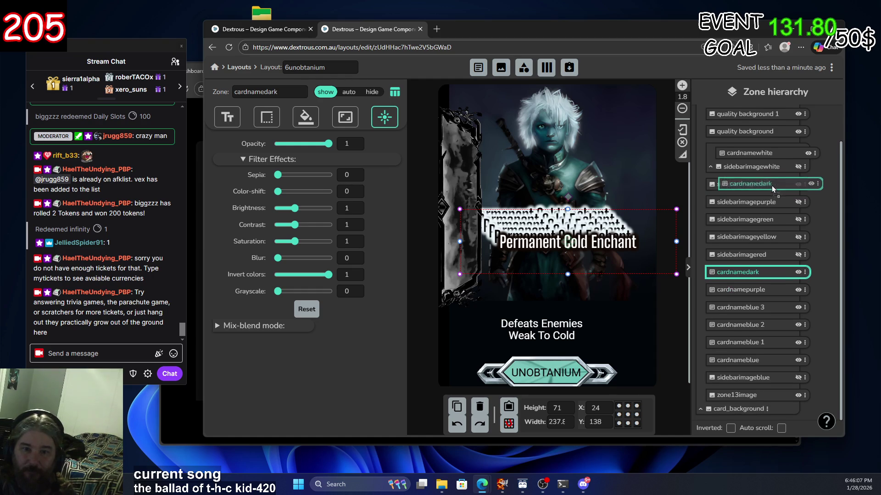
pyautogui.click(795, 205)
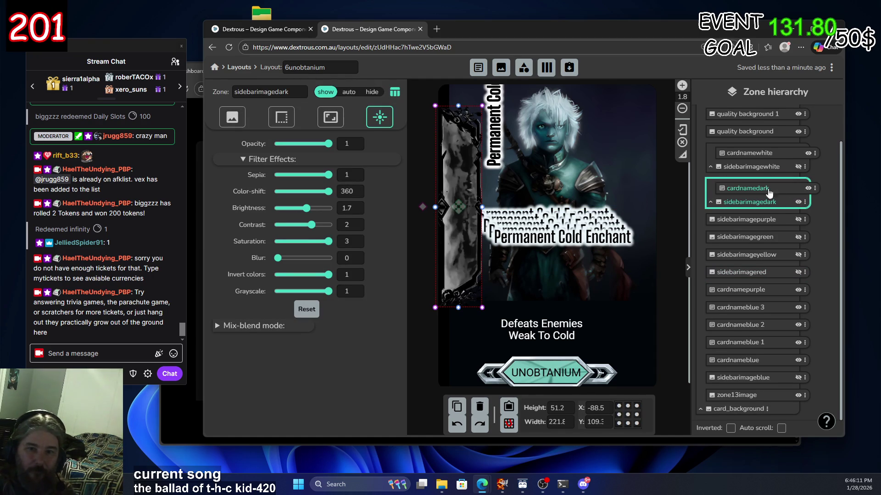
pyautogui.click(785, 193)
pyautogui.moveTo(491, 111)
pyautogui.mouseDown()
pyautogui.moveTo(475, 126)
pyautogui.moveTo(459, 213)
pyautogui.mouseUp()
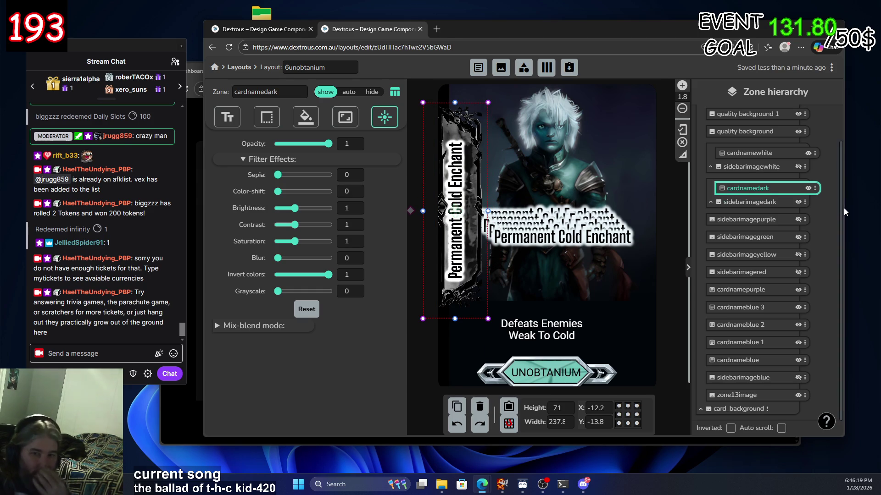
pyautogui.click(797, 203)
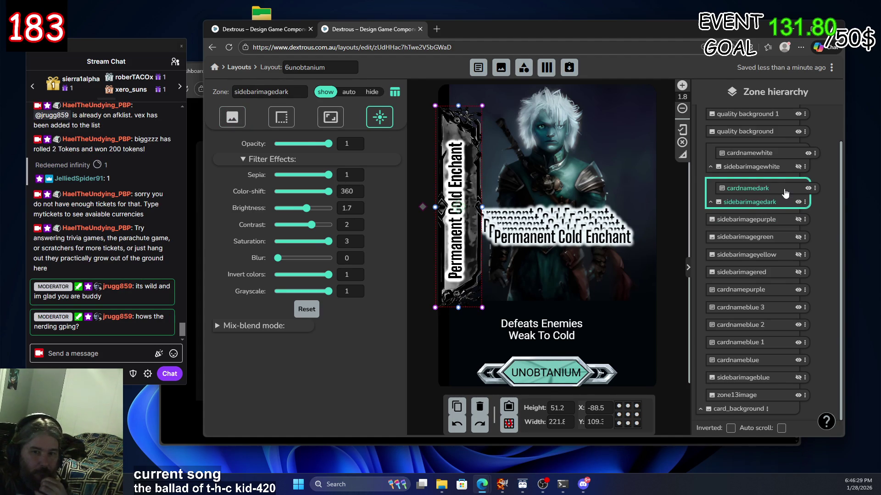
# Give the cardnamedark text an opaque shadow lightened to near-white with the colour picker
pyautogui.click(754, 189)
pyautogui.click(234, 119)
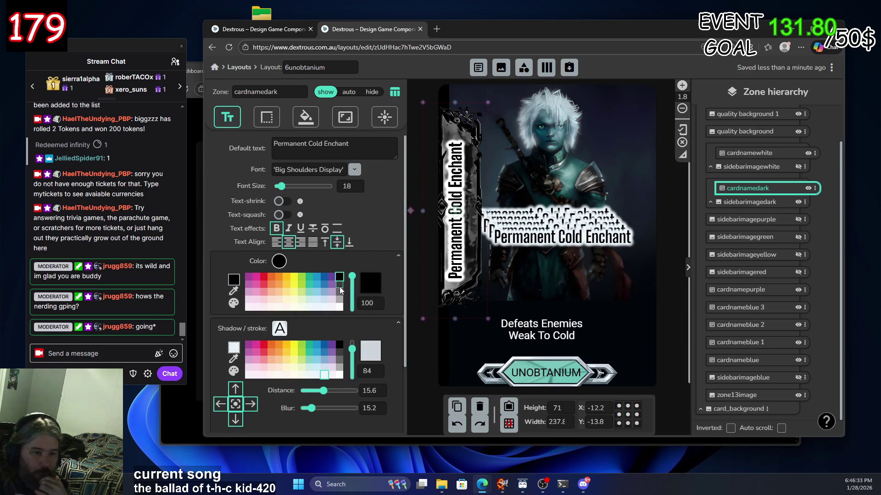
pyautogui.click(340, 368)
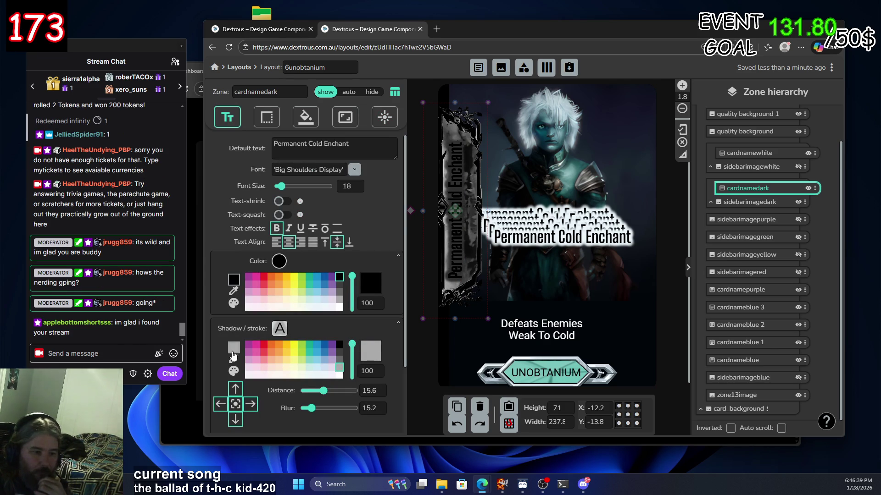
pyautogui.click(234, 358)
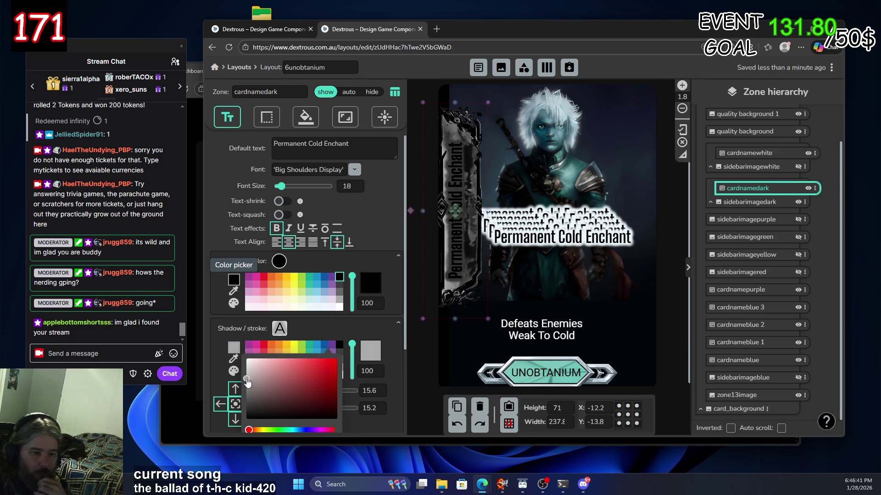
pyautogui.moveTo(247, 379); pyautogui.dragTo(246, 371)
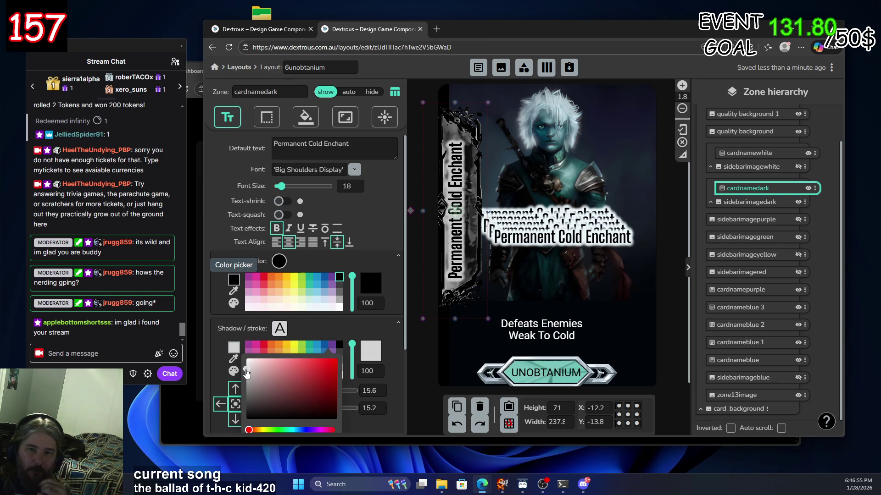
pyautogui.click(801, 170)
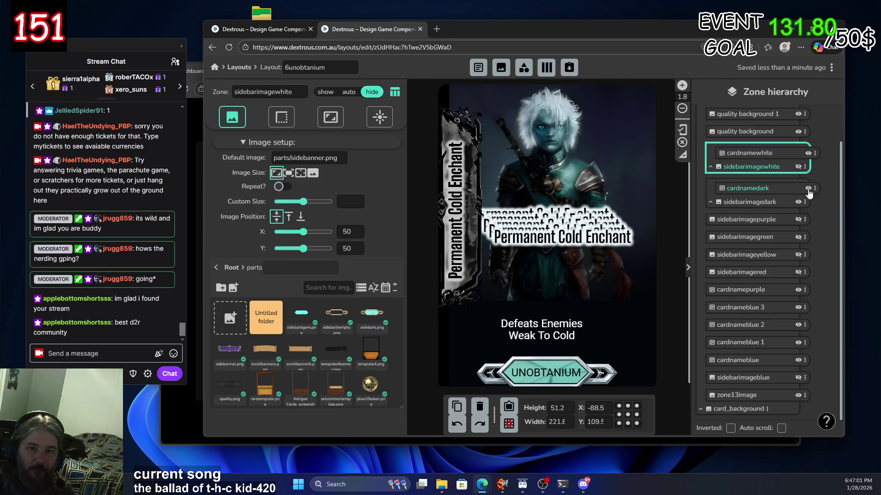
pyautogui.click(786, 192)
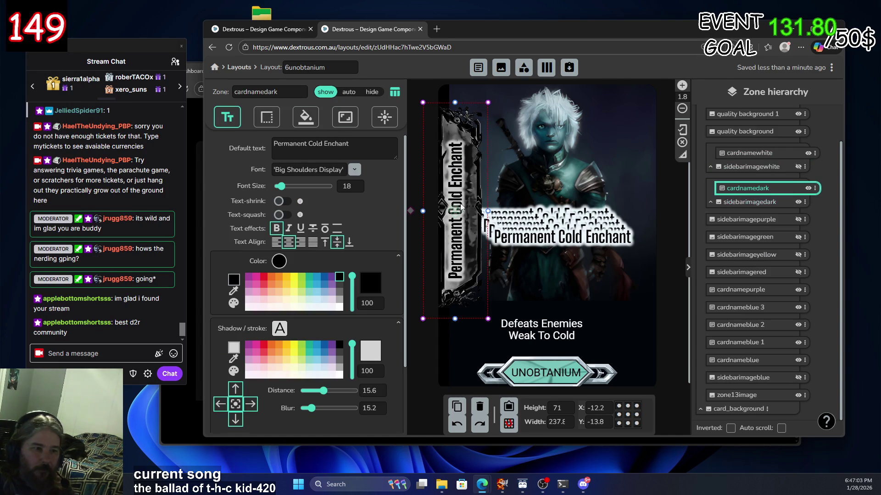
# Drag cardnamedark's Invert colors slider on the Effects tab from 1 back to 0
pyautogui.click(280, 328)
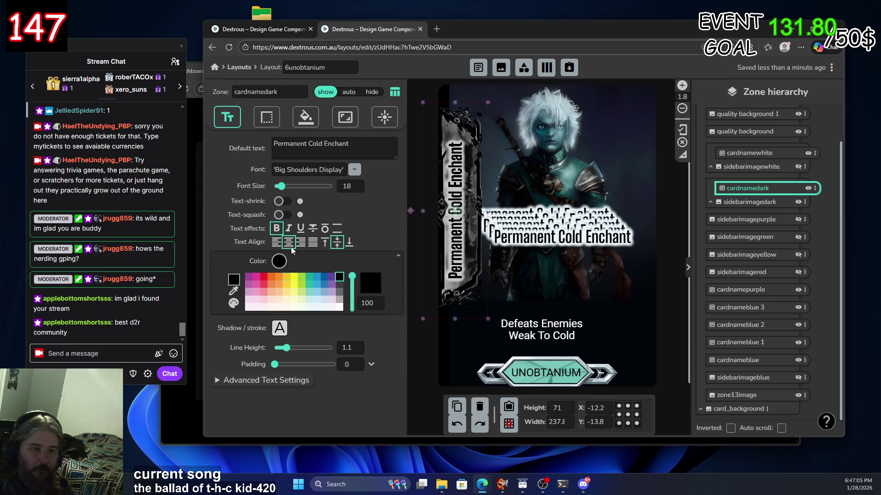
pyautogui.click(305, 120)
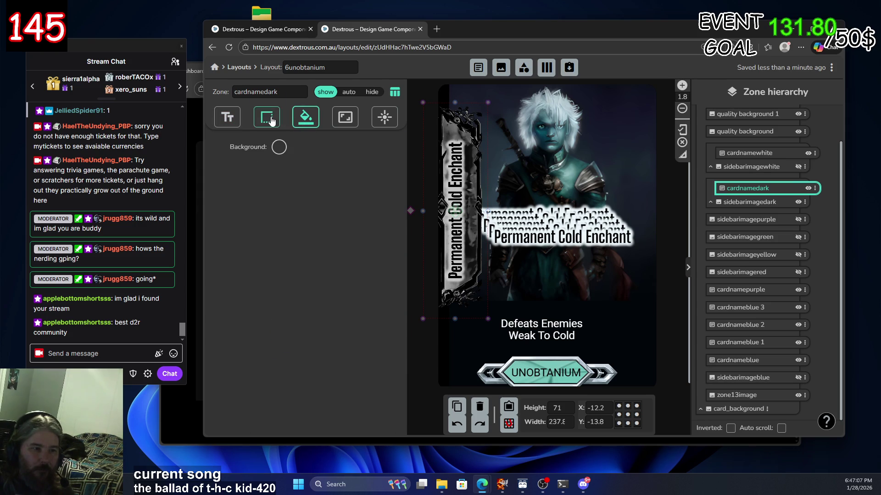
pyautogui.click(272, 120)
pyautogui.click(345, 120)
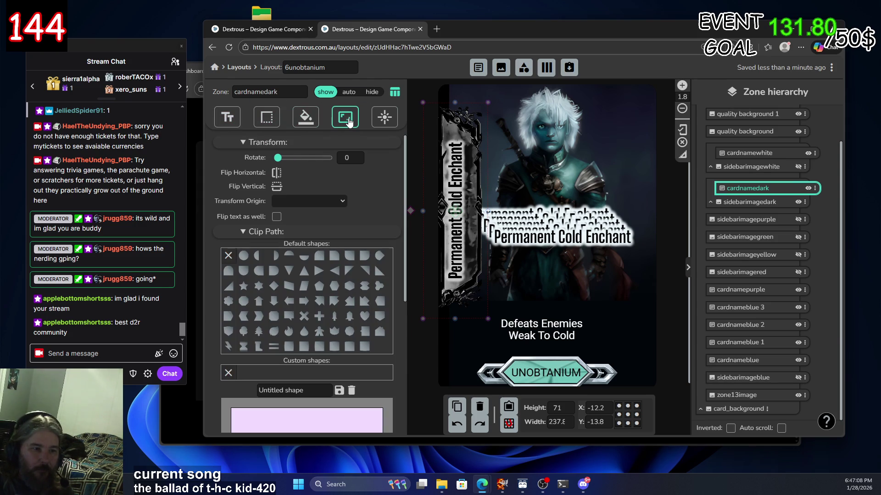
pyautogui.click(301, 121)
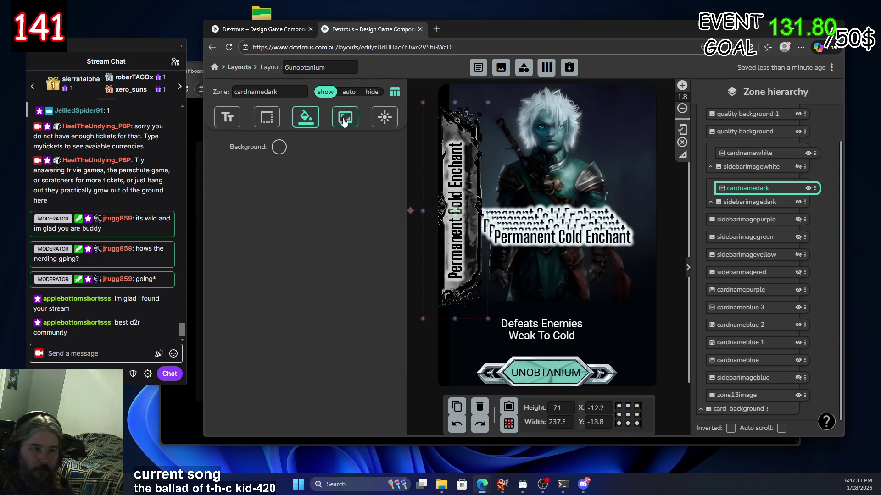
pyautogui.click(384, 118)
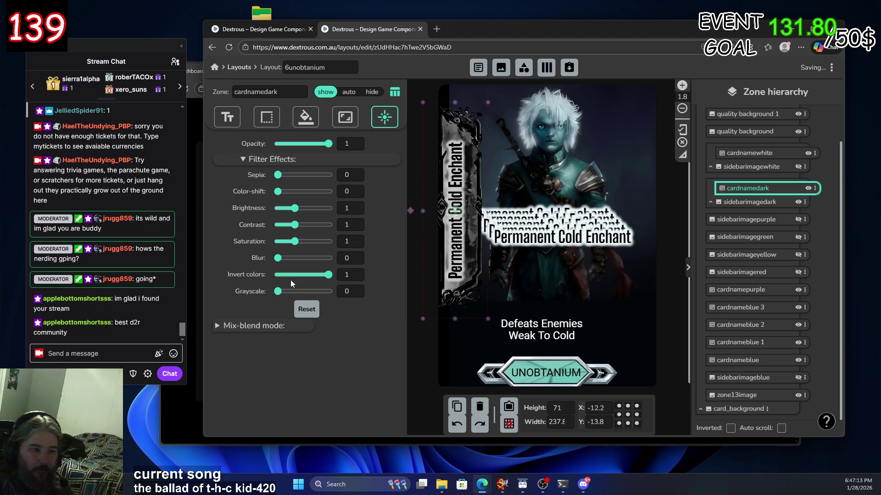
pyautogui.moveTo(327, 275); pyautogui.dragTo(276, 274)
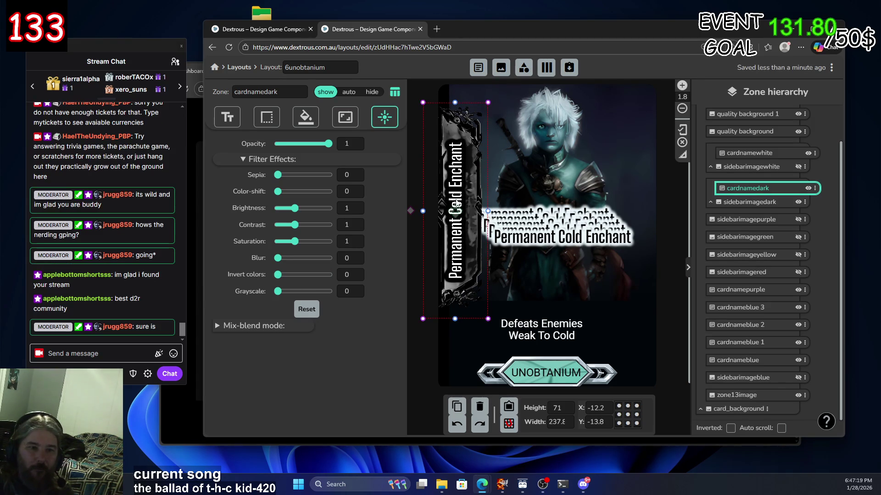
pyautogui.click(777, 154)
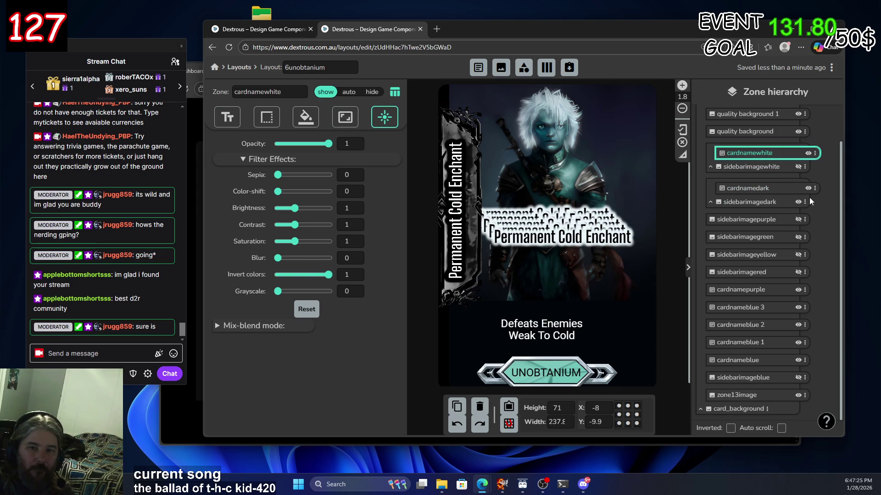
# Remove the colour inversion from the white side banner
pyautogui.click(800, 204)
pyautogui.click(797, 167)
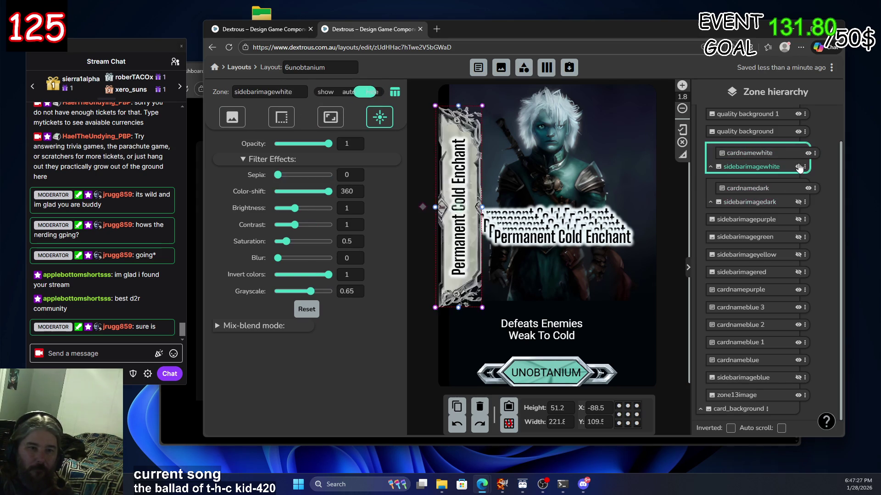
pyautogui.moveTo(327, 275); pyautogui.dragTo(275, 275)
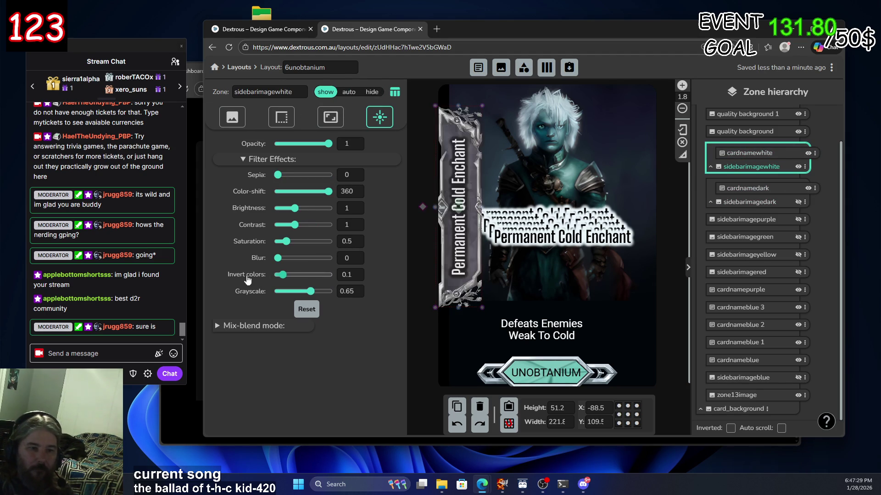
pyautogui.press('Right')
pyautogui.press('Right')
pyautogui.press('Right')
pyautogui.press('Left')
pyautogui.press('Left')
pyautogui.press('Left')
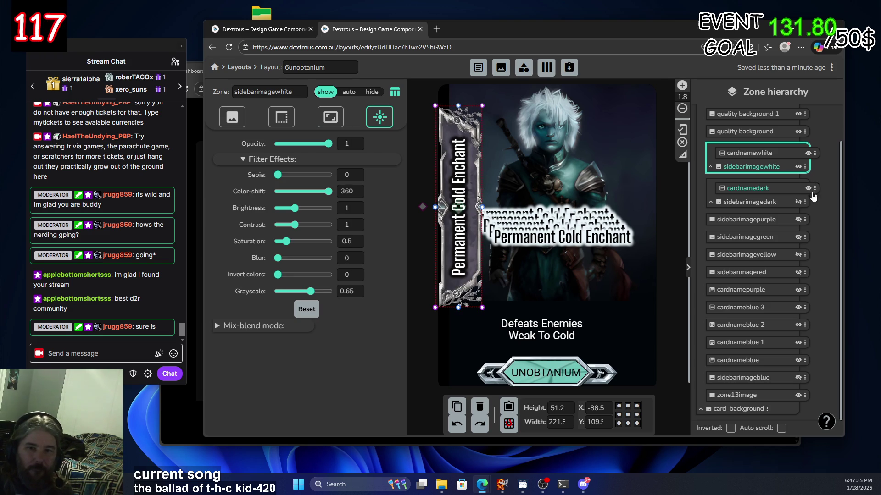
pyautogui.click(798, 205)
pyautogui.click(798, 169)
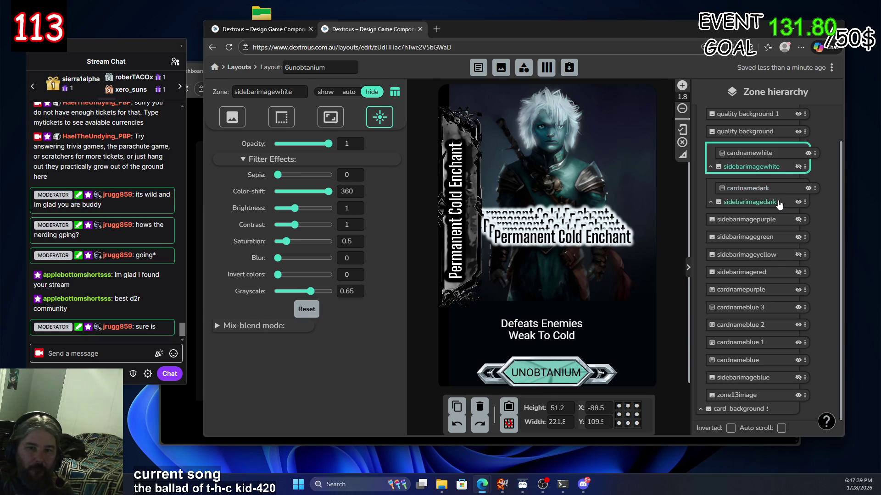
# Nudge the dark and white name texts into place on their banners
pyautogui.click(770, 190)
pyautogui.moveTo(452, 211); pyautogui.dragTo(455, 211)
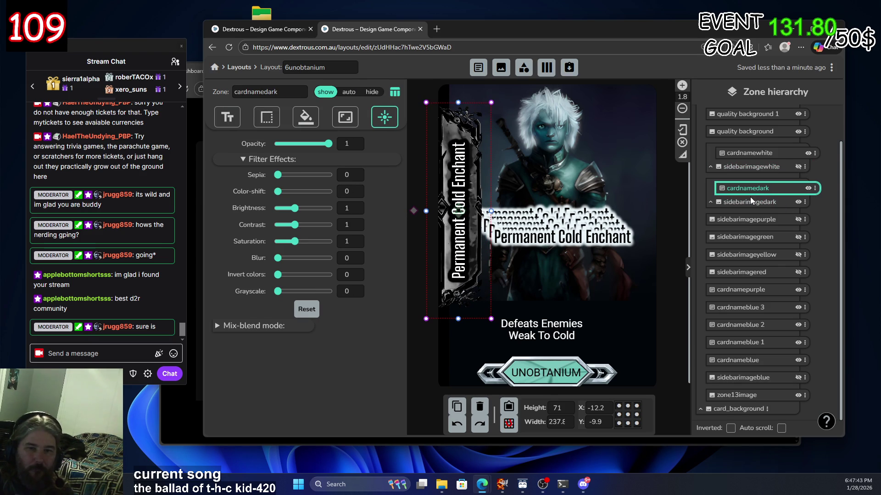
pyautogui.click(771, 151)
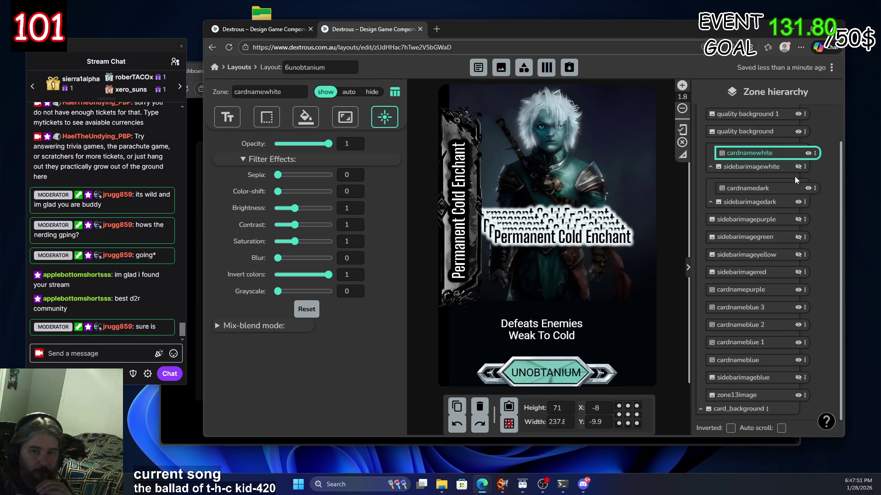
pyautogui.click(798, 203)
pyautogui.click(799, 204)
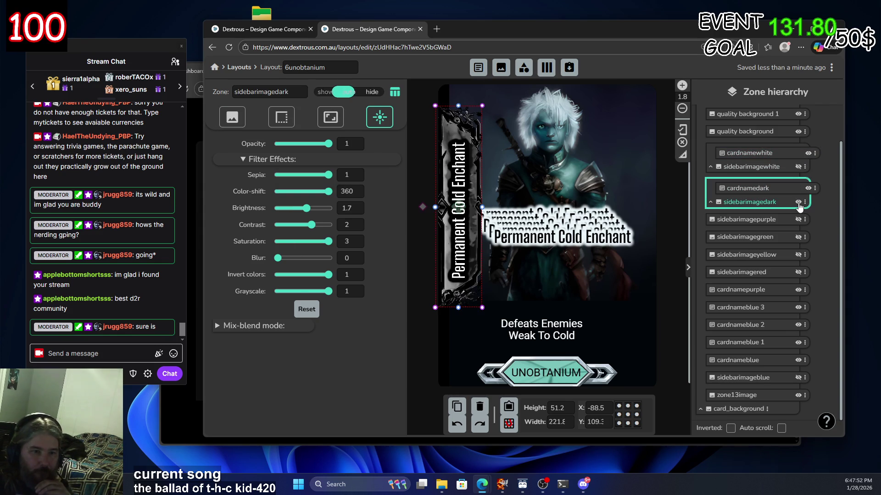
pyautogui.click(800, 166)
pyautogui.click(800, 167)
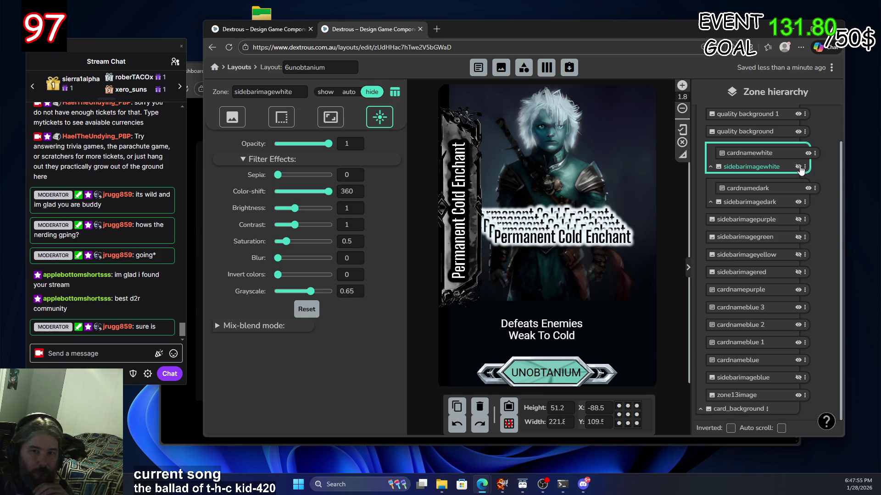
pyautogui.click(798, 167)
pyautogui.click(798, 167)
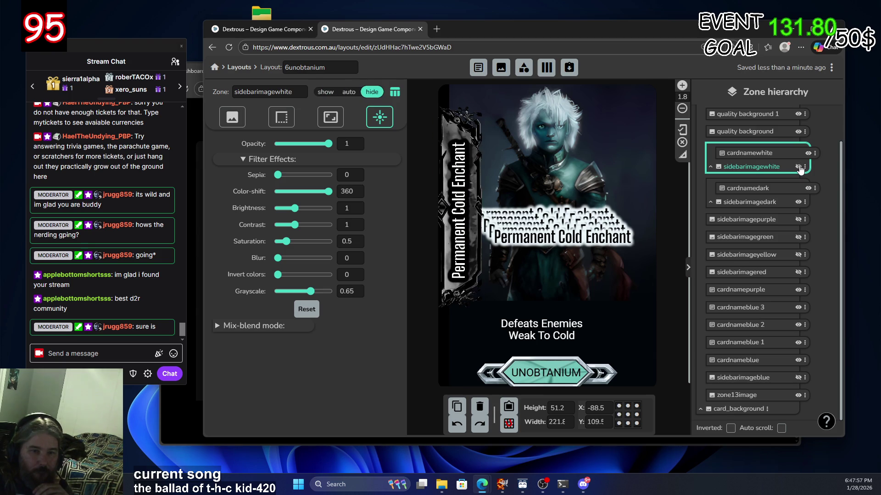
pyautogui.click(798, 167)
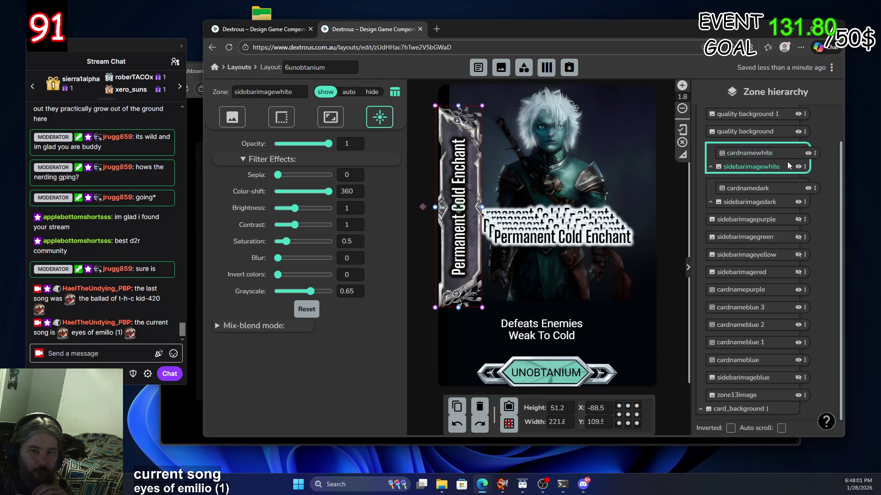
pyautogui.click(757, 158)
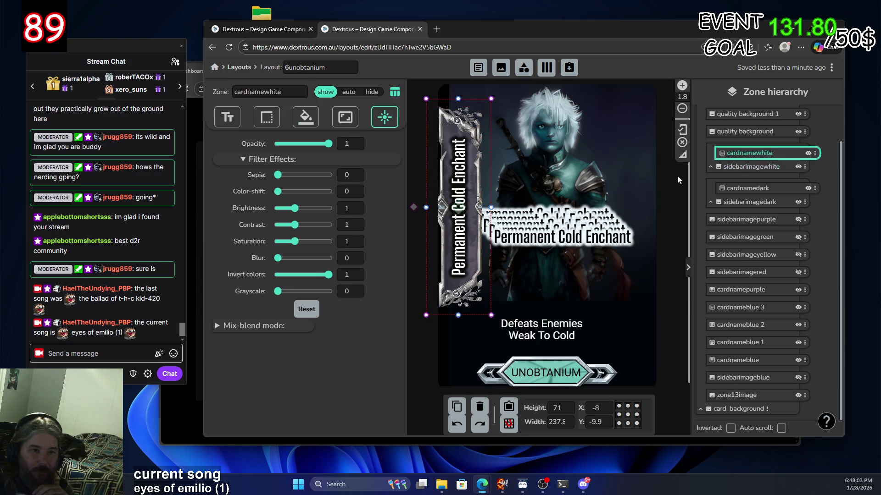
pyautogui.moveTo(459, 207); pyautogui.dragTo(458, 210)
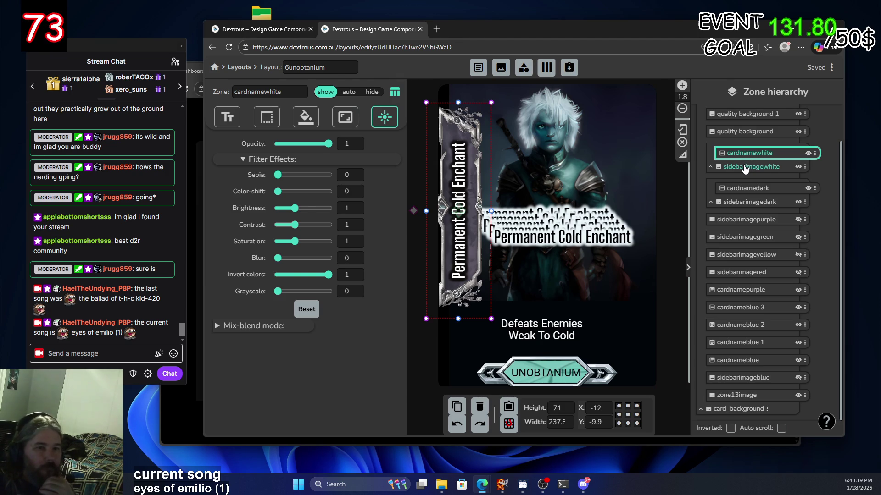
# Turn off sidebarimagedark and sidebarimagewhite, then select sidebarimagepurple
pyautogui.click(809, 154)
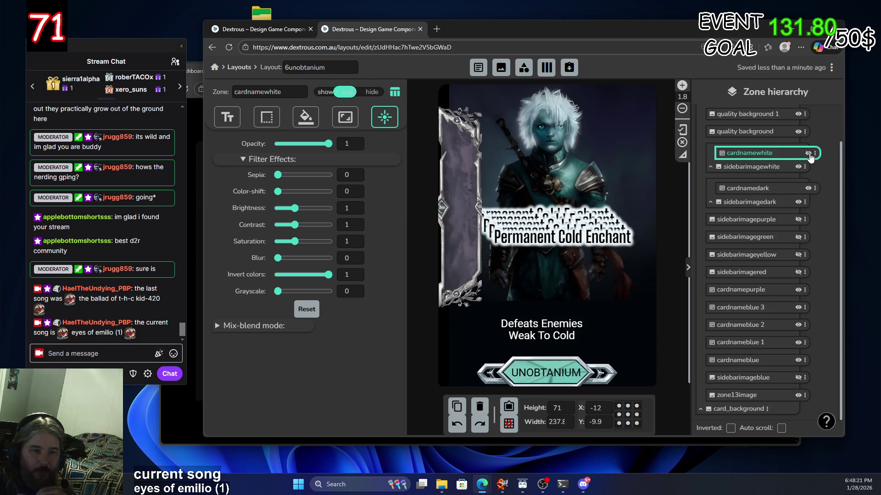
pyautogui.click(807, 189)
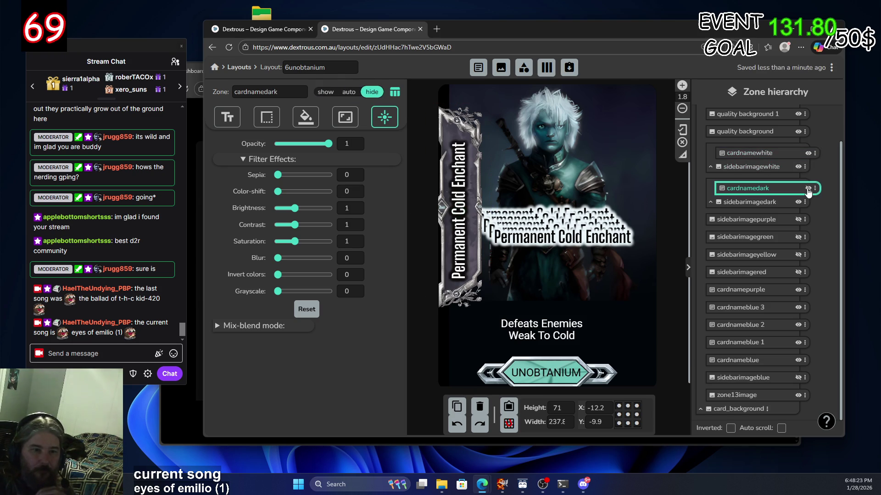
pyautogui.click(808, 188)
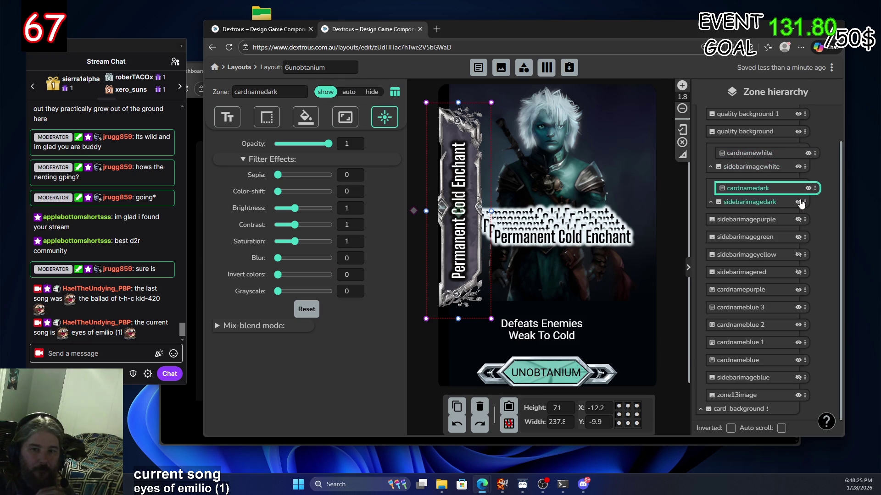
pyautogui.click(808, 153)
pyautogui.click(808, 153)
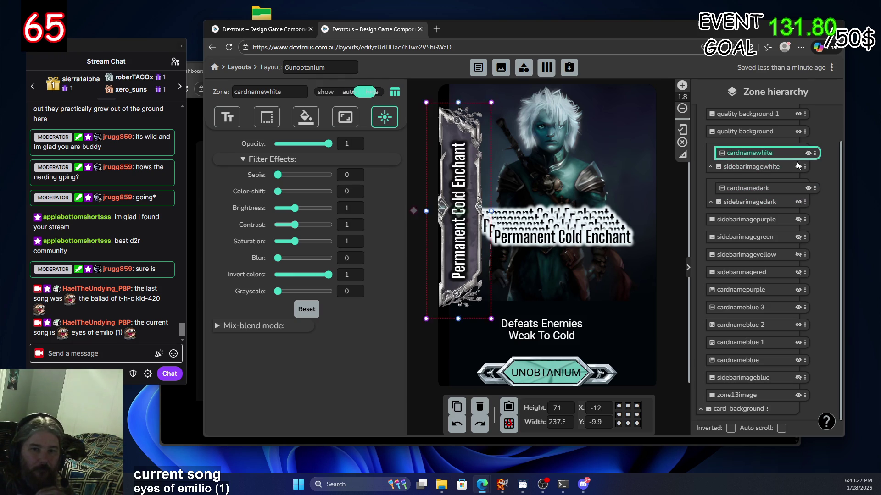
pyautogui.click(794, 169)
pyautogui.click(798, 167)
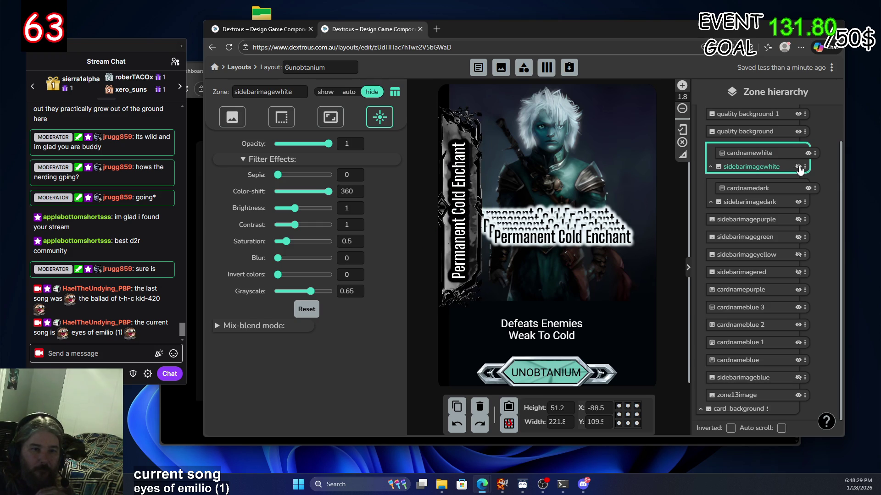
pyautogui.click(798, 168)
pyautogui.click(798, 167)
pyautogui.click(799, 167)
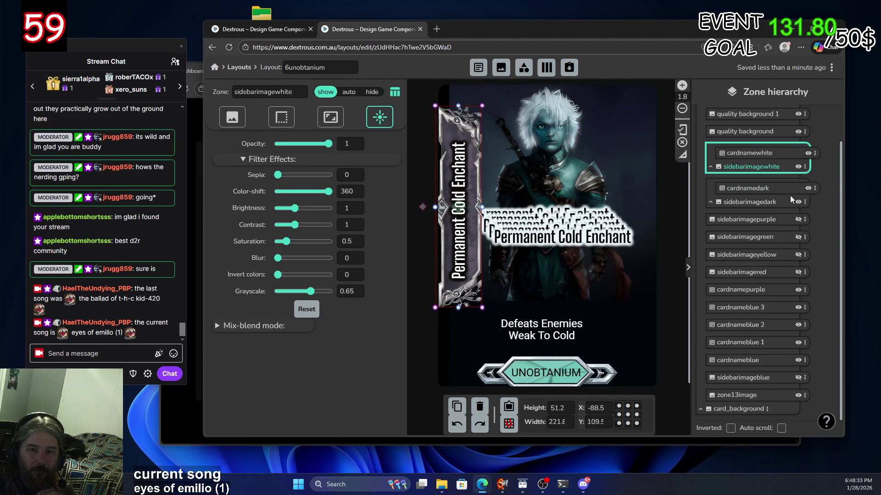
pyautogui.click(798, 202)
pyautogui.click(799, 167)
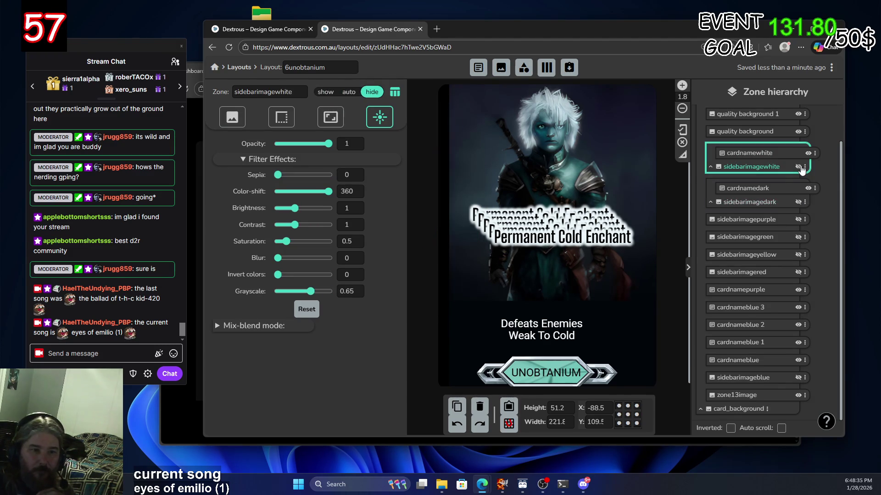
pyautogui.click(781, 222)
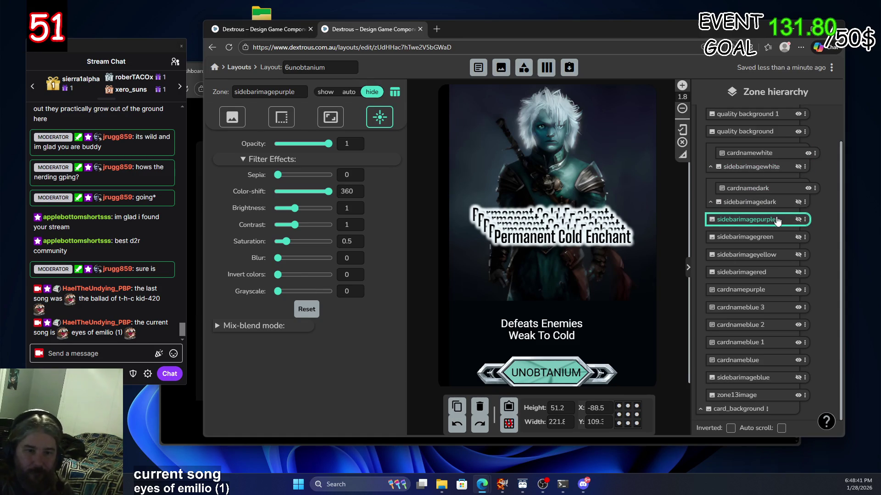
# Show sidebarimagepurple, nest cardnamepurple inside it, and move the vertical name onto the banner at X -8
pyautogui.click(798, 220)
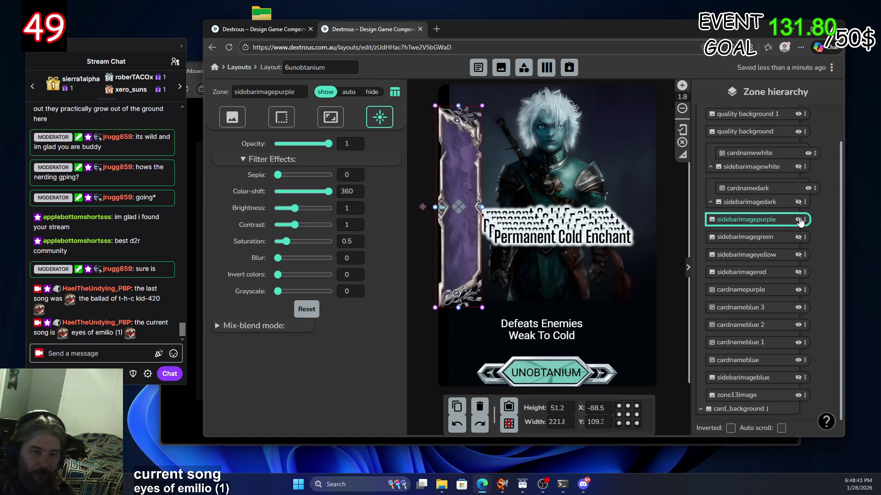
pyautogui.click(560, 242)
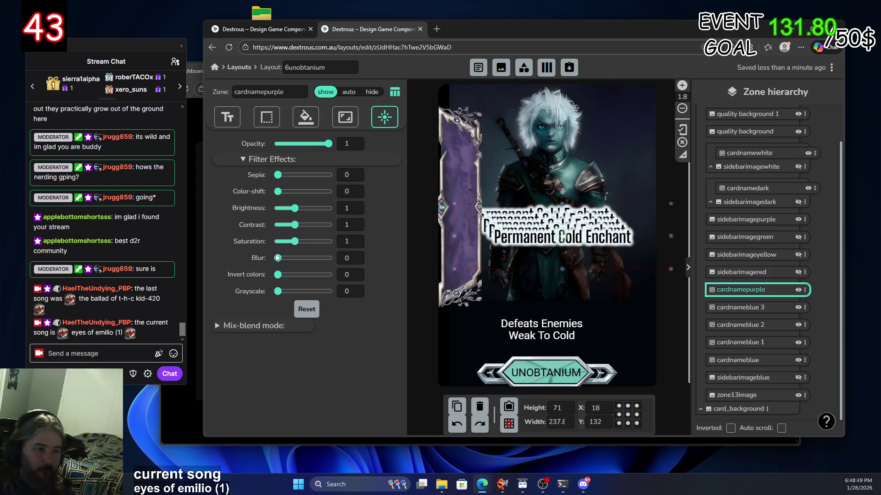
pyautogui.moveTo(562, 237)
pyautogui.mouseDown()
pyautogui.moveTo(546, 244)
pyautogui.moveTo(559, 238)
pyautogui.mouseUp()
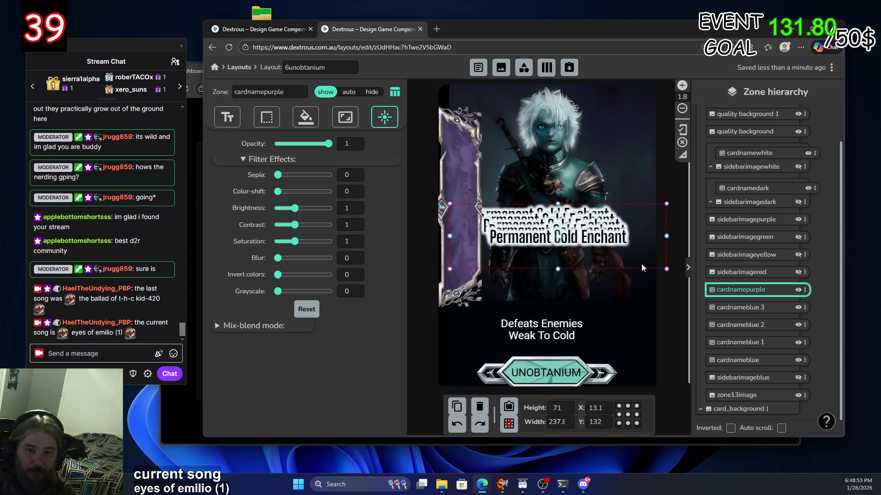
pyautogui.moveTo(760, 295)
pyautogui.mouseDown()
pyautogui.moveTo(780, 244)
pyautogui.moveTo(761, 219)
pyautogui.mouseUp()
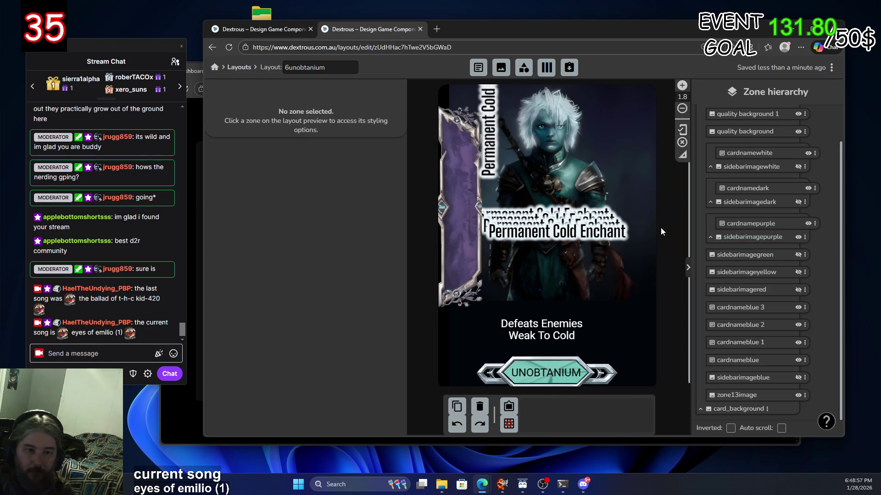
pyautogui.click(498, 143)
pyautogui.moveTo(489, 118); pyautogui.dragTo(459, 212)
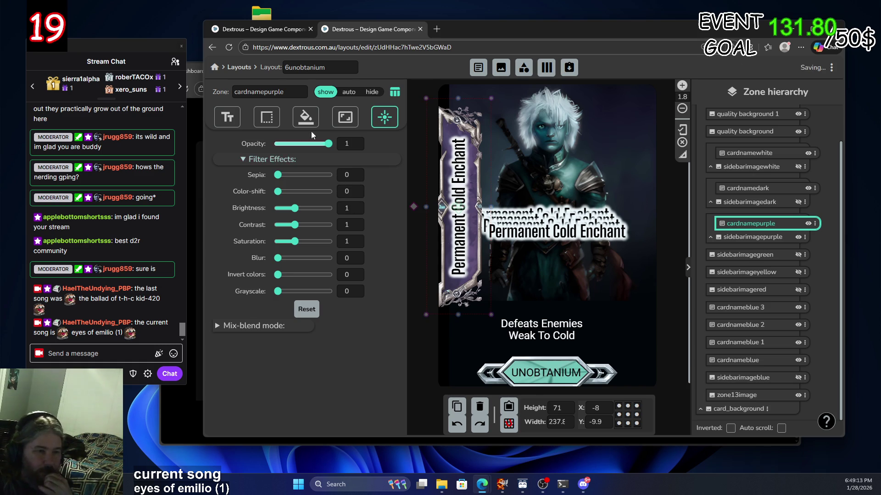
pyautogui.click(299, 120)
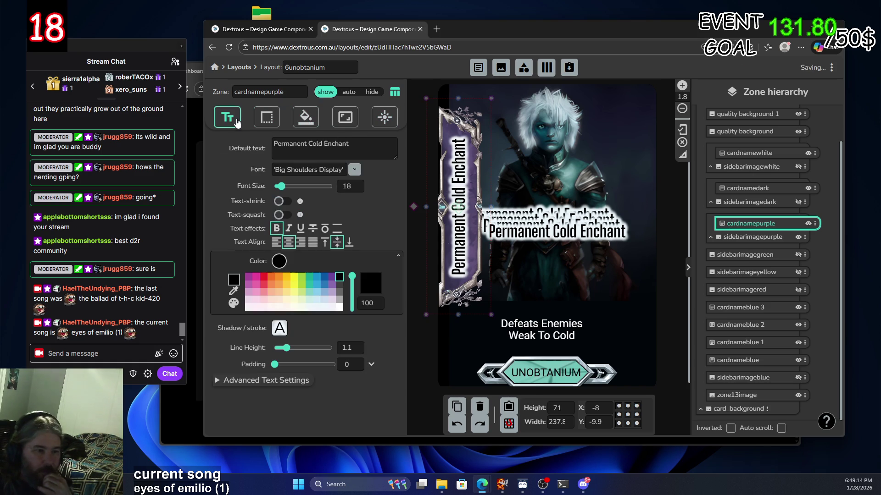
# Keep the purple card name's lettering black and settle on a pale yellow shadow for it
pyautogui.click(293, 294)
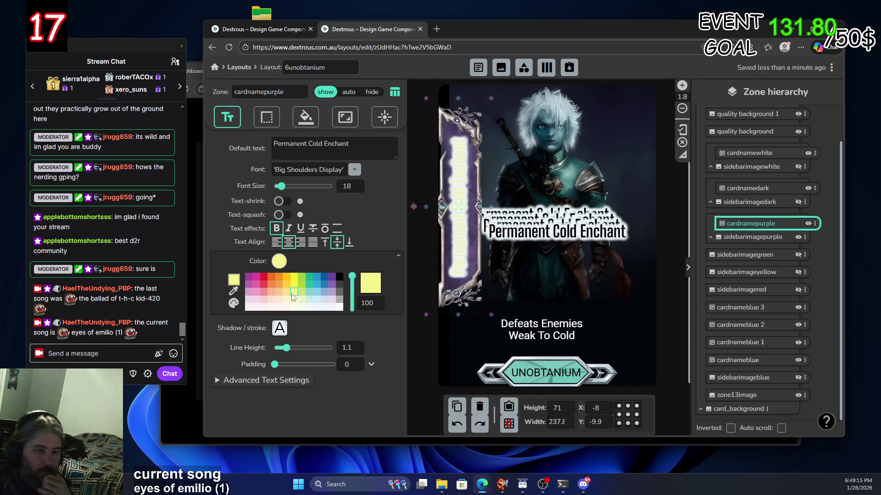
pyautogui.click(339, 277)
pyautogui.click(279, 328)
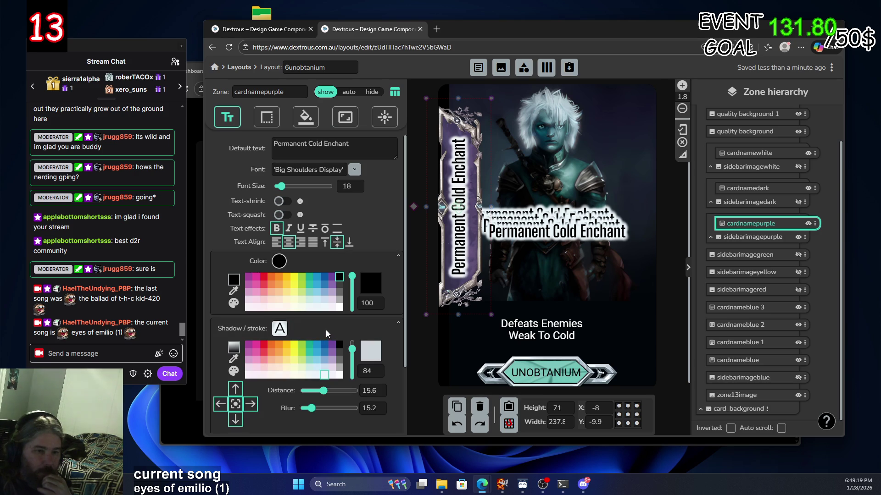
pyautogui.scroll(-2, 349, 331)
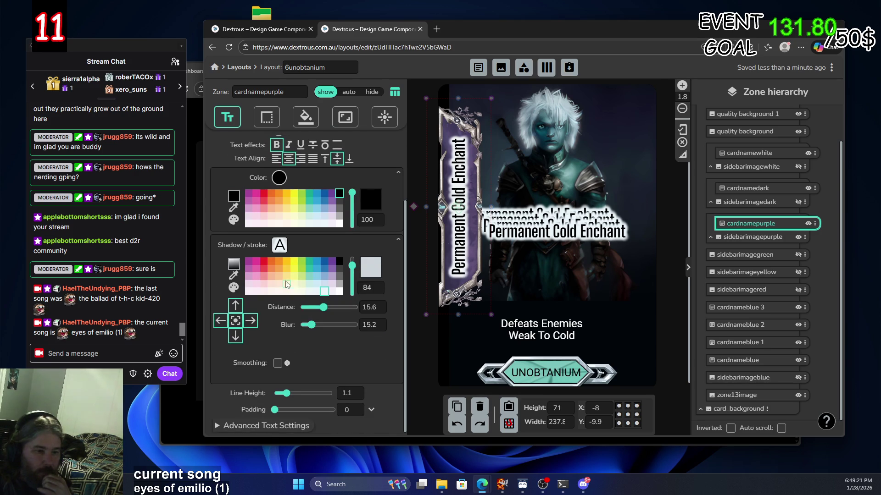
pyautogui.click(294, 285)
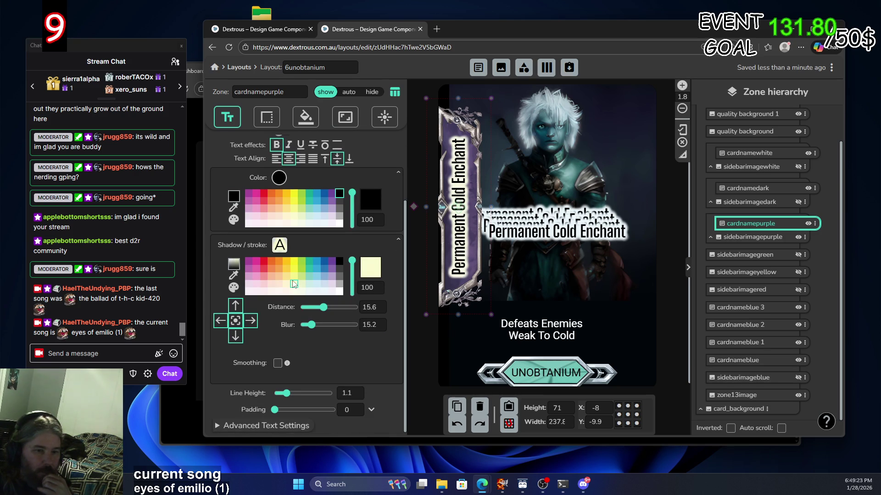
pyautogui.click(286, 276)
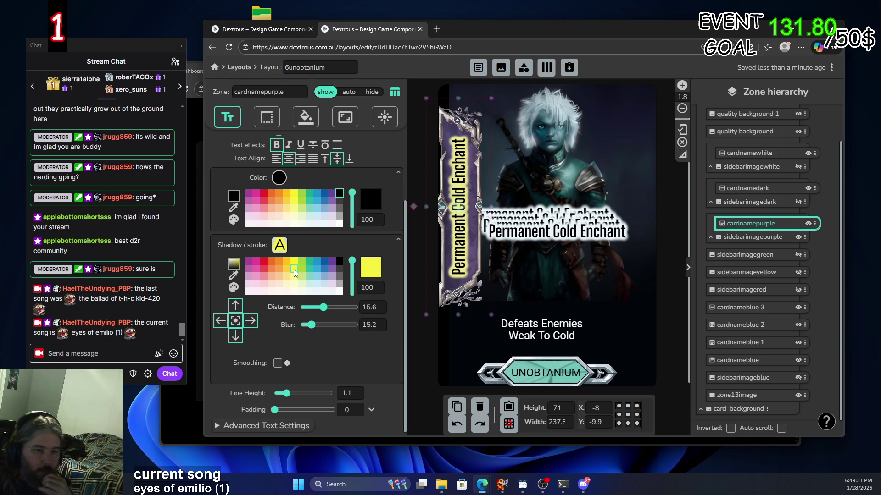
pyautogui.click(292, 278)
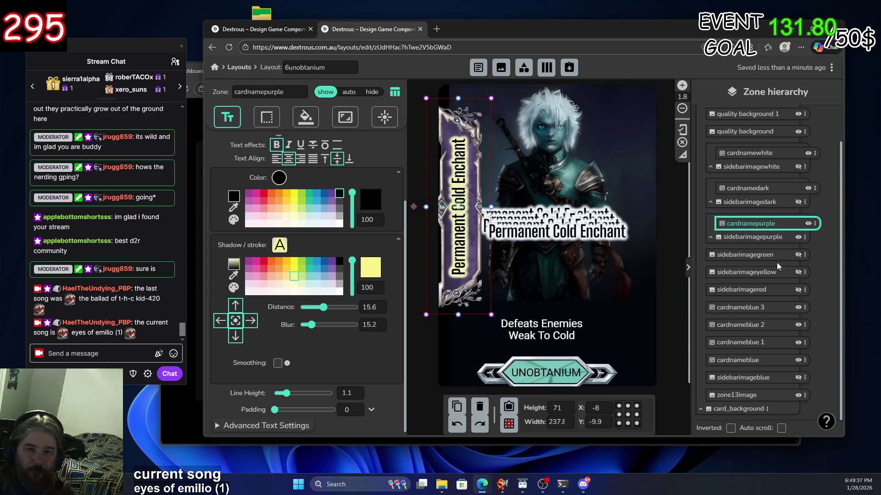
pyautogui.click(757, 254)
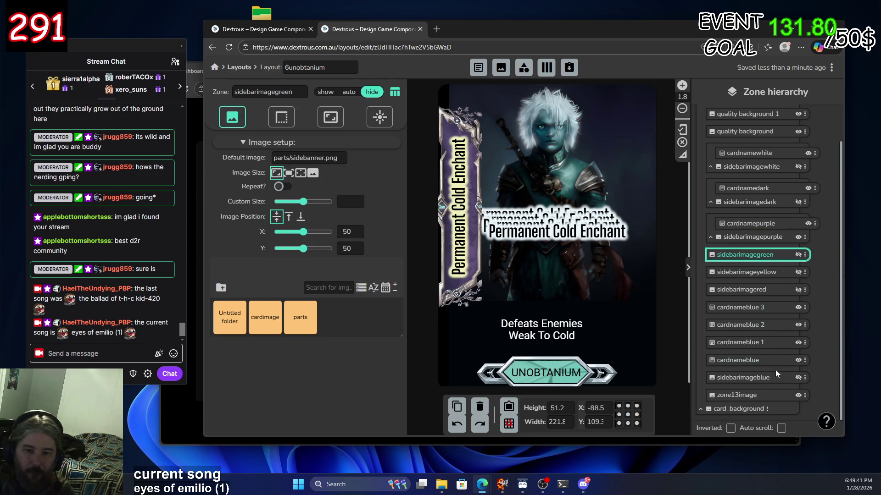
# Toggle visibility of the cardnameblue, cardnameblue 1 and cardnameblue 3 zones to check each
pyautogui.click(756, 360)
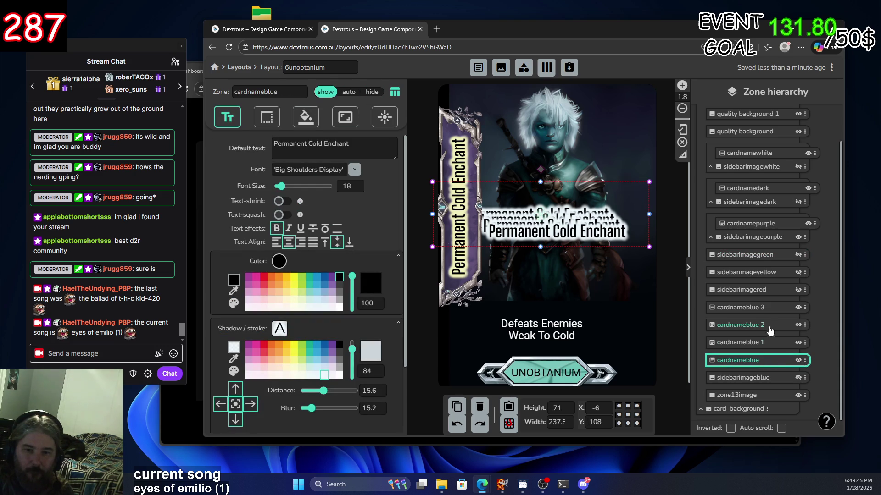
pyautogui.click(762, 345)
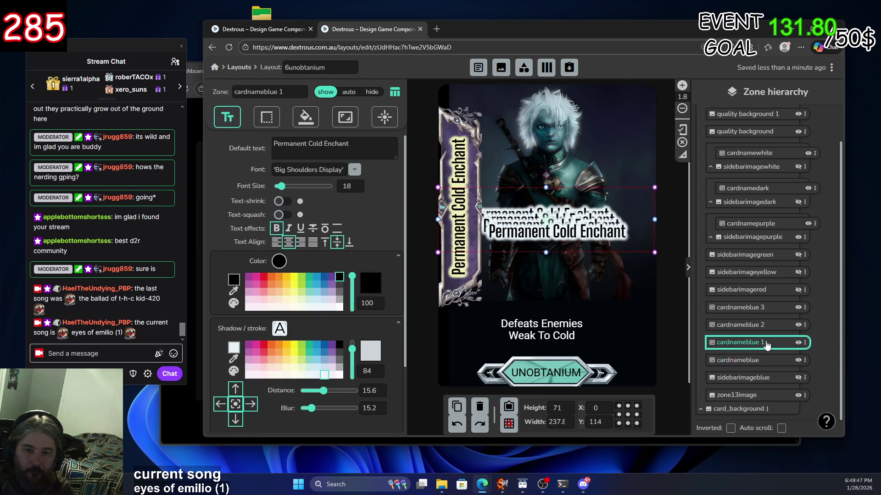
pyautogui.click(803, 345)
pyautogui.click(799, 344)
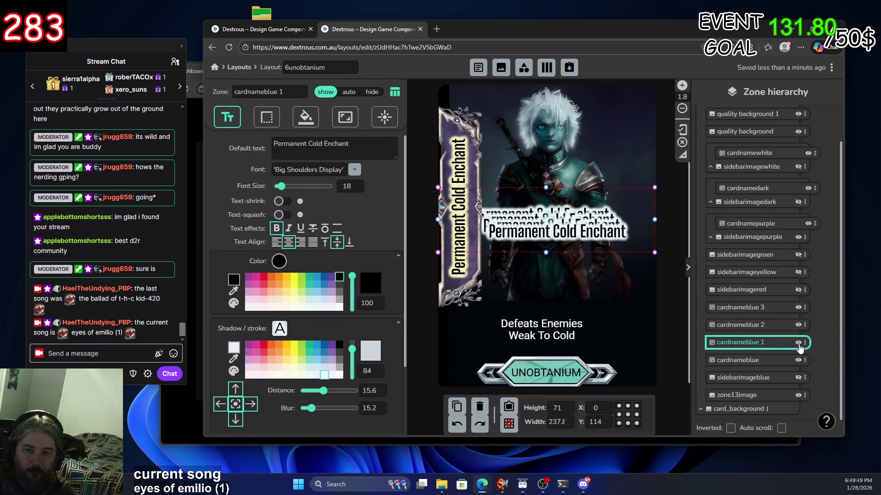
pyautogui.click(799, 348)
pyautogui.click(798, 348)
pyautogui.click(798, 348)
pyautogui.click(799, 361)
pyautogui.click(799, 361)
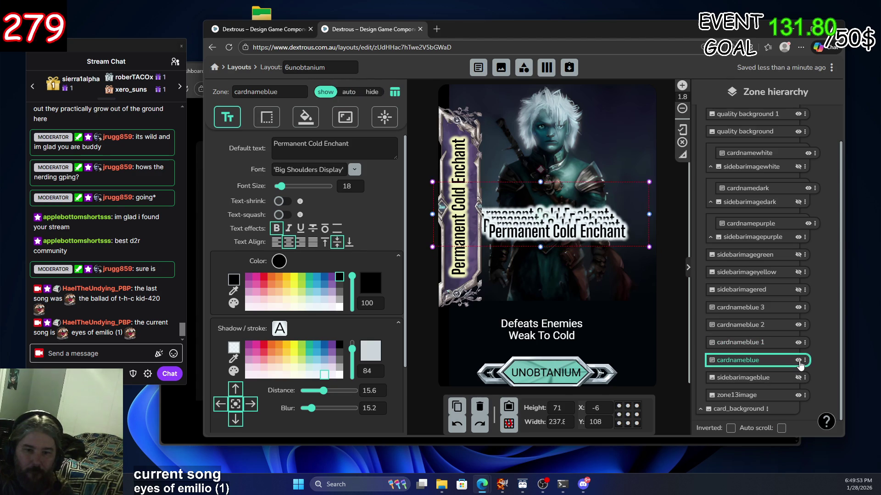
pyautogui.click(797, 307)
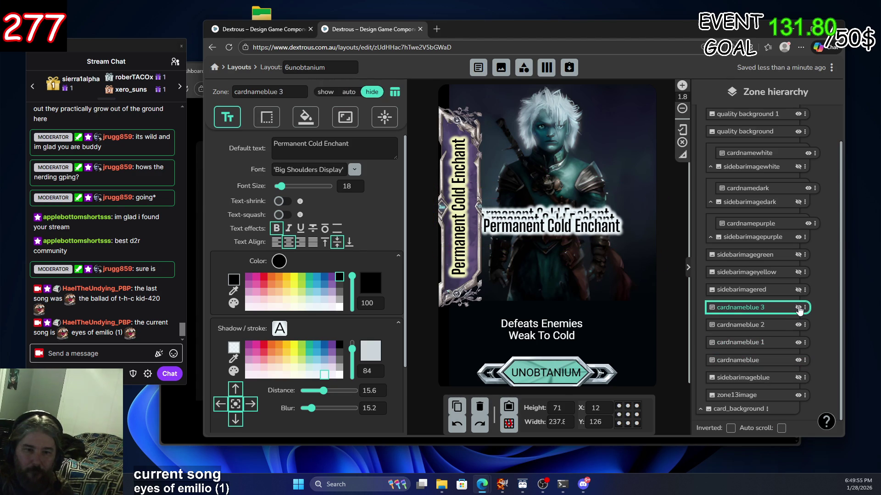
pyautogui.click(798, 308)
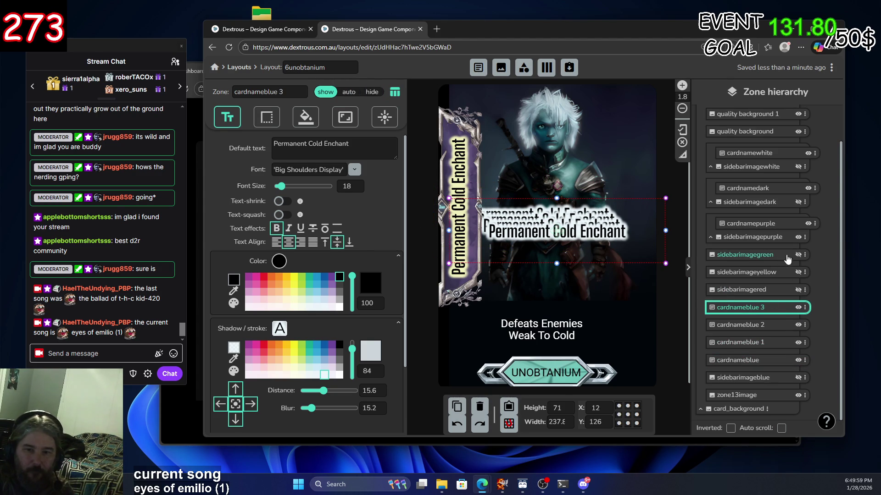
# Select sidebarimagegreen and hide both the purple and dark side banners
pyautogui.click(797, 258)
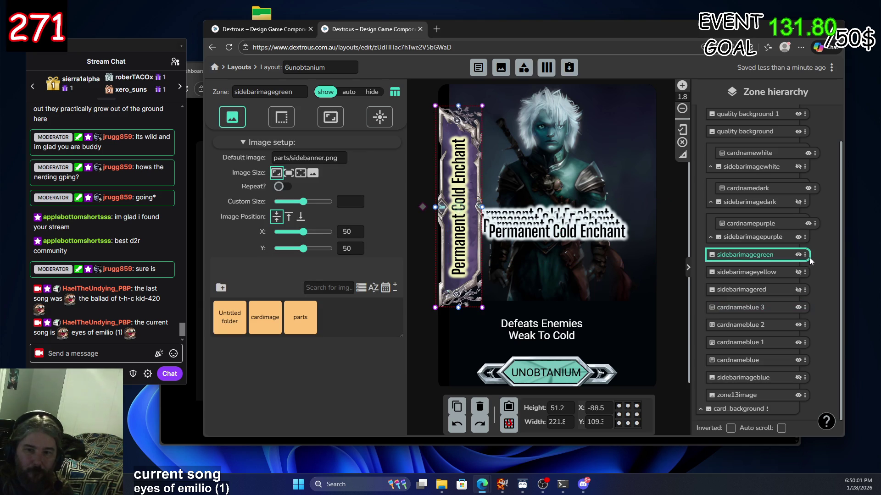
pyautogui.click(798, 237)
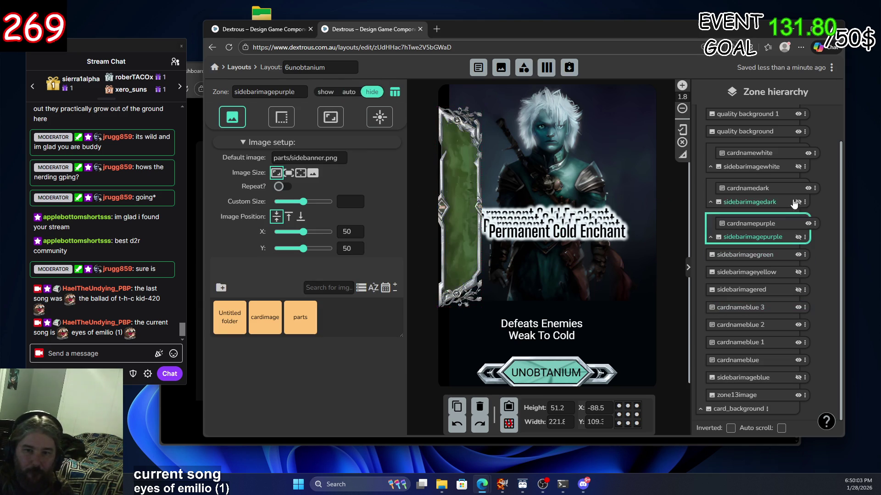
pyautogui.click(798, 203)
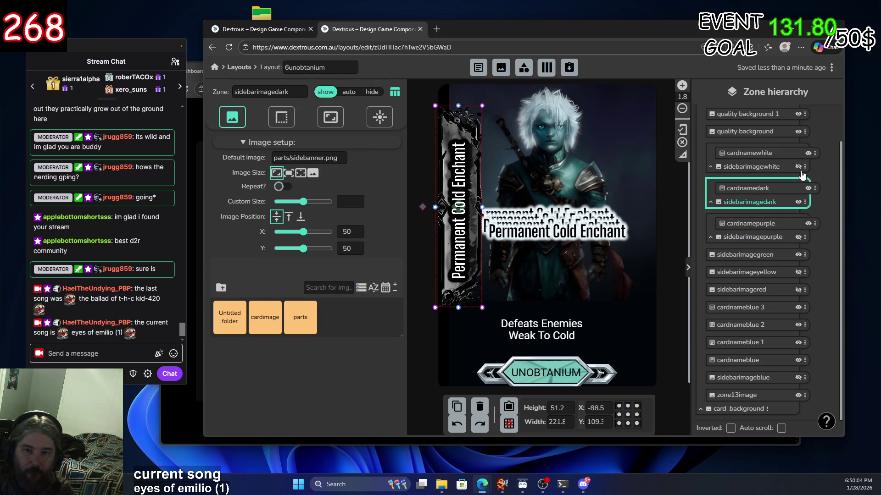
pyautogui.click(798, 203)
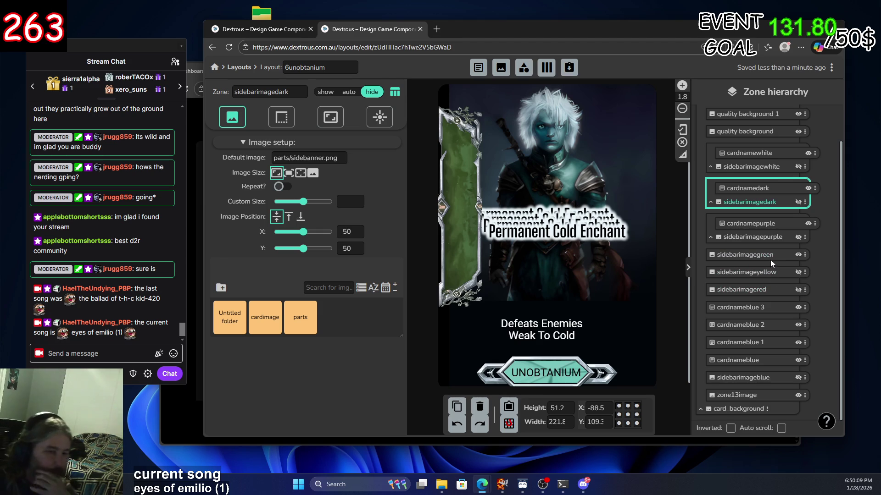
pyautogui.click(776, 311)
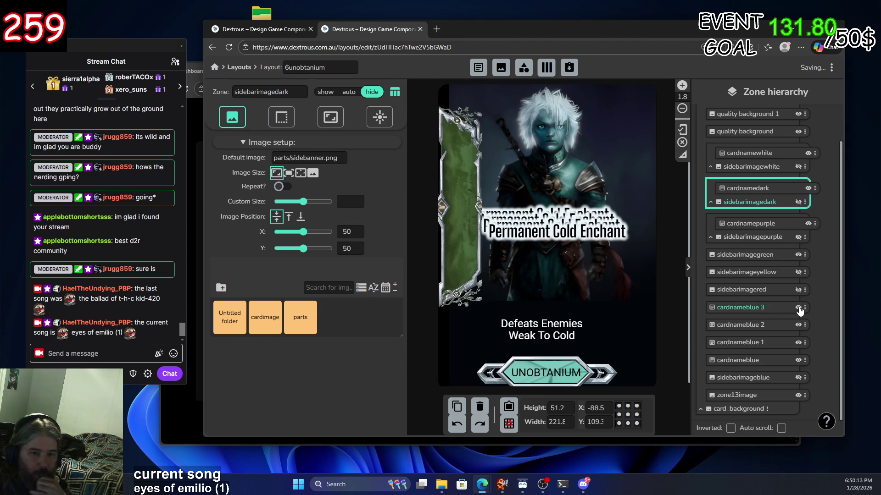
# Rename cardnameblue 3 to cardnamegreen, correcting the 'cardnamegreem' typo
pyautogui.doubleClick(748, 306)
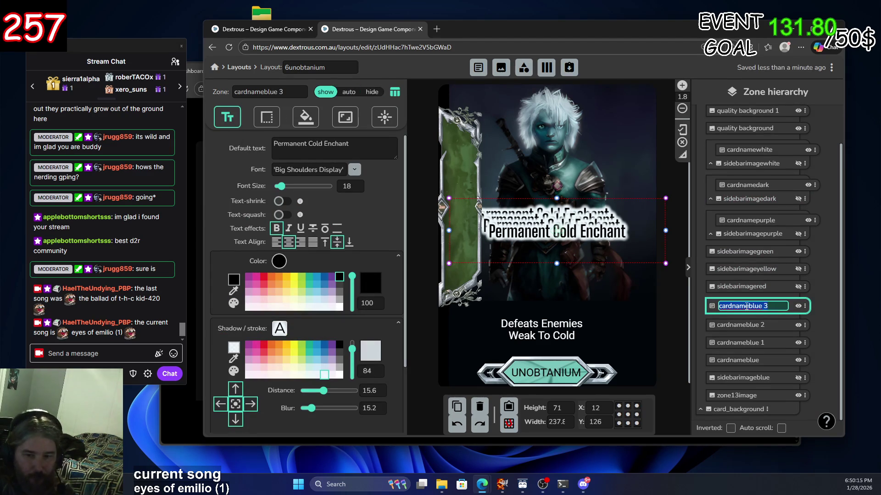
pyautogui.click(749, 307)
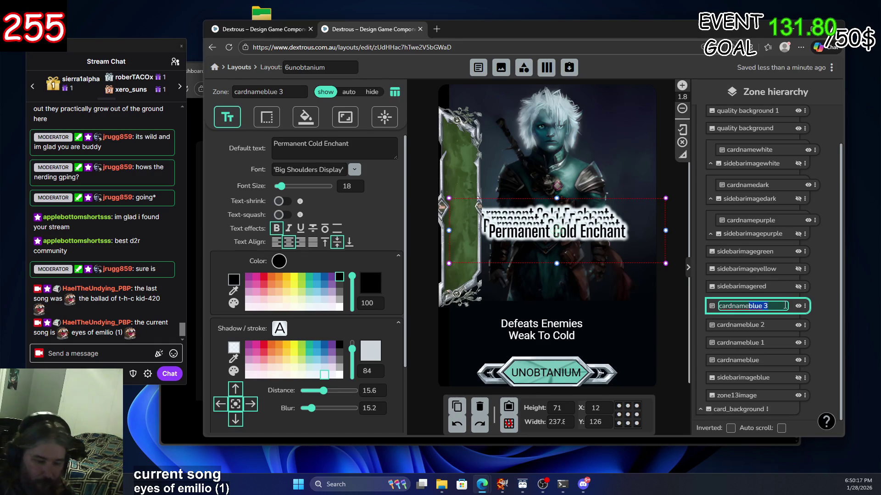
pyautogui.write('greem')
pyautogui.press('Return')
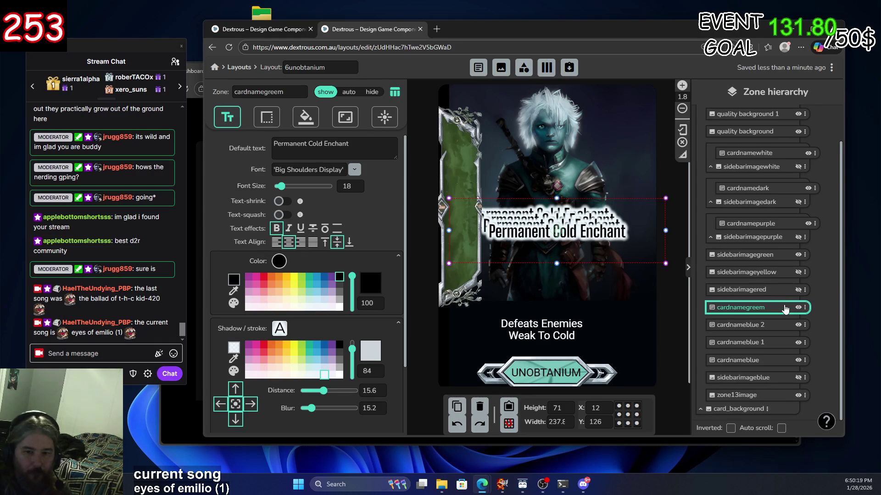
pyautogui.doubleClick(780, 308)
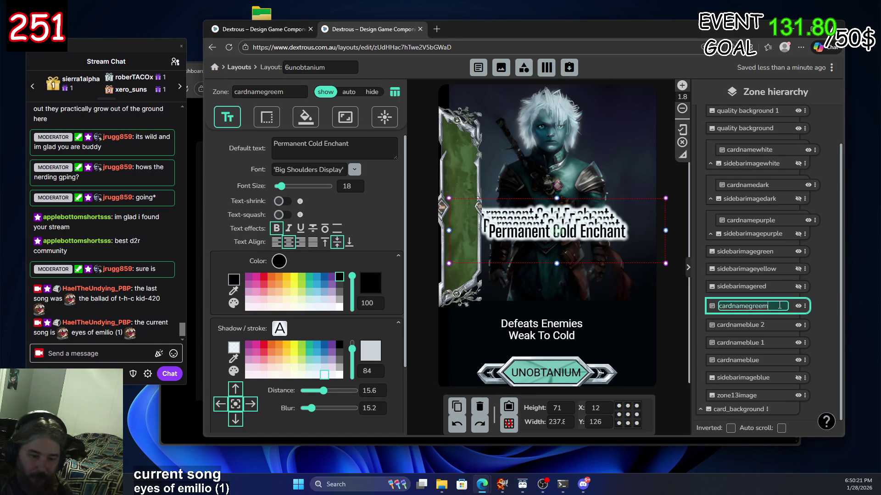
pyautogui.press('BackSpace')
pyautogui.write('n')
pyautogui.press('Return')
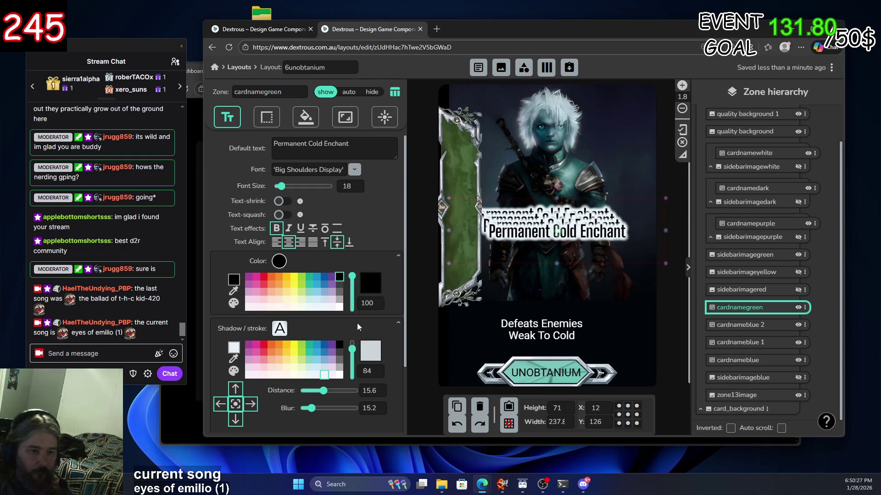
# Give the cardnamegreen title a light peach shadow after trying yellow and orange
pyautogui.scroll(-2, 379, 221)
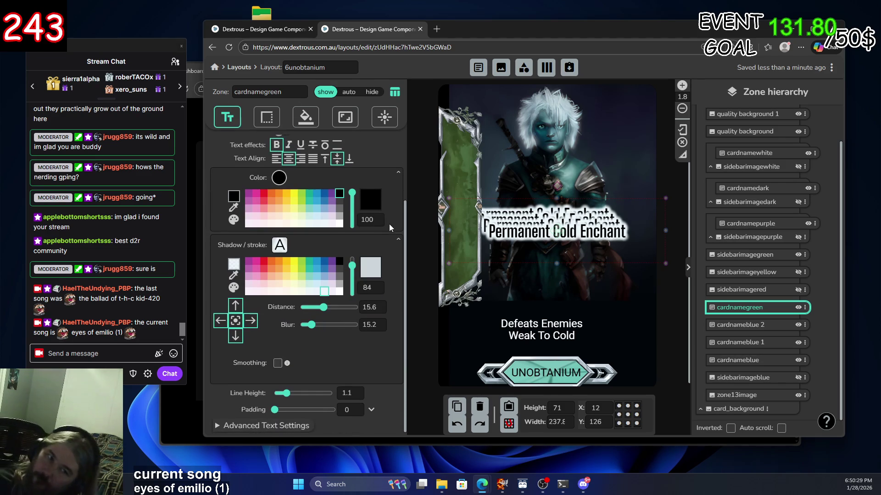
pyautogui.click(295, 260)
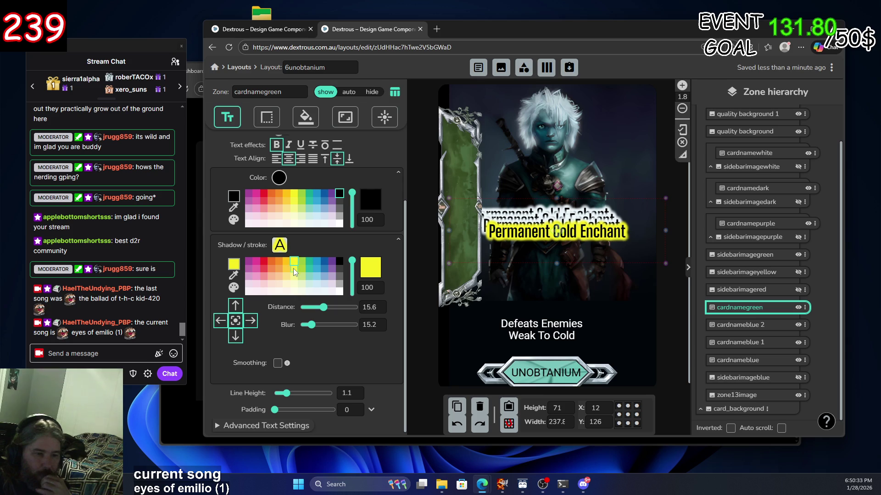
pyautogui.click(278, 270)
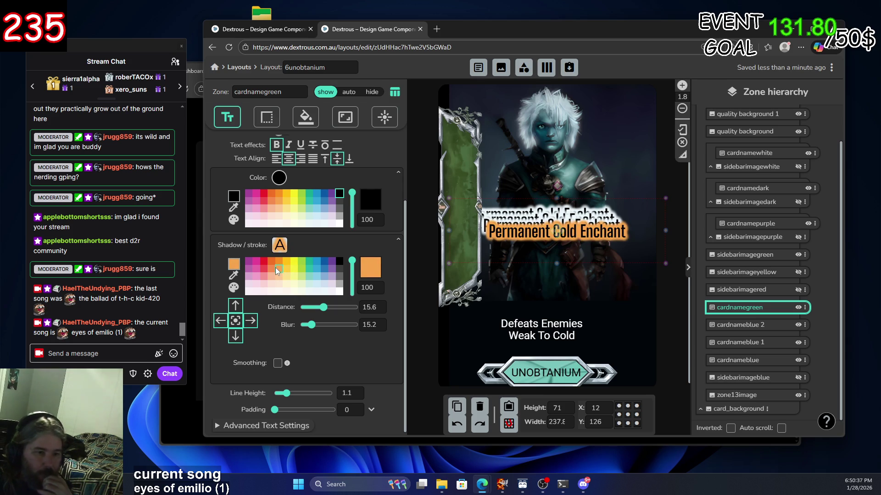
pyautogui.click(279, 276)
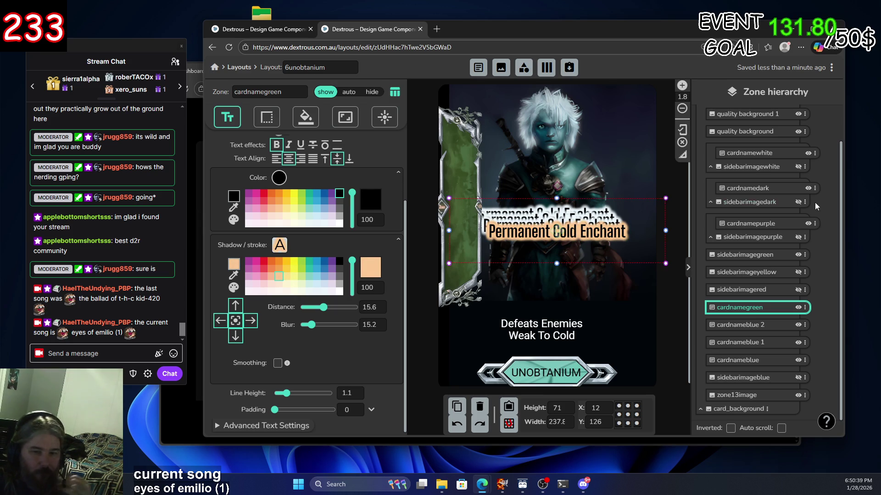
# Nest cardnamegreen under sidebarimagegreen and move its vertical title onto the green banner
pyautogui.click(744, 312)
pyautogui.moveTo(744, 312)
pyautogui.mouseDown()
pyautogui.moveTo(752, 160)
pyautogui.moveTo(756, 259)
pyautogui.mouseUp()
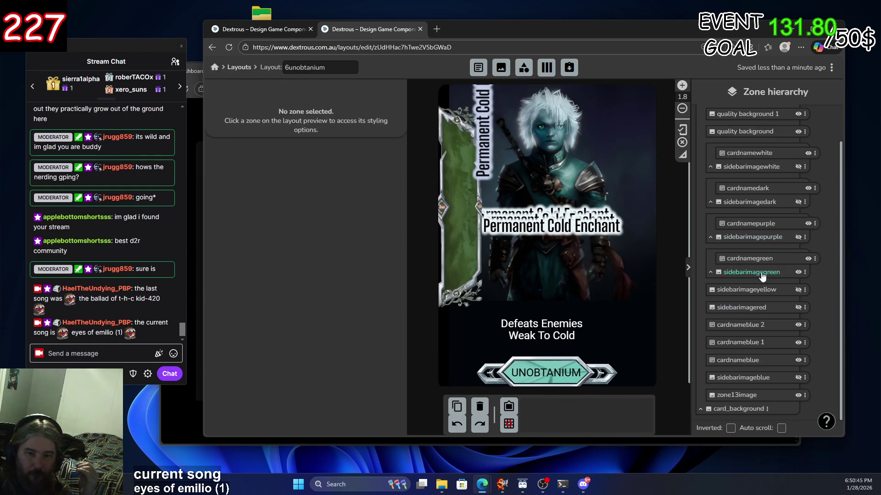
pyautogui.click(762, 273)
pyautogui.click(772, 260)
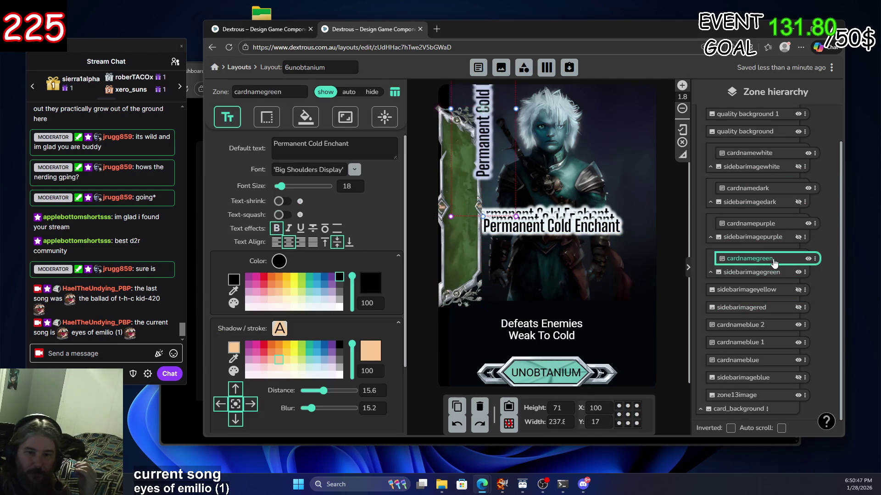
pyautogui.moveTo(486, 216); pyautogui.dragTo(462, 209)
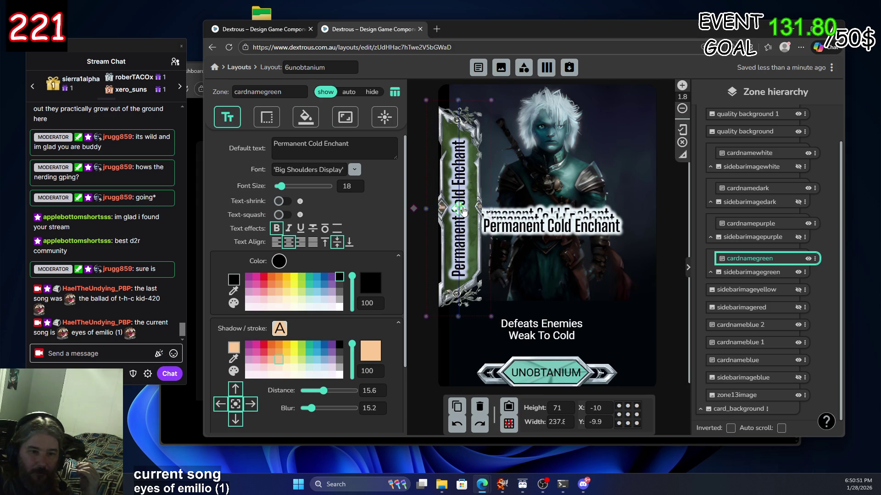
# Hide the purple side banner, keep the green banner visible, and reselect cardnamegreen
pyautogui.click(570, 290)
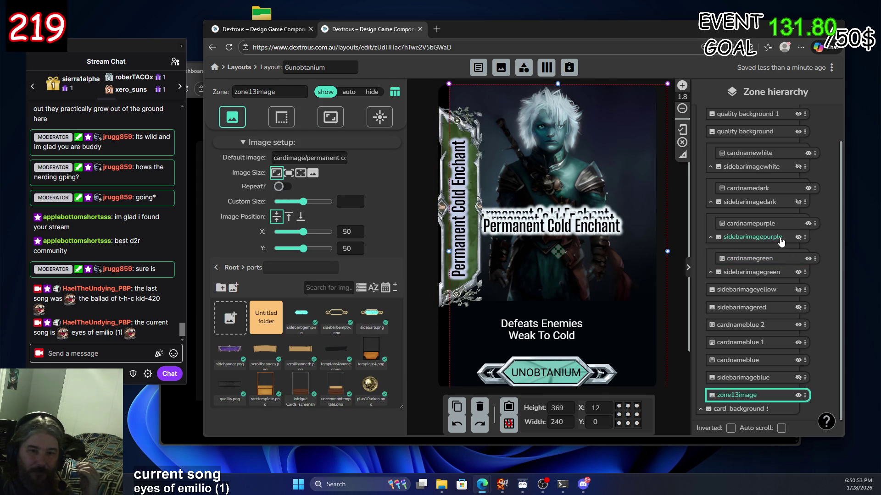
pyautogui.click(778, 227)
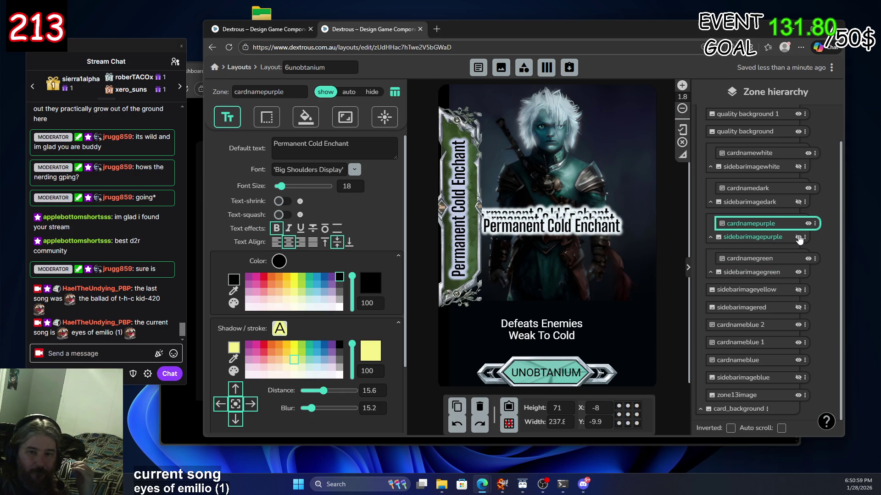
pyautogui.click(797, 238)
pyautogui.click(799, 238)
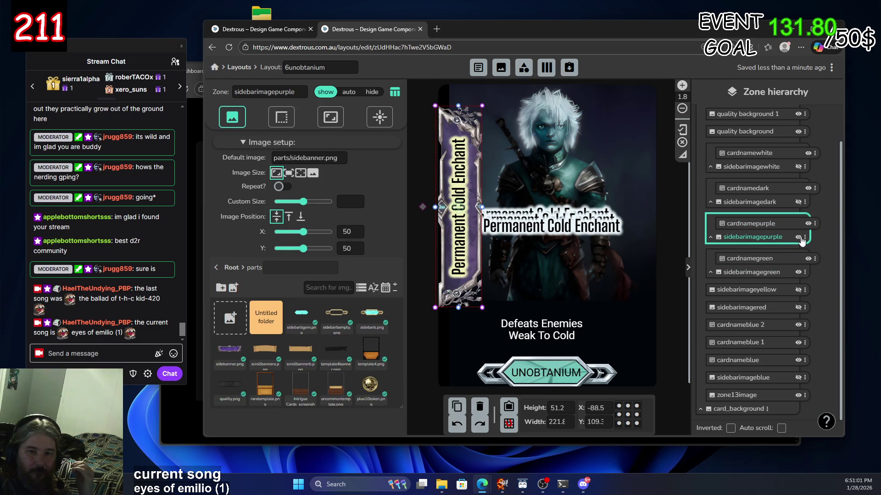
pyautogui.click(795, 263)
pyautogui.click(798, 274)
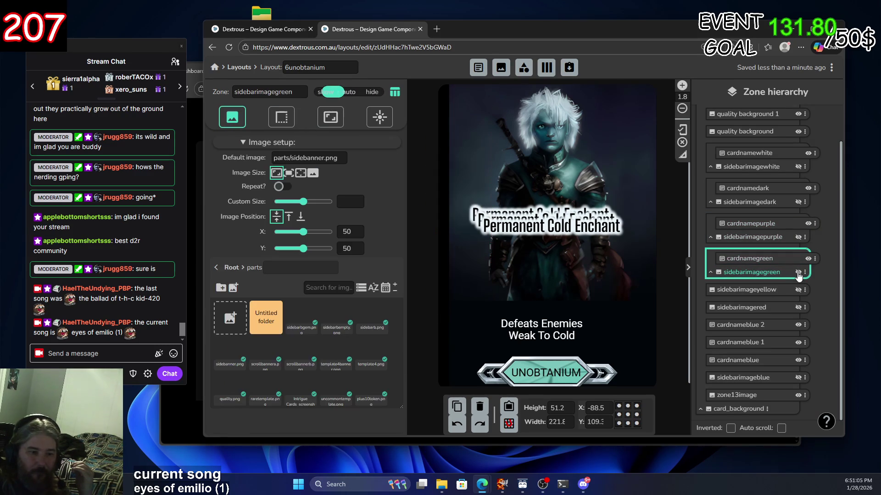
pyautogui.click(798, 274)
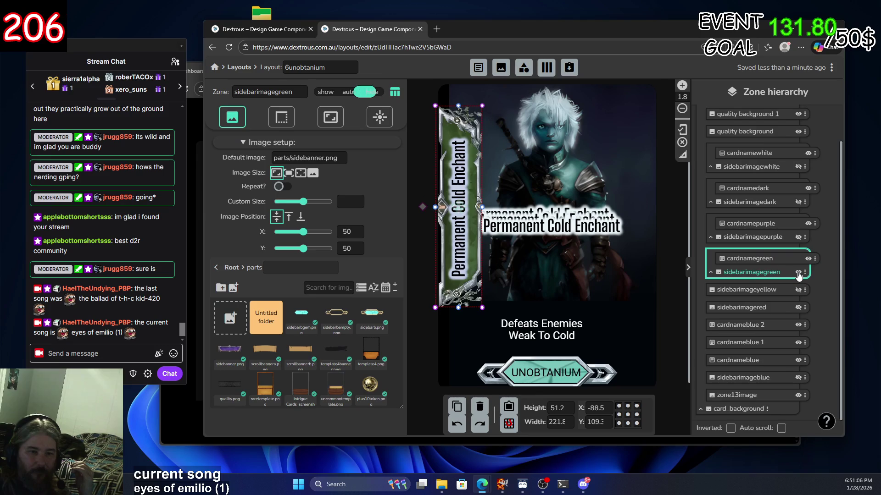
pyautogui.click(797, 260)
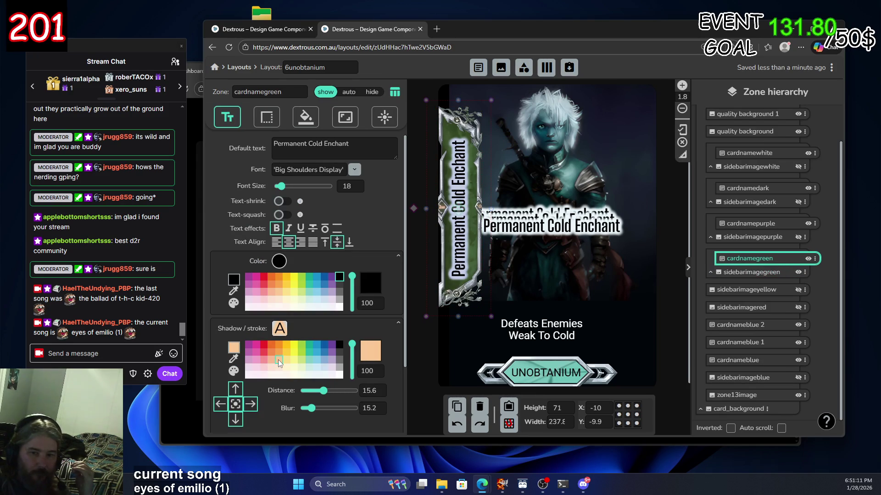
# Try orange, grey, mint, yellow, pink and lavender shadows, then settle on light blue
pyautogui.click(280, 351)
pyautogui.click(280, 361)
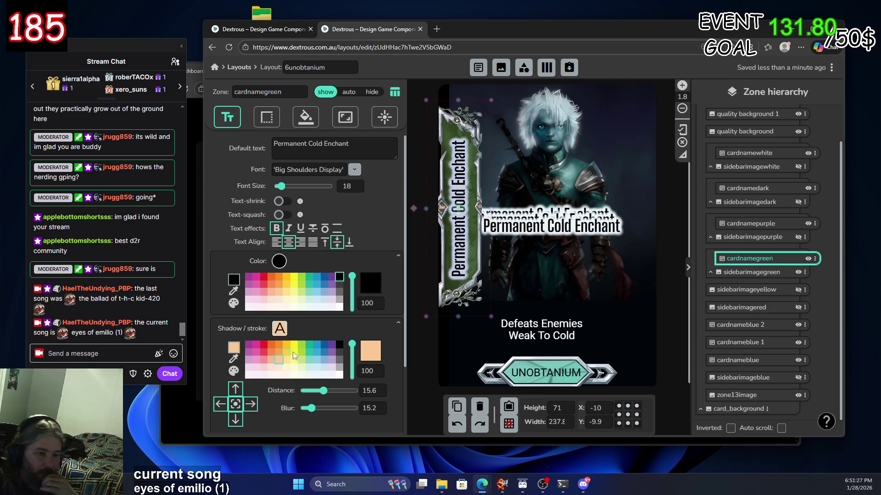
pyautogui.click(340, 359)
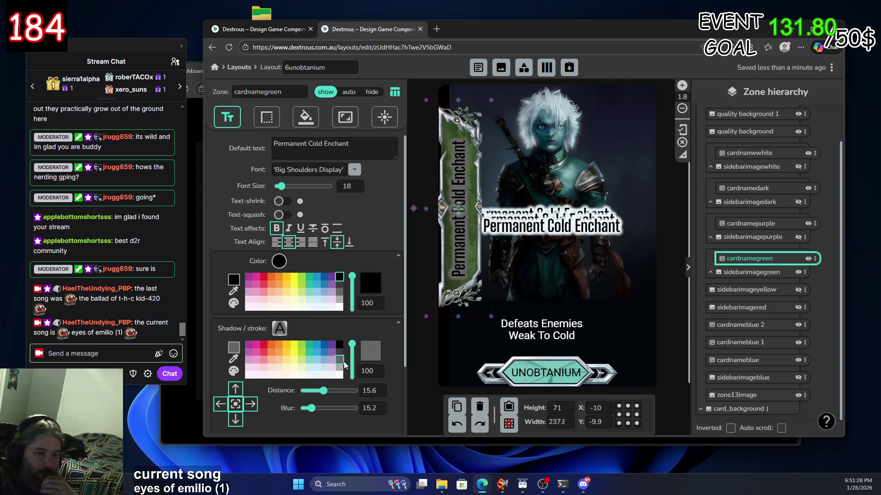
pyautogui.click(310, 360)
pyautogui.click(301, 360)
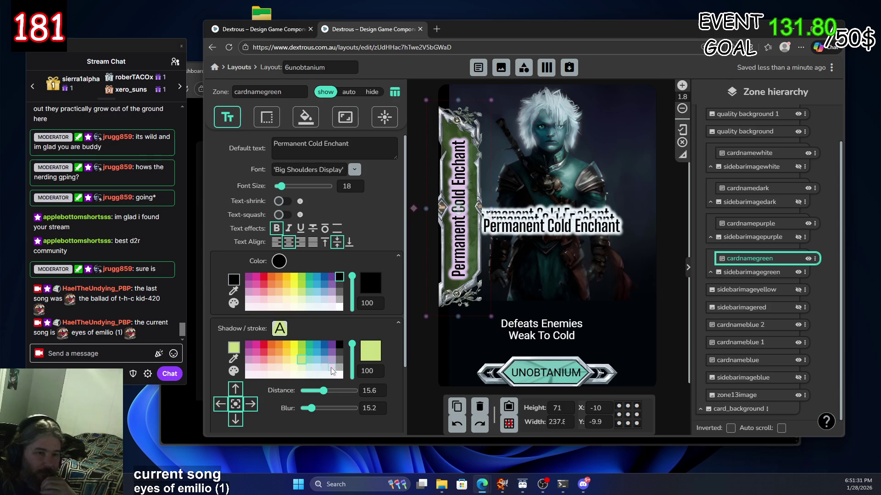
pyautogui.click(286, 359)
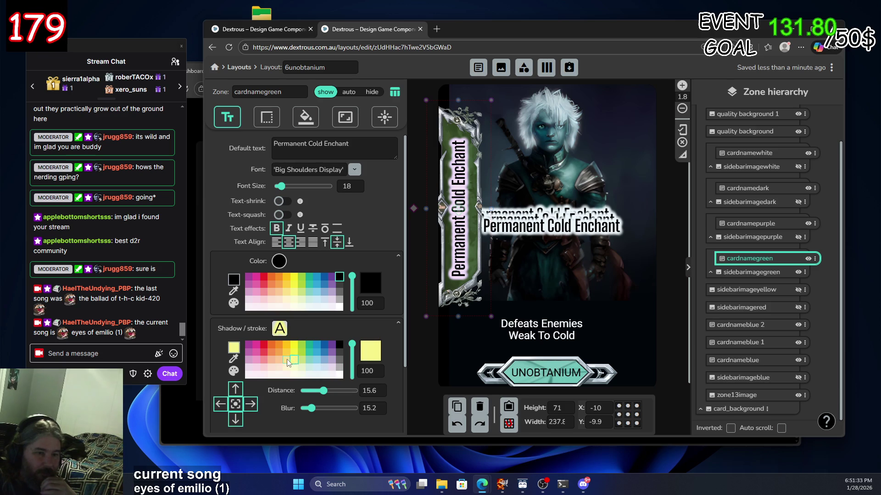
pyautogui.click(277, 359)
pyautogui.click(261, 359)
pyautogui.click(255, 359)
pyautogui.click(248, 359)
pyautogui.click(333, 360)
pyautogui.click(321, 361)
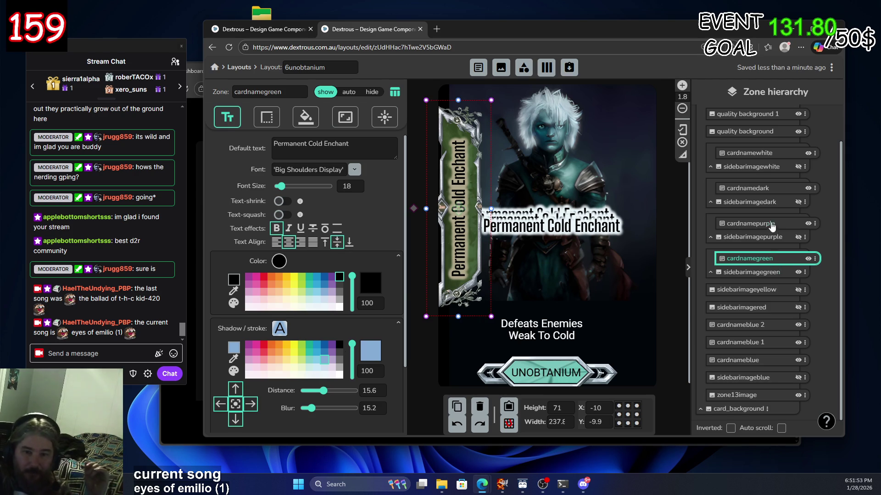
# Select the cardnameblue 2 zone in the Zone hierarchy
pyautogui.click(761, 325)
pyautogui.click(798, 325)
pyautogui.click(798, 325)
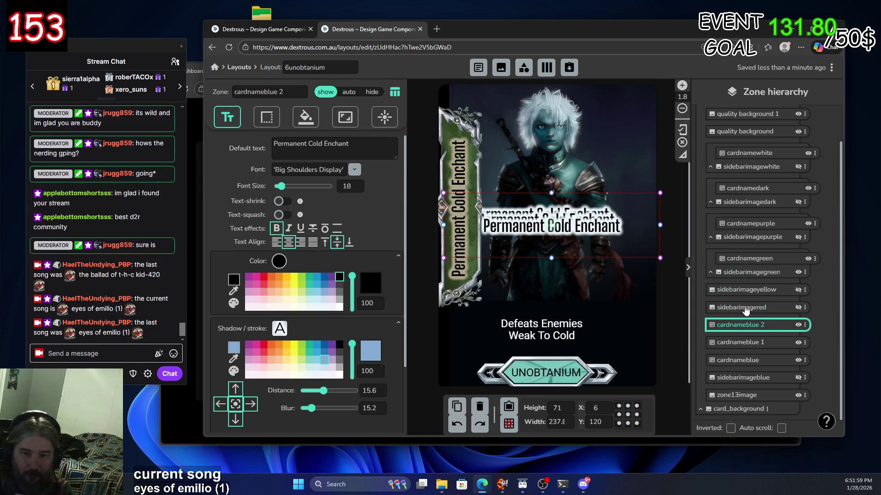
# Rename cardnameblue 2 to cardnameyellow
pyautogui.doubleClick(763, 326)
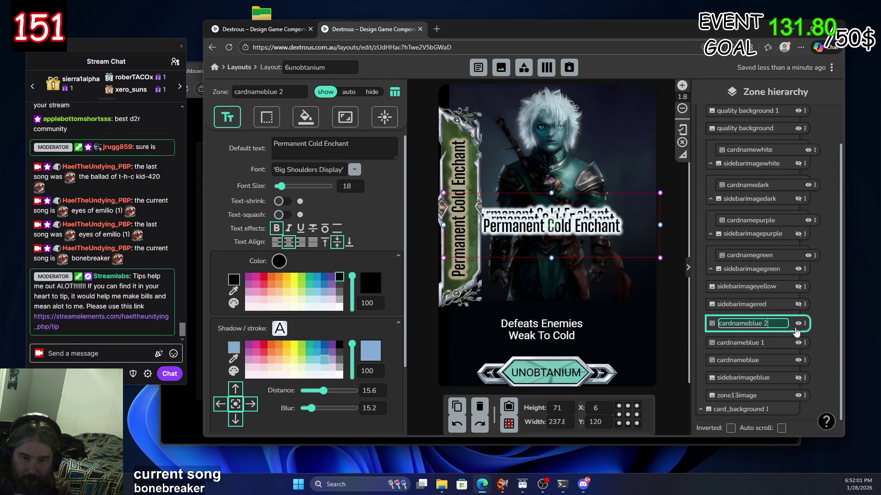
pyautogui.moveTo(781, 327); pyautogui.dragTo(762, 324)
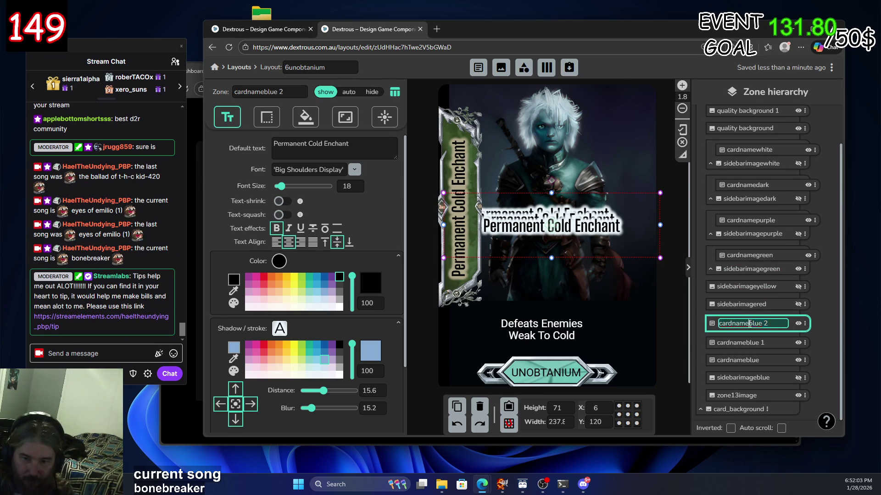
pyautogui.write('yllow')
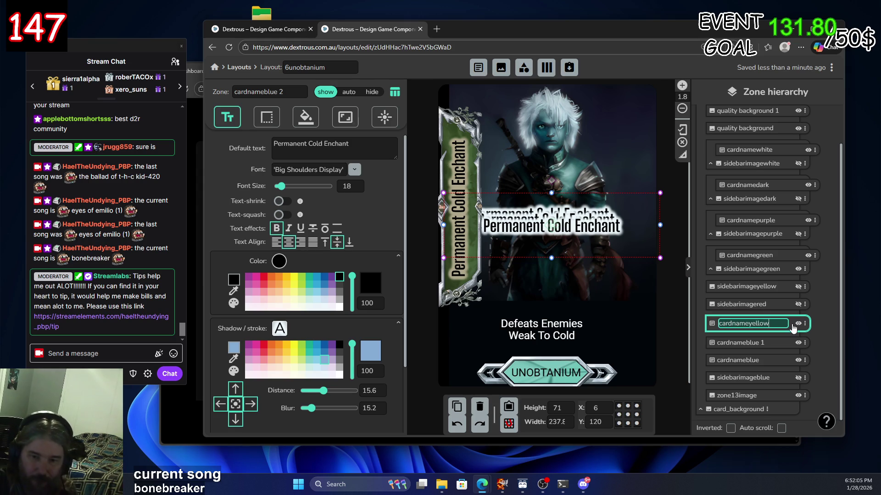
pyautogui.press('Return')
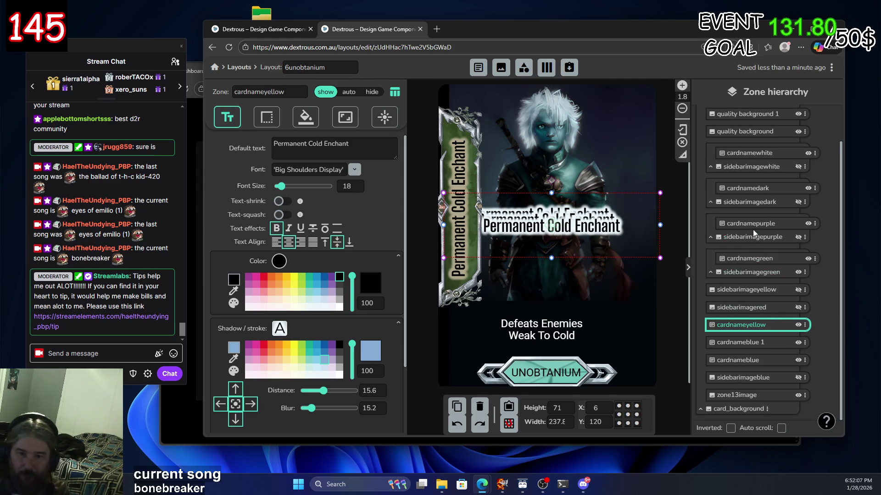
# Nest cardnameyellow toward the yellow banner, hiding the green banner and showing the yellow one
pyautogui.moveTo(734, 325)
pyautogui.mouseDown()
pyautogui.moveTo(733, 290)
pyautogui.moveTo(731, 331)
pyautogui.moveTo(753, 289)
pyautogui.mouseUp()
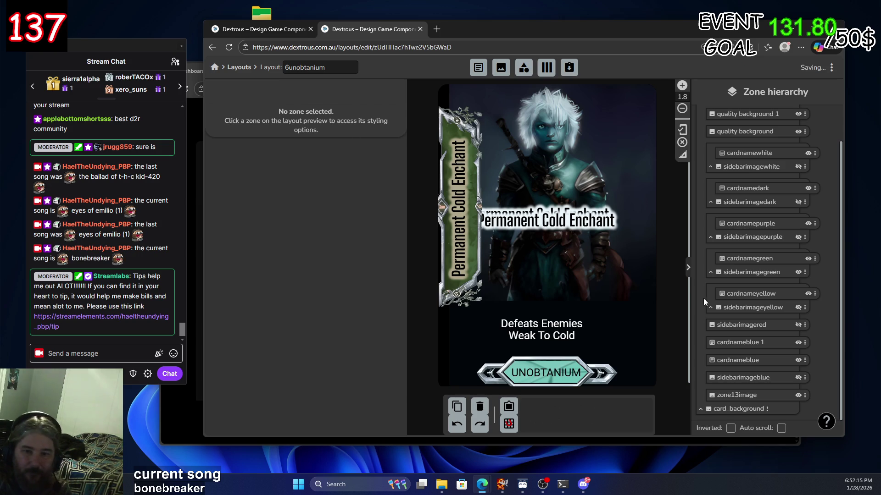
pyautogui.click(797, 273)
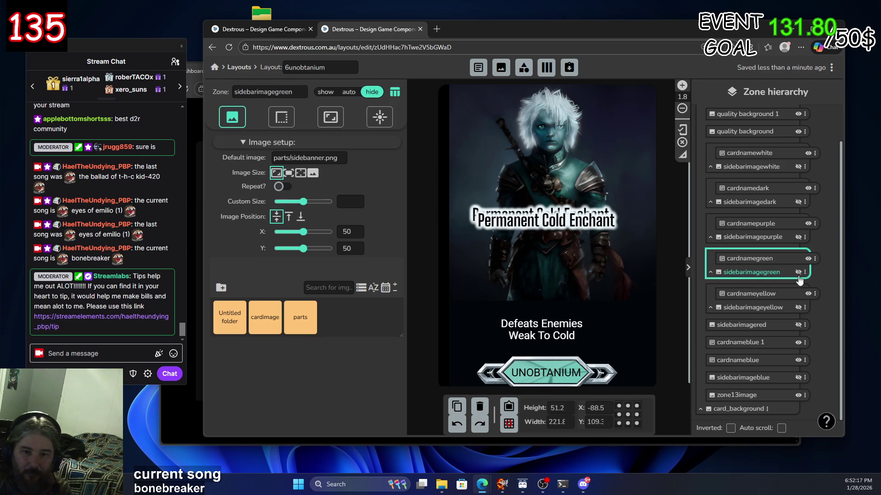
pyautogui.click(798, 307)
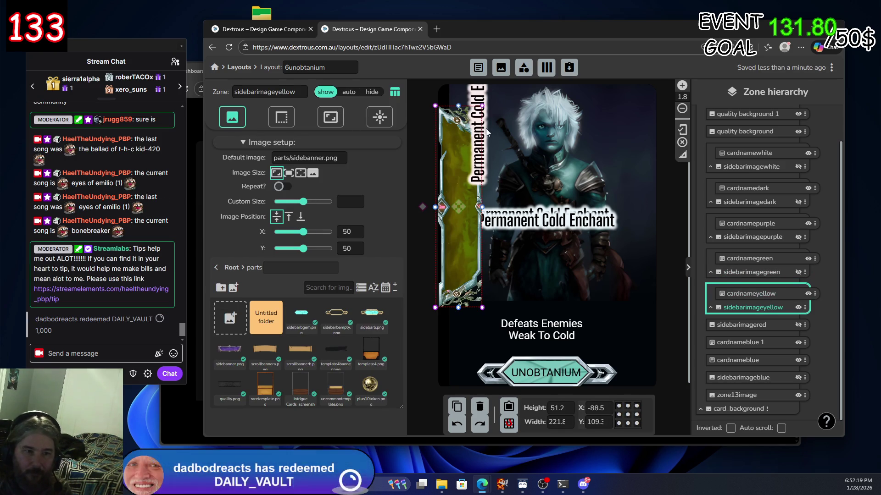
# Place cardnameyellow on the yellow banner and try pink, lavender, teal, yellow and orange shadows
pyautogui.moveTo(485, 122); pyautogui.dragTo(458, 209)
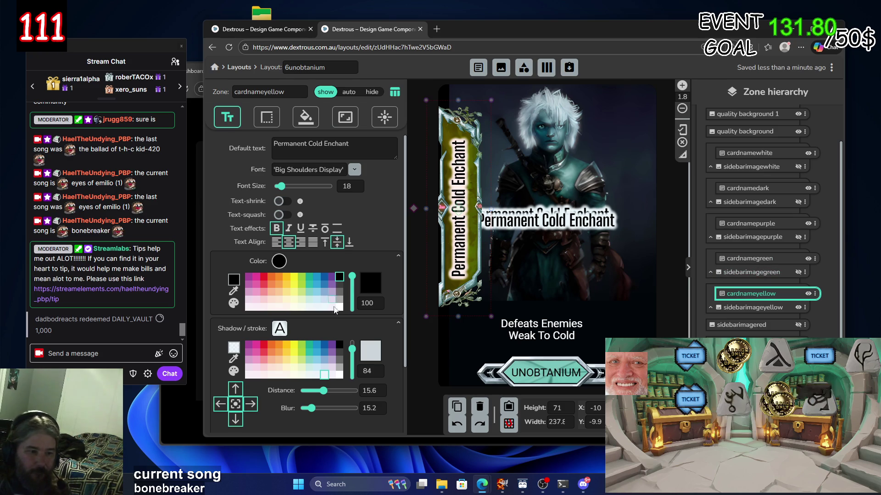
pyautogui.click(330, 361)
pyautogui.click(260, 359)
pyautogui.click(248, 360)
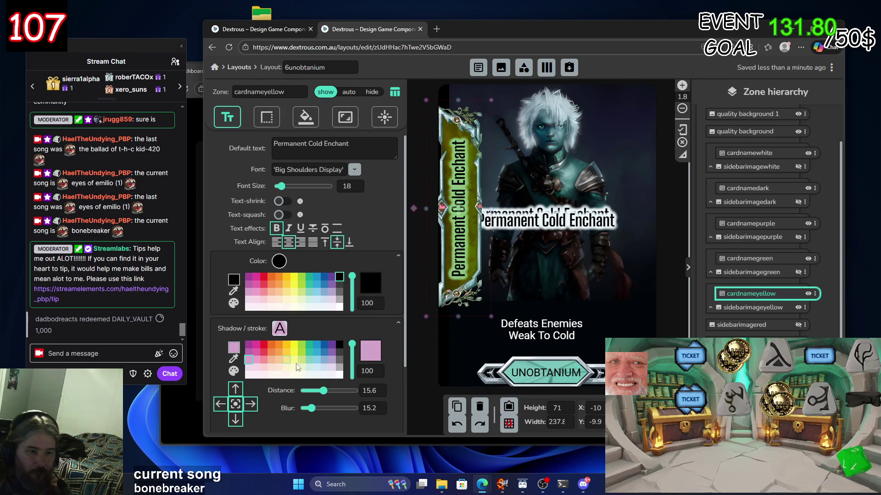
pyautogui.click(332, 359)
pyautogui.click(306, 361)
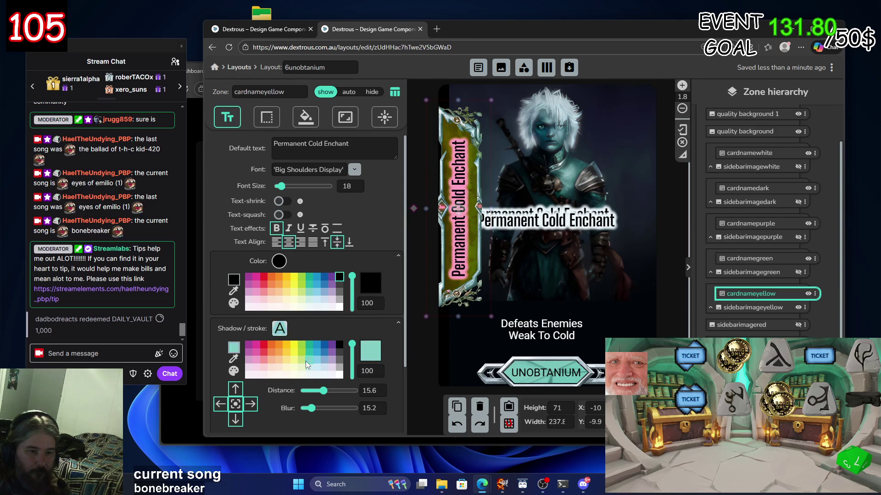
pyautogui.click(309, 366)
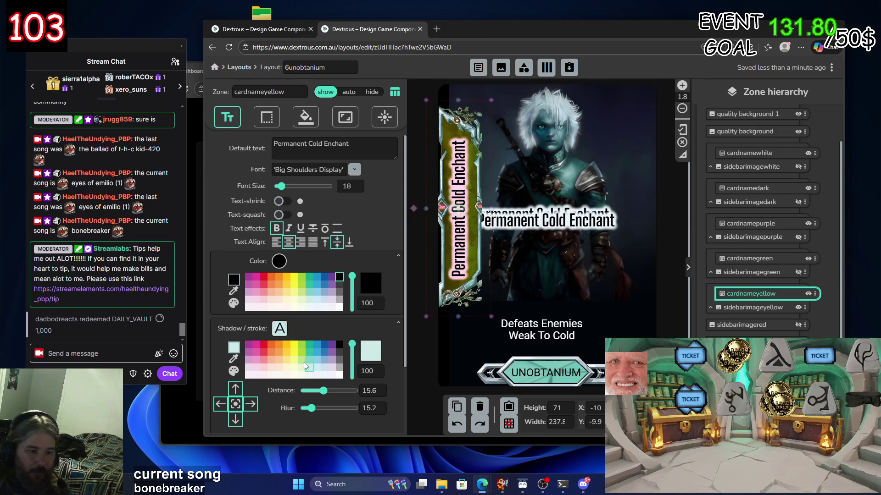
pyautogui.click(302, 359)
pyautogui.click(299, 351)
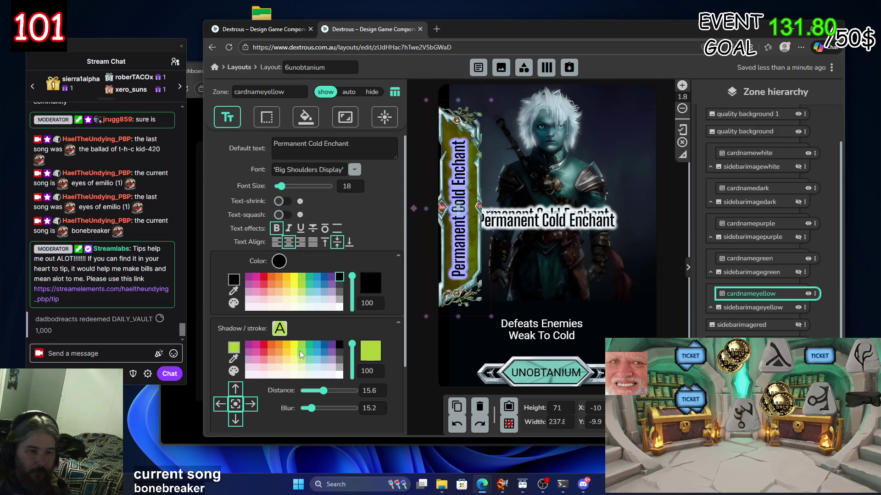
pyautogui.click(294, 351)
pyautogui.click(285, 353)
pyautogui.click(276, 353)
pyautogui.click(269, 353)
pyautogui.click(264, 352)
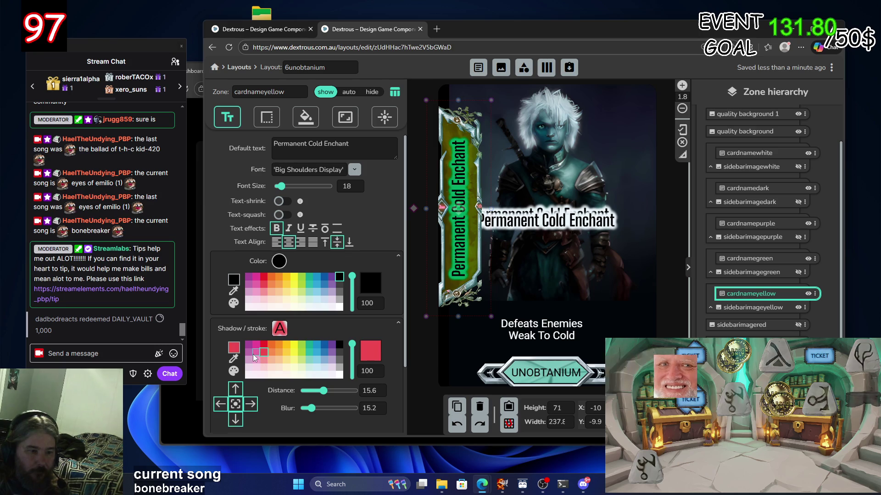
# Try grey, light blue, purple, teal and yellow-green shadow swatches on the title
pyautogui.click(340, 352)
pyautogui.click(327, 355)
pyautogui.click(320, 358)
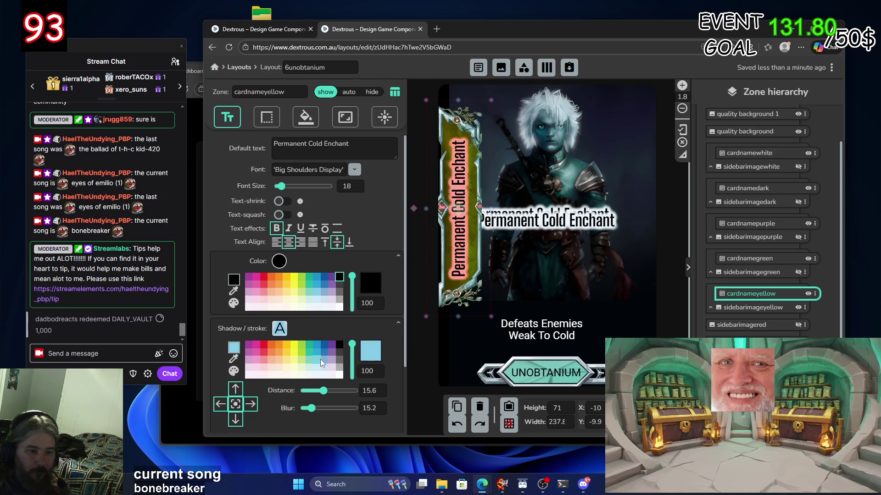
pyautogui.click(330, 345)
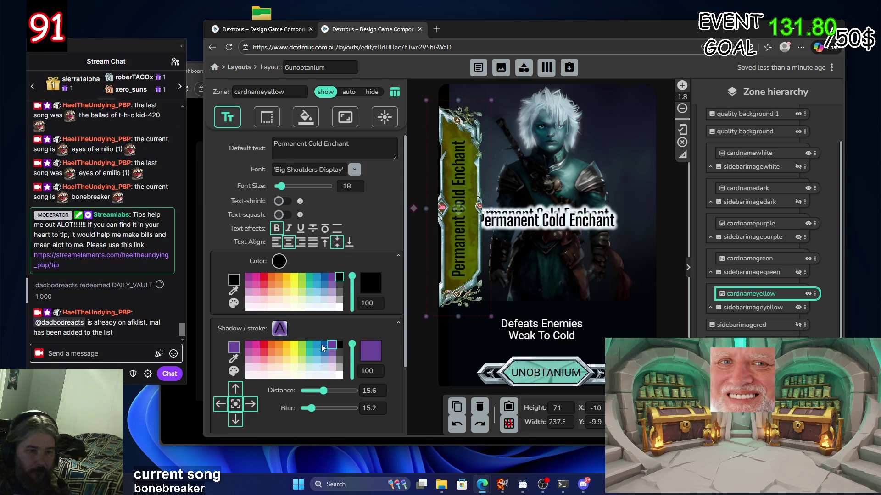
pyautogui.click(314, 345)
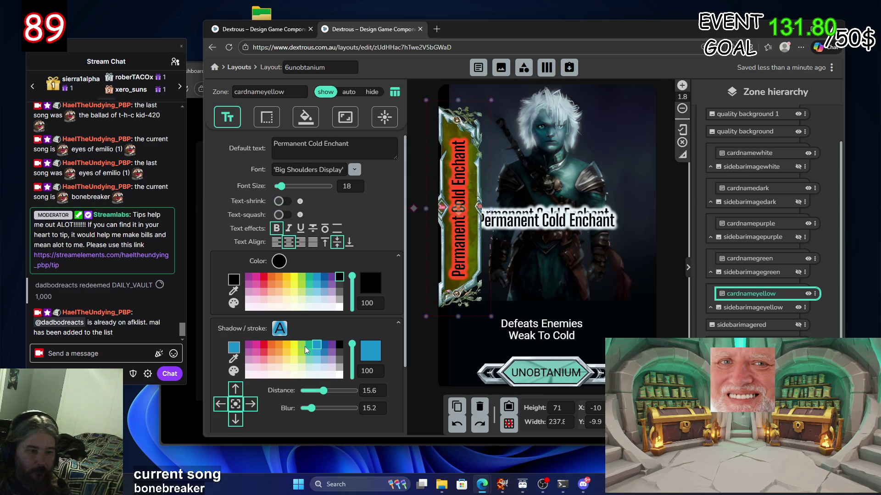
pyautogui.click(305, 346)
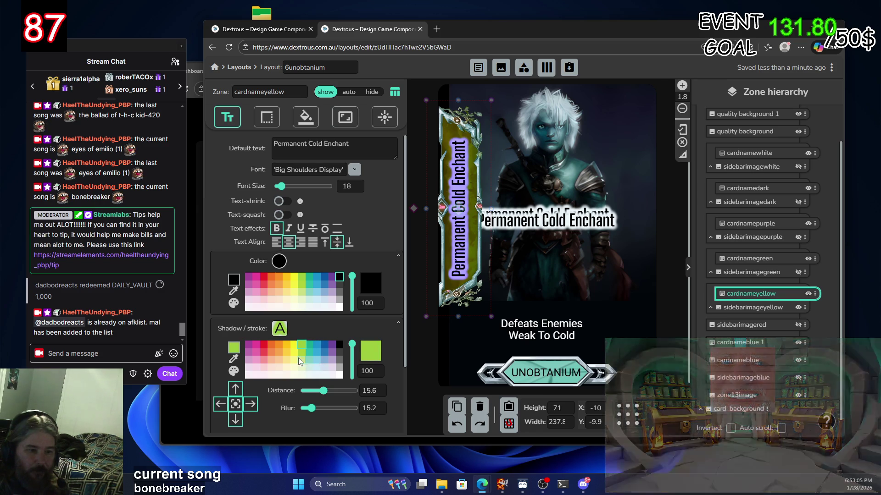
pyautogui.click(301, 352)
pyautogui.click(303, 357)
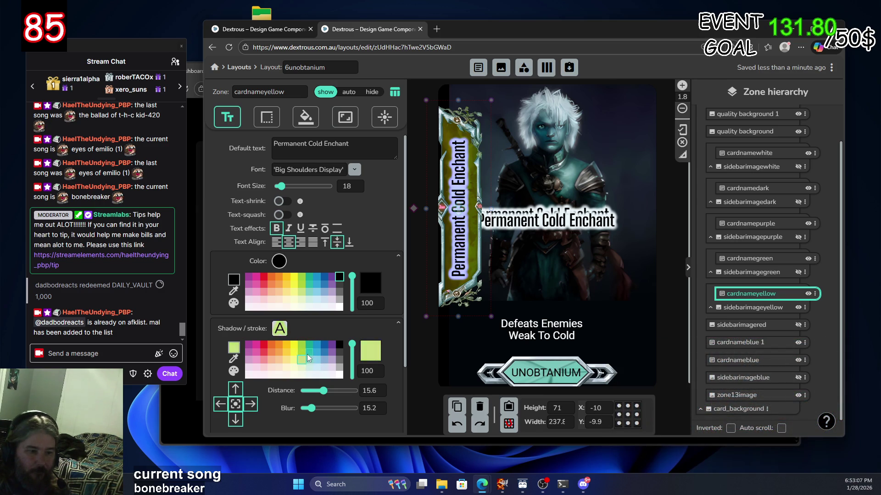
pyautogui.click(309, 351)
pyautogui.click(307, 351)
pyautogui.click(303, 354)
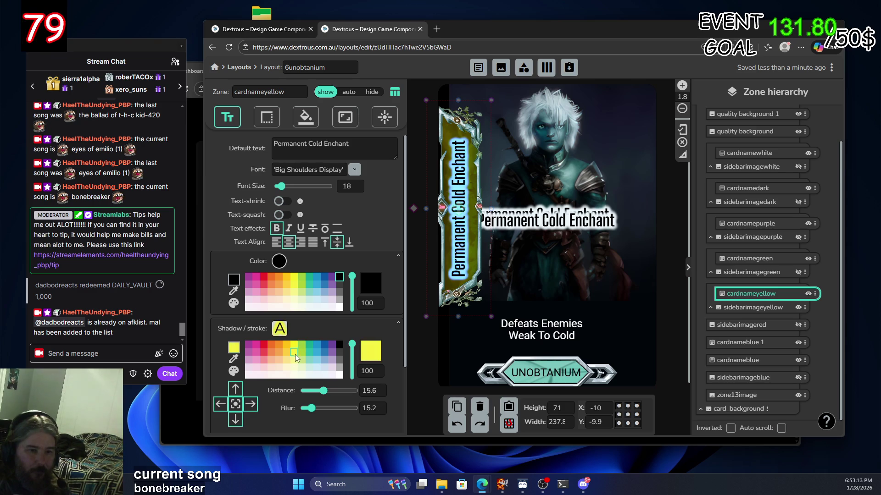
pyautogui.click(302, 358)
pyautogui.click(303, 347)
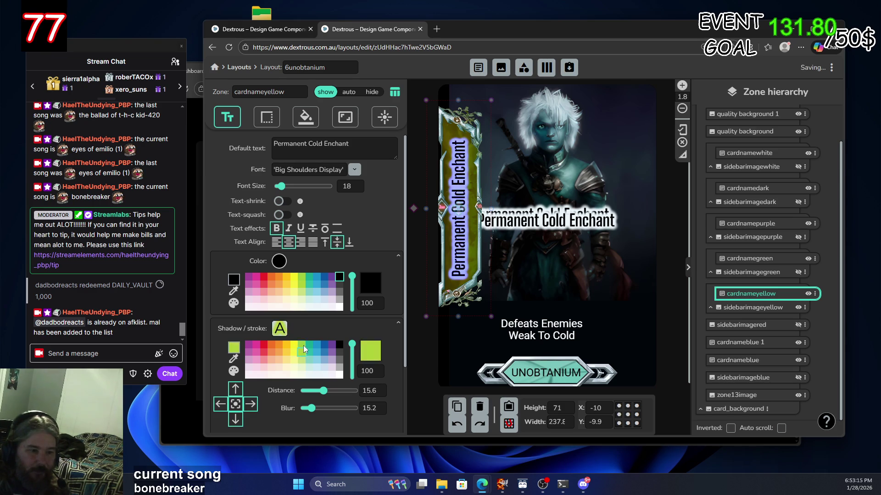
# Set the card name's shadow to white with the fine colour picker
pyautogui.click(235, 353)
pyautogui.moveTo(312, 391)
pyautogui.mouseDown()
pyautogui.moveTo(305, 370)
pyautogui.moveTo(296, 406)
pyautogui.moveTo(273, 399)
pyautogui.moveTo(268, 380)
pyautogui.moveTo(274, 395)
pyautogui.moveTo(284, 379)
pyautogui.moveTo(291, 393)
pyautogui.moveTo(278, 386)
pyautogui.mouseUp()
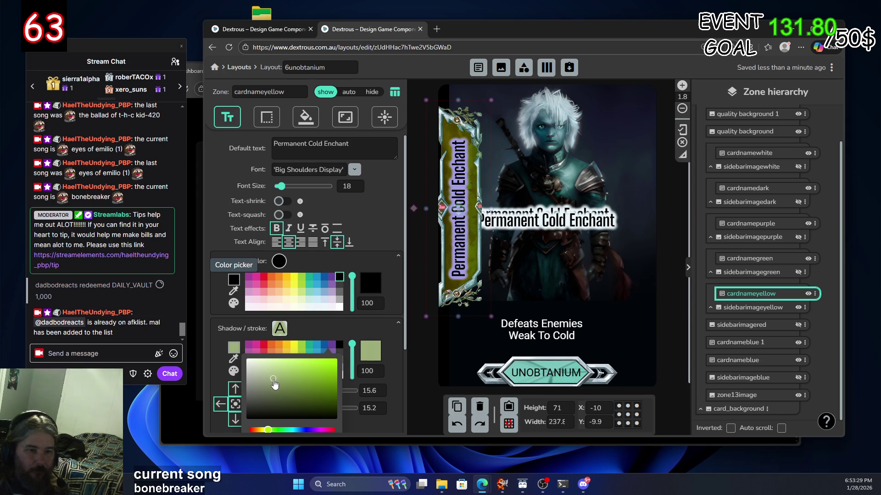
pyautogui.click(271, 383)
pyautogui.click(274, 382)
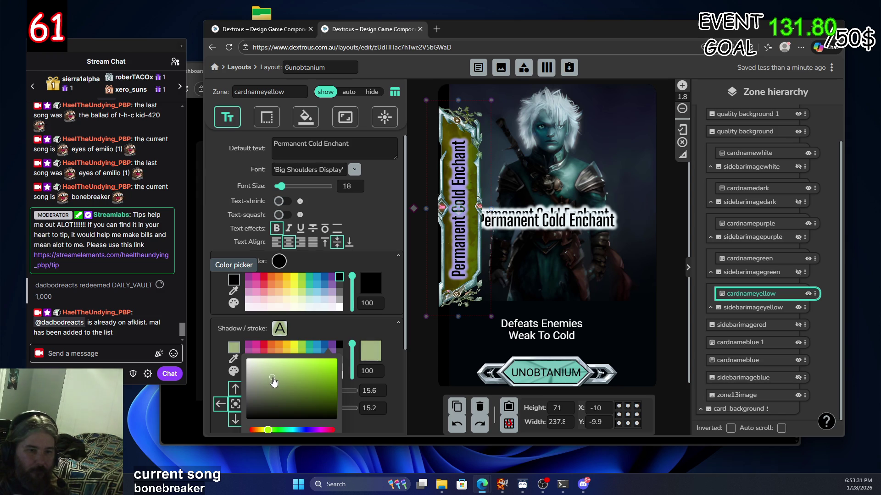
pyautogui.moveTo(273, 381); pyautogui.dragTo(246, 363)
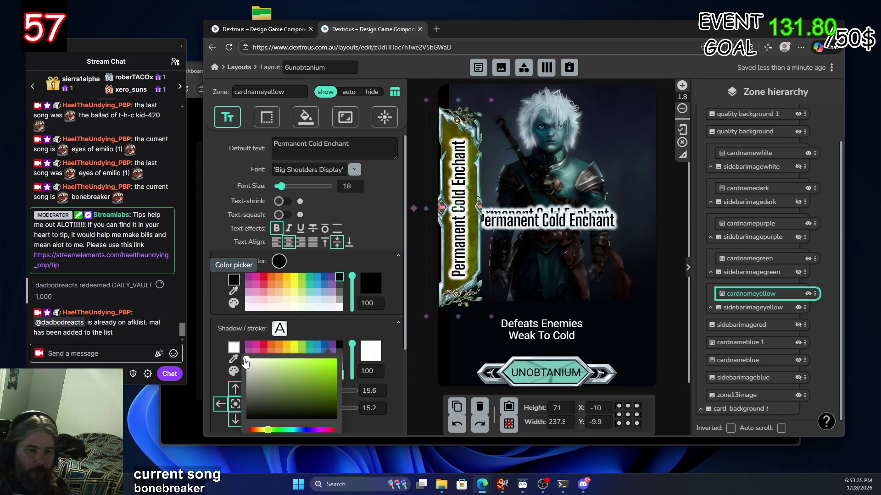
pyautogui.click(390, 351)
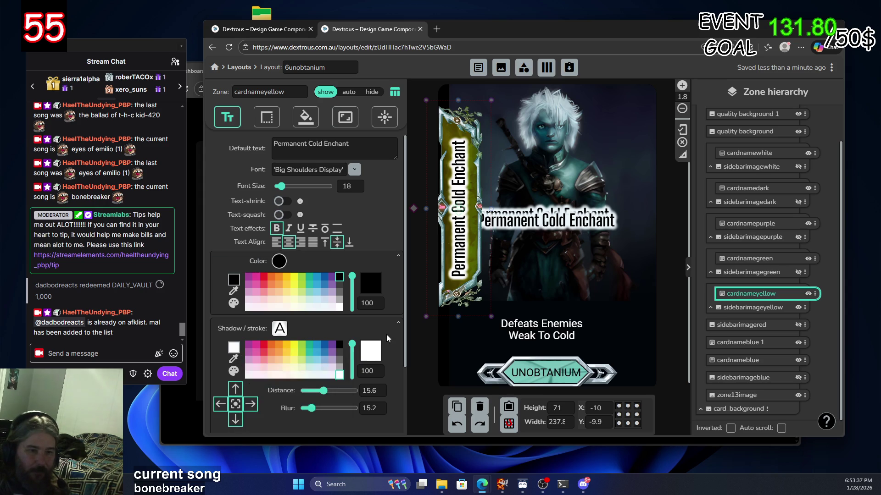
# Rename cardnameblue 1 to cardnamered and nest it under sidebarimagered
pyautogui.click(772, 326)
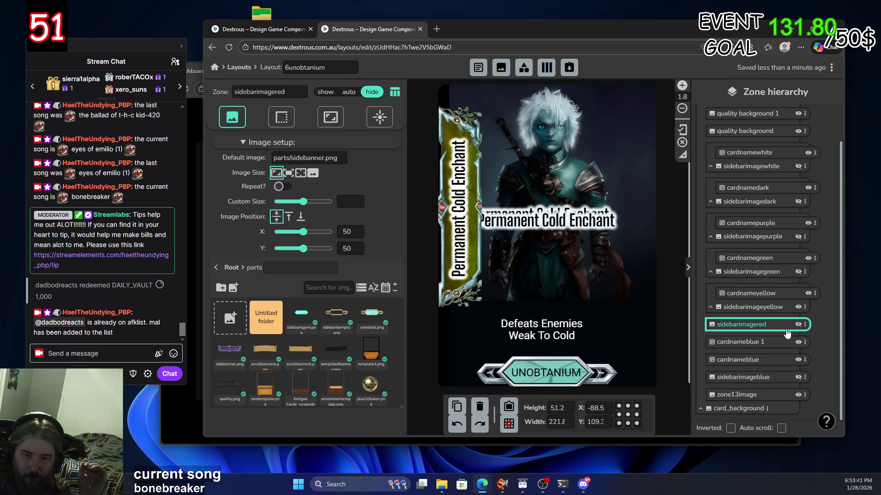
pyautogui.click(747, 342)
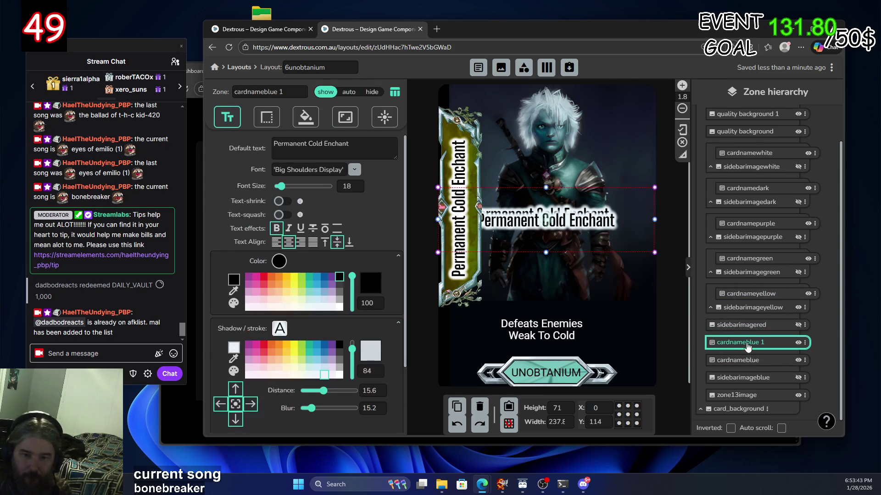
pyautogui.click(748, 343)
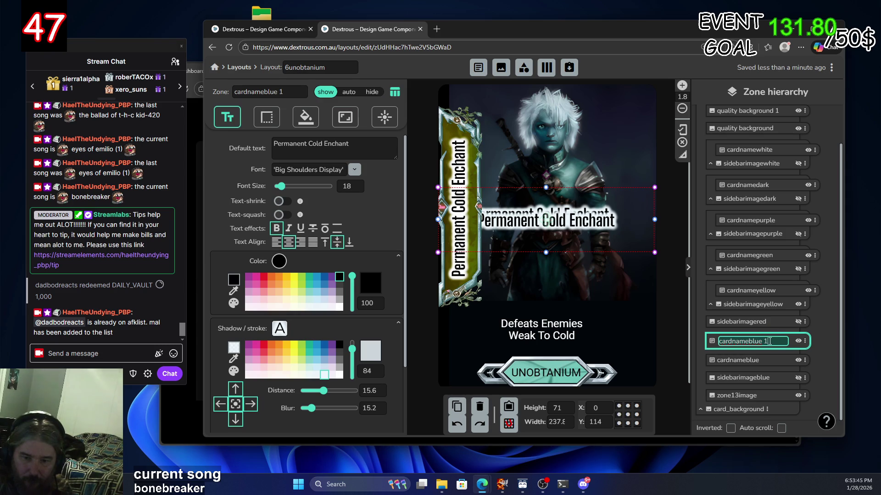
pyautogui.write('red')
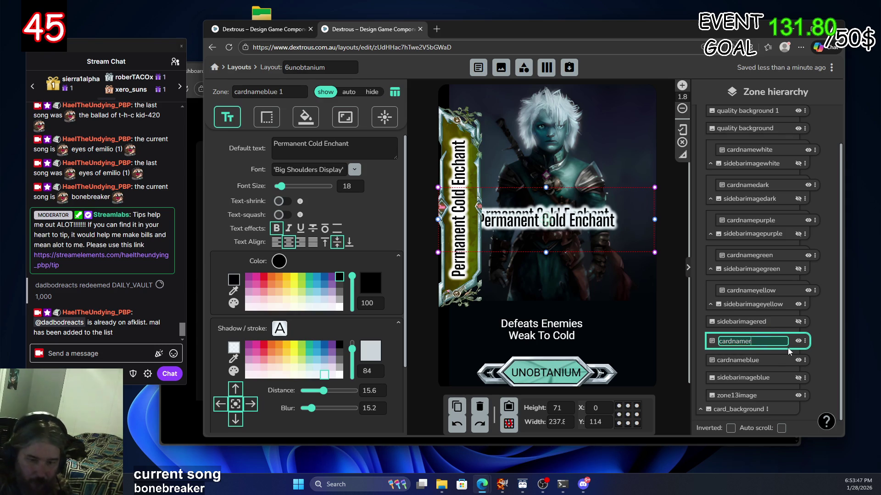
pyautogui.press('Return')
pyautogui.moveTo(744, 348); pyautogui.dragTo(757, 325)
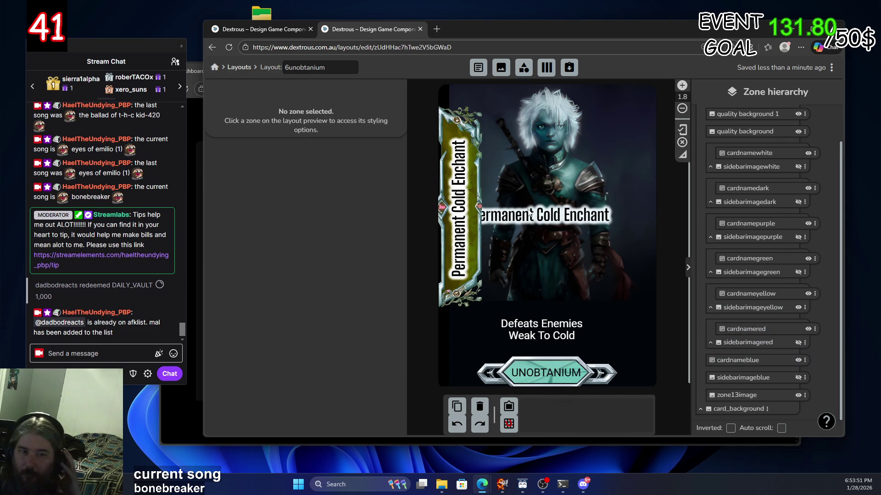
# Hide the yellow banner, show the red one, and move cardnamered onto it at X -8
pyautogui.click(798, 308)
pyautogui.click(798, 344)
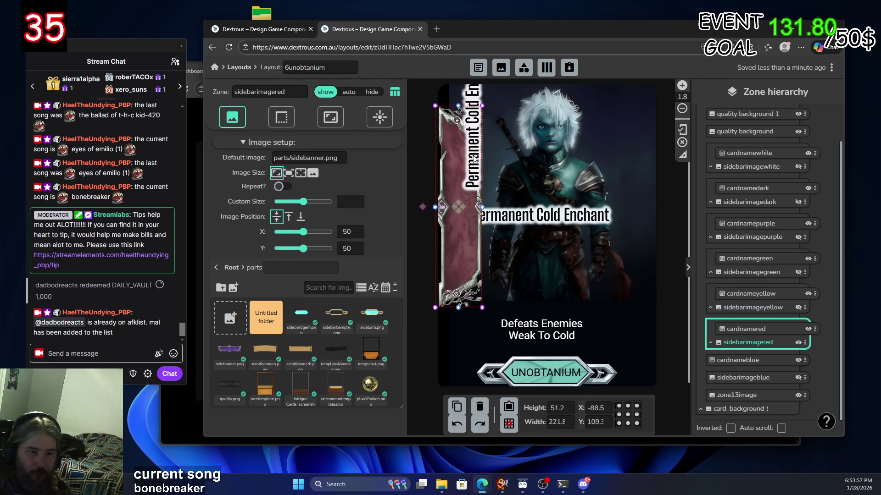
pyautogui.click(476, 184)
pyautogui.scroll(-1, 565, 157)
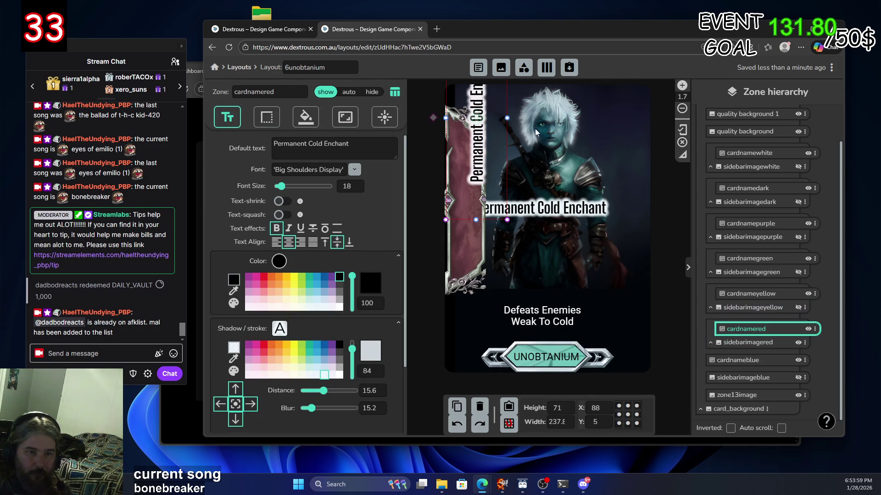
pyautogui.scroll(-5, 532, 160)
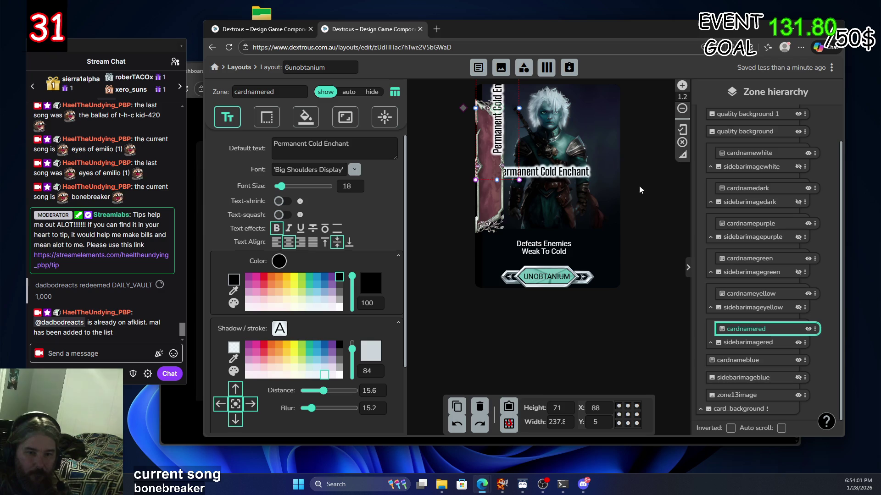
pyautogui.click(649, 316)
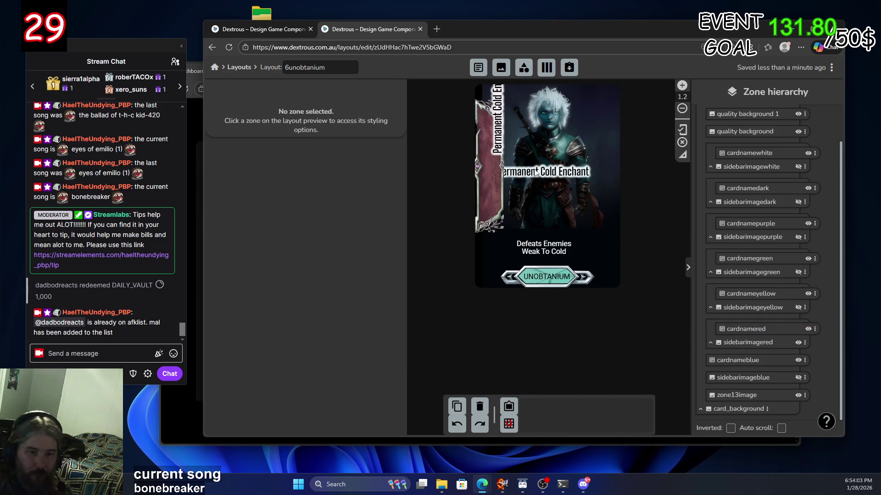
pyautogui.moveTo(498, 108)
pyautogui.mouseDown()
pyautogui.moveTo(483, 174)
pyautogui.moveTo(491, 170)
pyautogui.mouseUp()
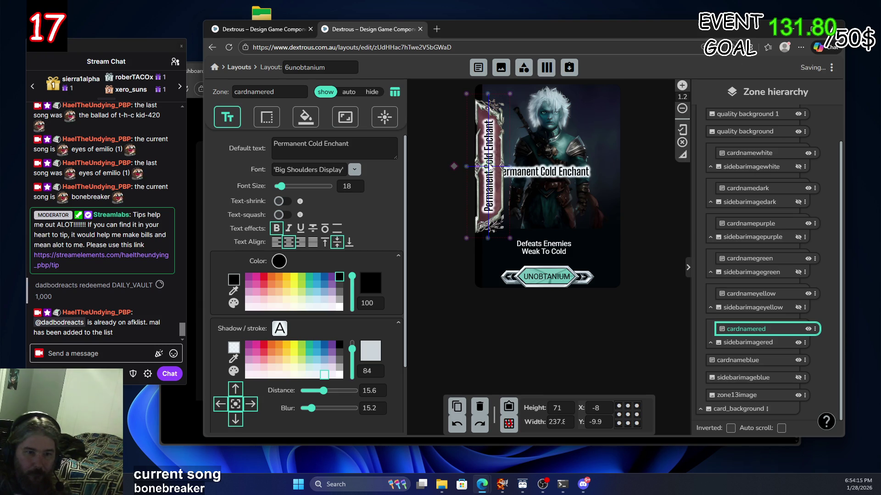
pyautogui.click(761, 343)
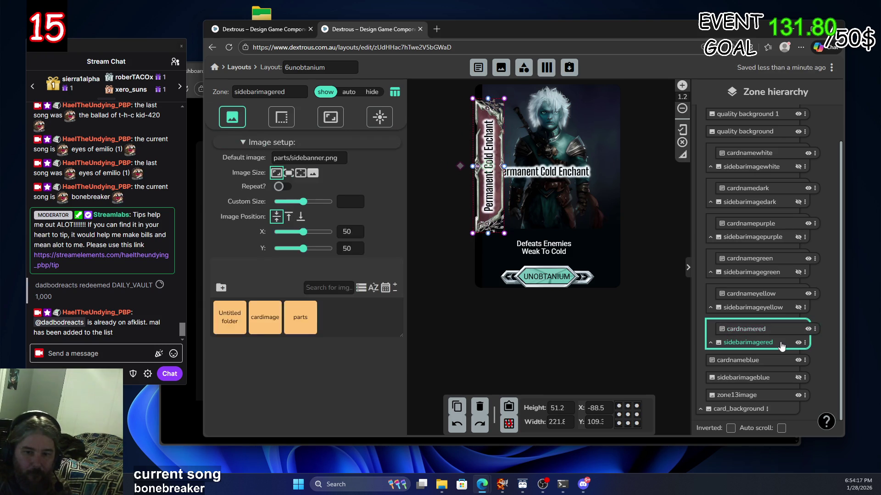
# Select the red cardnamered zone and show its text colour palettes
pyautogui.click(331, 118)
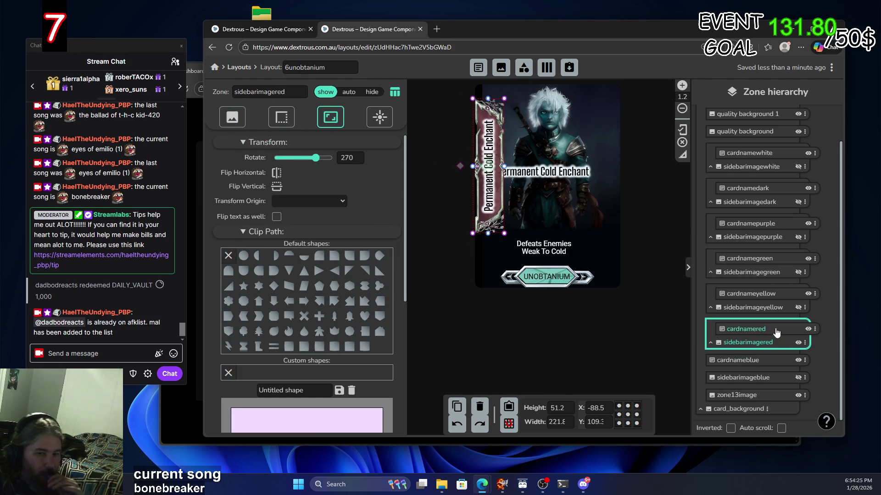
pyautogui.click(757, 329)
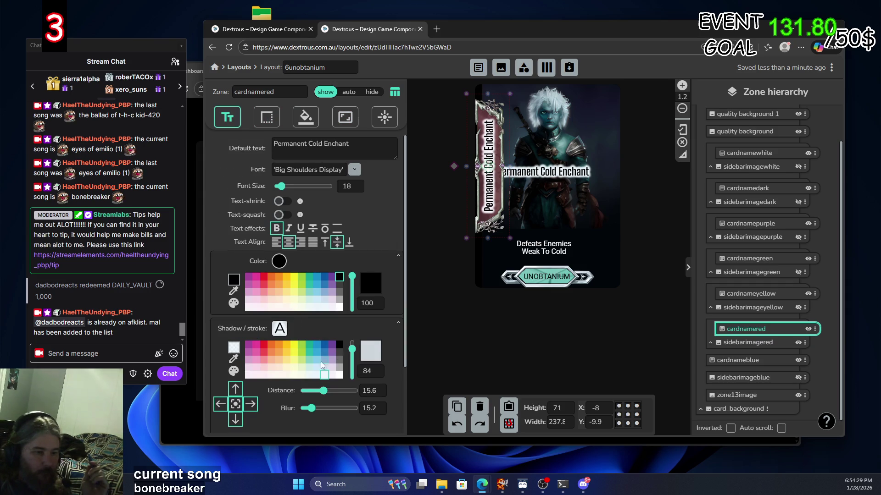
pyautogui.click(233, 372)
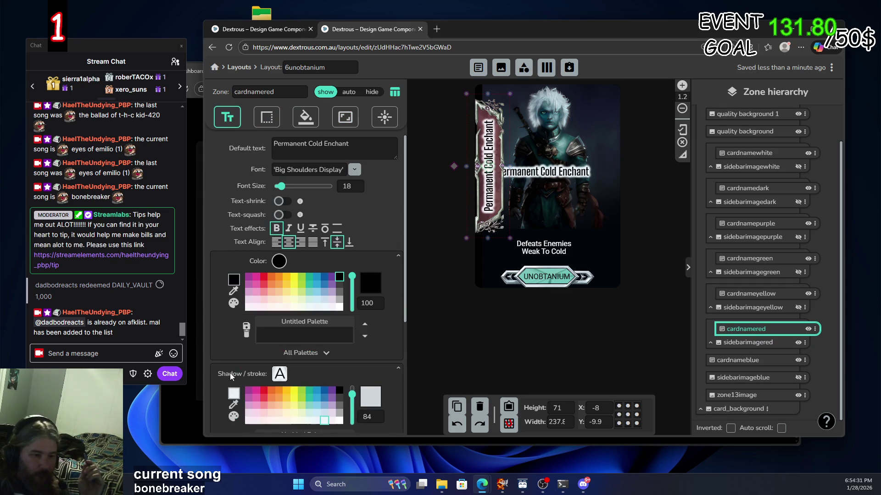
# Try a dark red for the cardnamered text, then return it to black
pyautogui.click(234, 304)
pyautogui.click(234, 280)
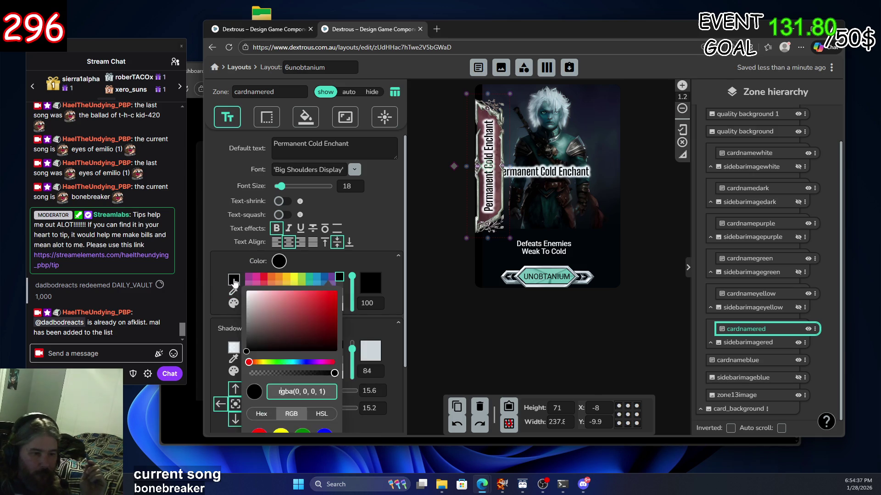
pyautogui.moveTo(330, 300)
pyautogui.mouseDown()
pyautogui.moveTo(314, 332)
pyautogui.moveTo(298, 294)
pyautogui.moveTo(325, 302)
pyautogui.mouseUp()
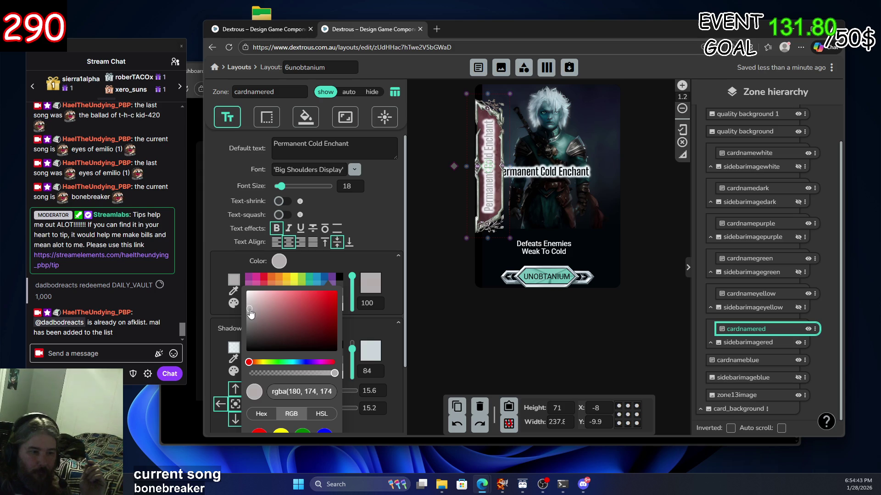
pyautogui.moveTo(317, 340); pyautogui.dragTo(347, 360)
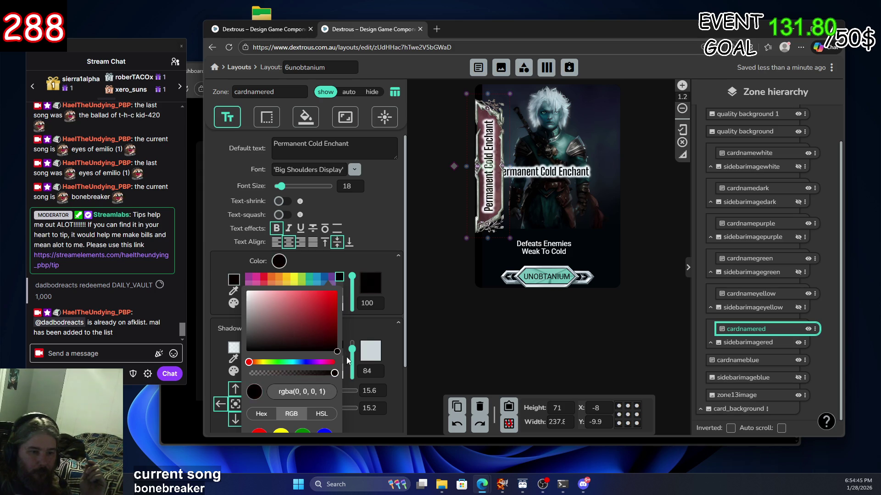
pyautogui.click(376, 329)
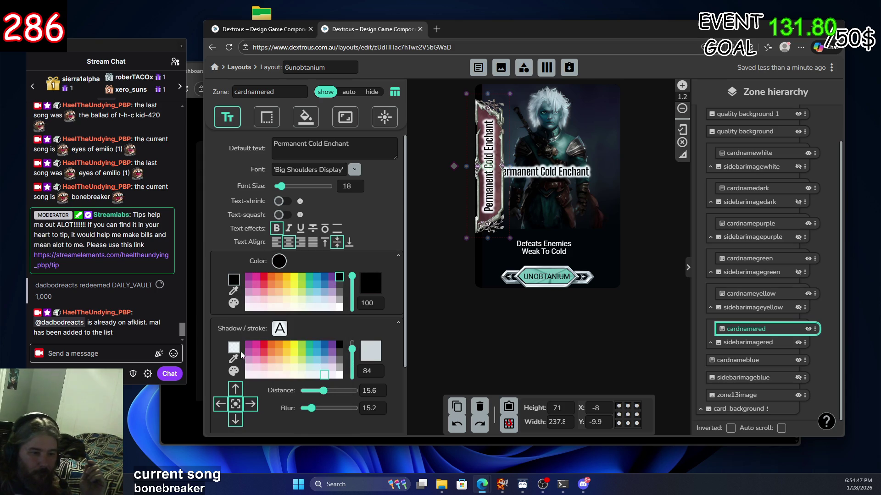
# Change the cardnamered text shadow from light grey to an orange-brown shade
pyautogui.click(233, 349)
pyautogui.moveTo(304, 399)
pyautogui.mouseDown()
pyautogui.moveTo(308, 371)
pyautogui.moveTo(296, 372)
pyautogui.moveTo(324, 398)
pyautogui.mouseUp()
pyautogui.moveTo(297, 431); pyautogui.dragTo(253, 430)
pyautogui.click(307, 382)
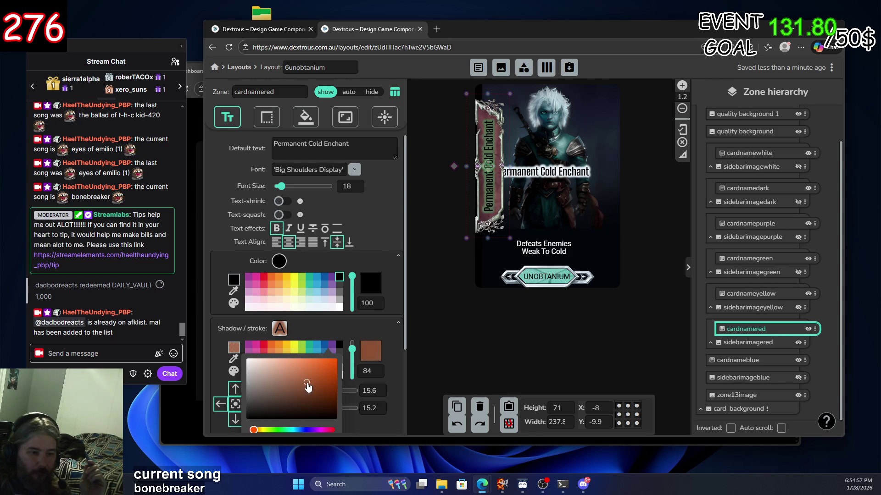
# Try light green and then full-opacity yellow for the red card name's shadow
pyautogui.click(256, 431)
pyautogui.moveTo(255, 431)
pyautogui.mouseDown()
pyautogui.moveTo(358, 442)
pyautogui.moveTo(223, 432)
pyautogui.moveTo(267, 431)
pyautogui.mouseUp()
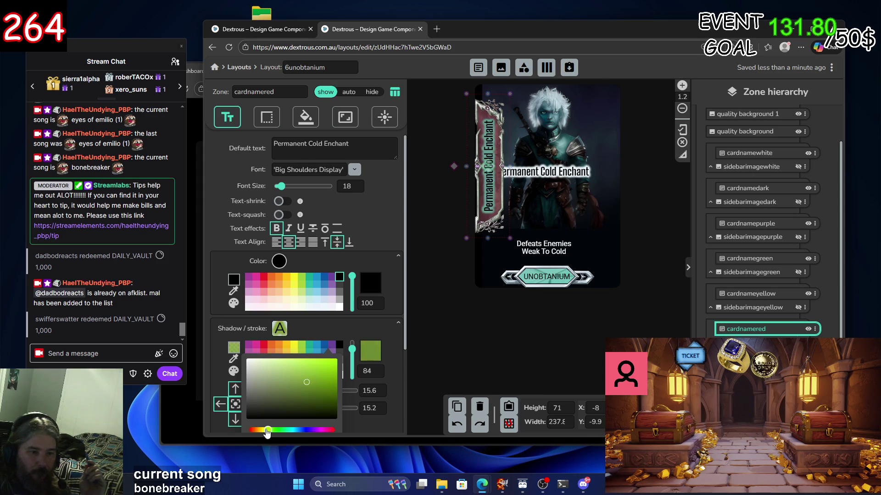
pyautogui.click(296, 365)
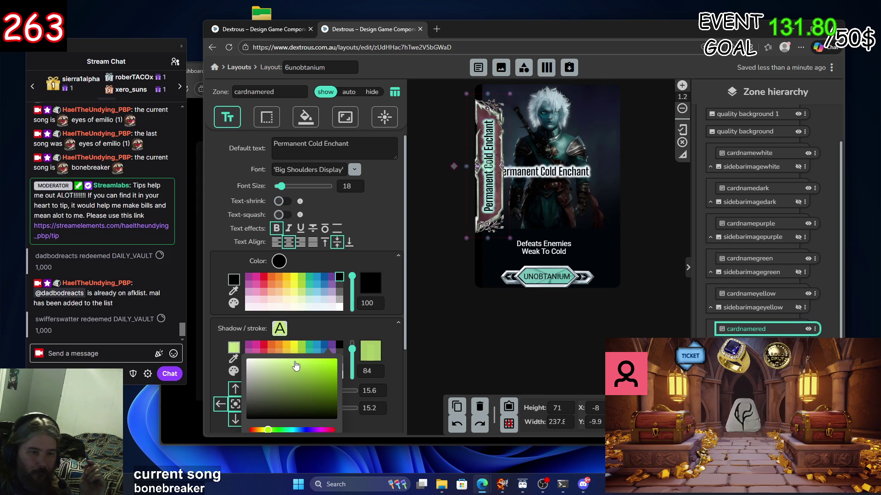
pyautogui.click(265, 433)
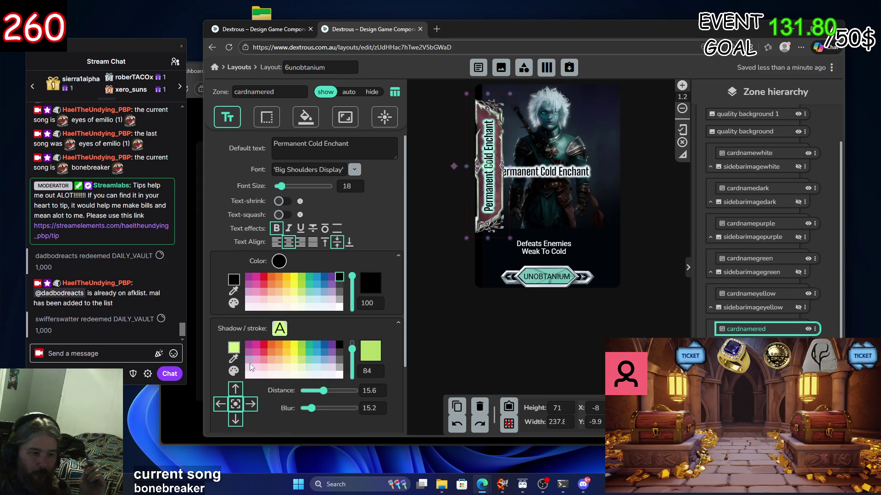
pyautogui.click(295, 345)
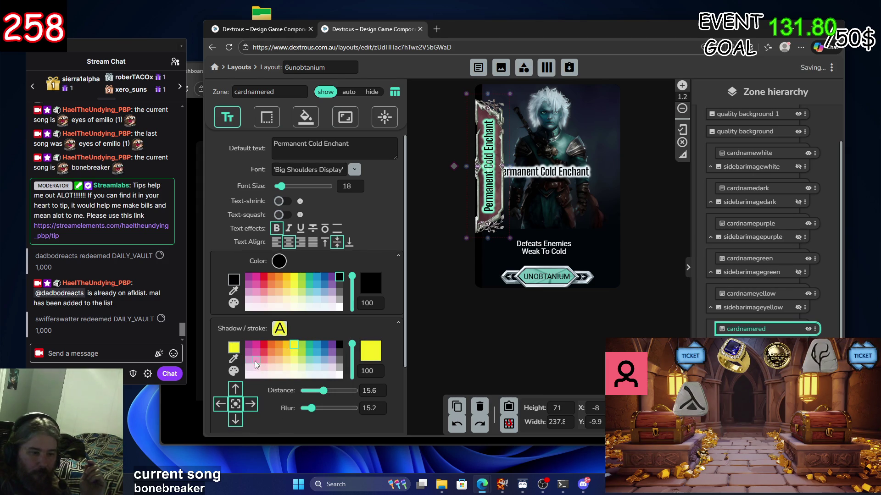
pyautogui.click(234, 371)
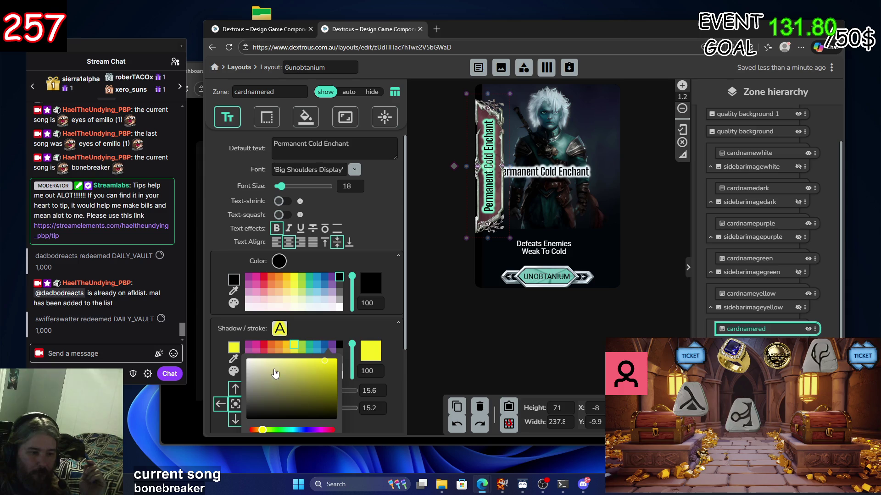
pyautogui.click(234, 371)
pyautogui.click(234, 371)
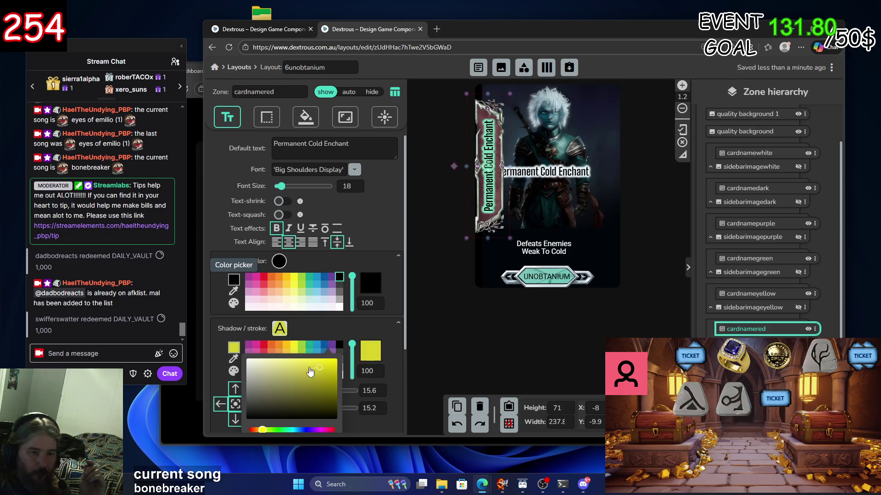
# Sweep the shadow through pale yellow, mint and yellow-green, ending on pink-magenta
pyautogui.click(286, 366)
pyautogui.click(281, 431)
pyautogui.click(293, 360)
pyautogui.moveTo(291, 361); pyautogui.dragTo(326, 383)
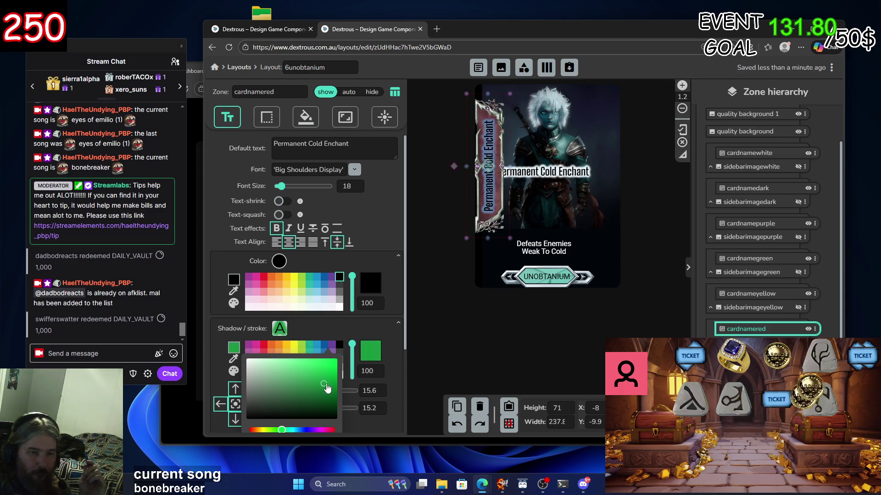
pyautogui.moveTo(292, 433)
pyautogui.mouseDown()
pyautogui.moveTo(312, 434)
pyautogui.moveTo(265, 433)
pyautogui.mouseUp()
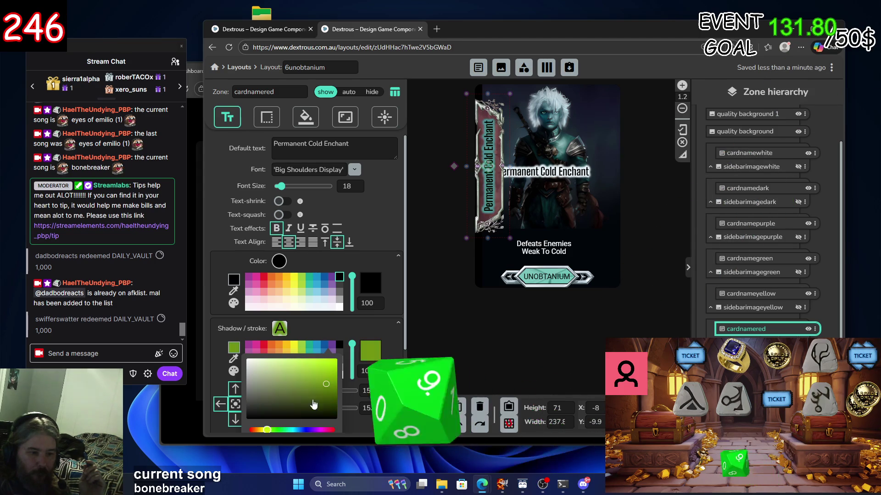
pyautogui.moveTo(327, 380)
pyautogui.mouseDown()
pyautogui.moveTo(327, 369)
pyautogui.moveTo(326, 390)
pyautogui.moveTo(327, 369)
pyautogui.mouseUp()
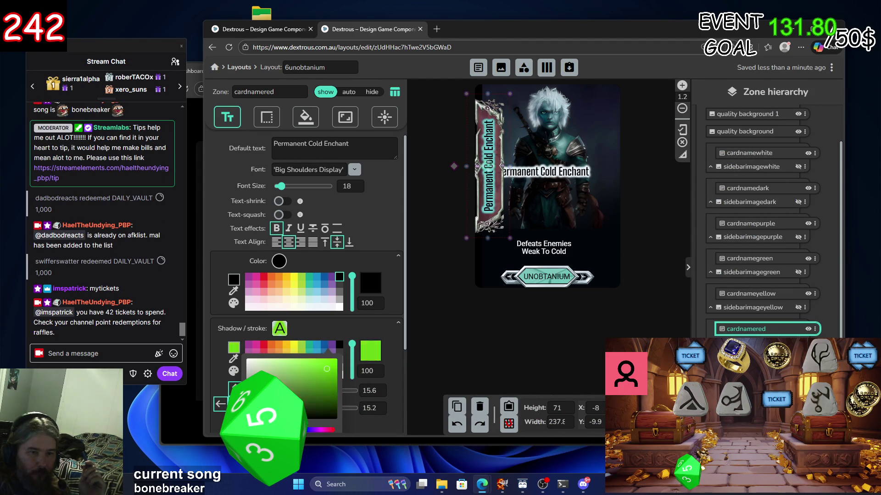
pyautogui.moveTo(279, 431)
pyautogui.mouseDown()
pyautogui.moveTo(336, 432)
pyautogui.moveTo(323, 433)
pyautogui.mouseUp()
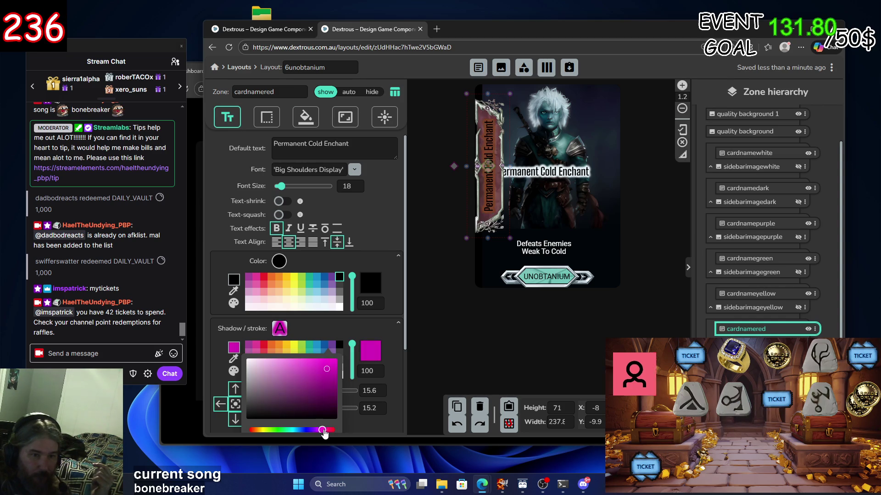
pyautogui.click(296, 361)
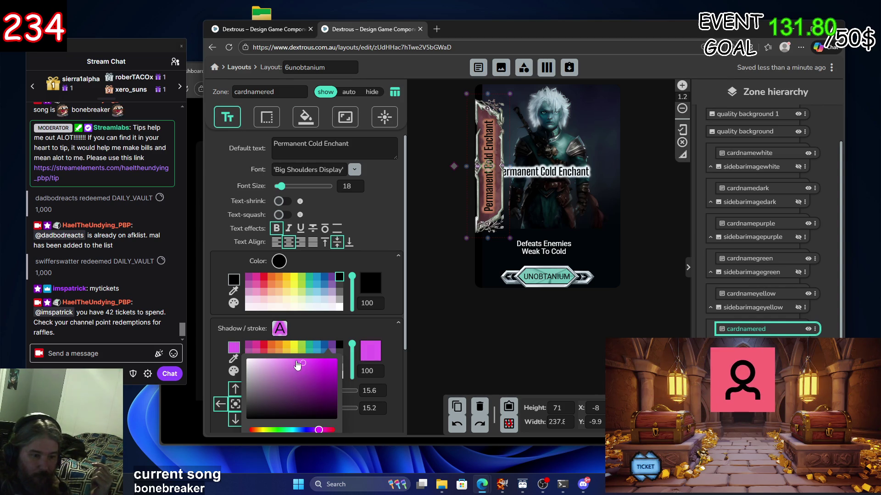
# Test blue-violet, red, magenta and light pink shadow shades, settling on a white shadow
pyautogui.moveTo(319, 431)
pyautogui.mouseDown()
pyautogui.moveTo(253, 428)
pyautogui.moveTo(263, 419)
pyautogui.moveTo(242, 414)
pyautogui.mouseUp()
pyautogui.moveTo(327, 430)
pyautogui.mouseDown()
pyautogui.moveTo(335, 429)
pyautogui.moveTo(332, 416)
pyautogui.mouseUp()
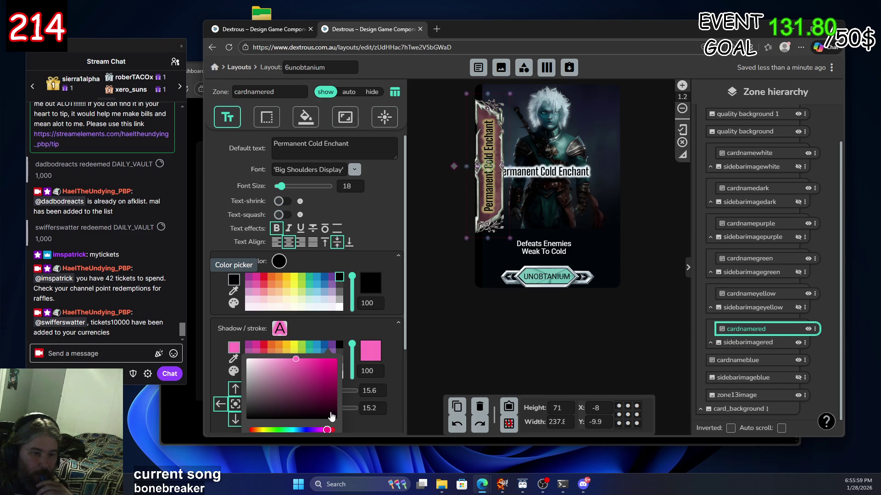
pyautogui.moveTo(296, 360)
pyautogui.mouseDown()
pyautogui.moveTo(266, 364)
pyautogui.moveTo(284, 380)
pyautogui.moveTo(294, 367)
pyautogui.moveTo(287, 360)
pyautogui.moveTo(292, 348)
pyautogui.moveTo(316, 353)
pyautogui.moveTo(295, 344)
pyautogui.mouseUp()
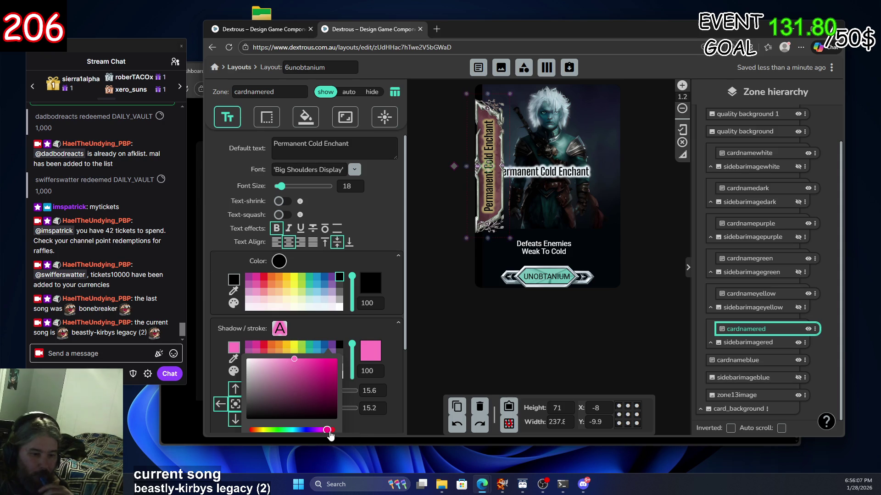
pyautogui.moveTo(329, 433); pyautogui.dragTo(324, 433)
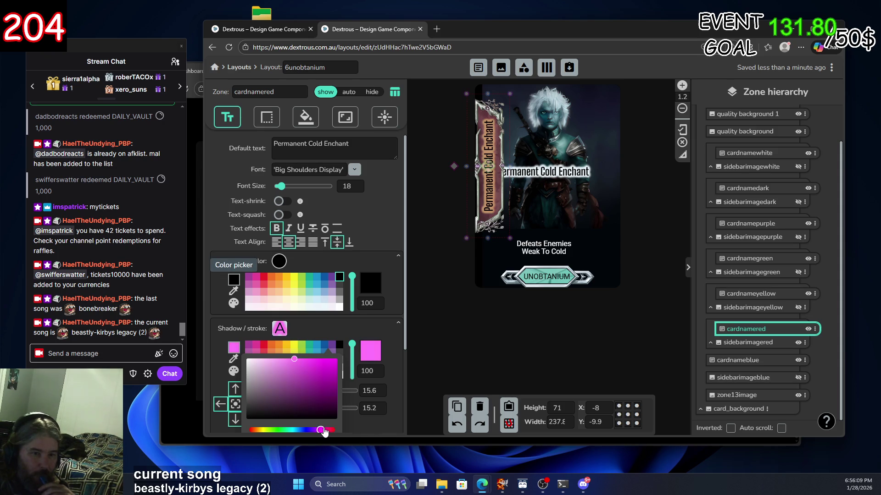
pyautogui.moveTo(306, 365)
pyautogui.mouseDown()
pyautogui.moveTo(318, 370)
pyautogui.moveTo(294, 380)
pyautogui.moveTo(275, 348)
pyautogui.moveTo(304, 346)
pyautogui.moveTo(216, 329)
pyautogui.mouseUp()
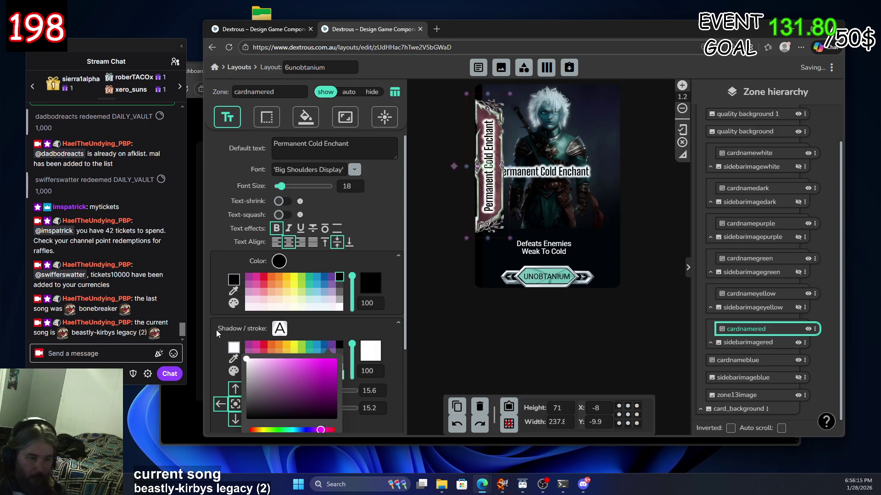
pyautogui.moveTo(319, 430); pyautogui.dragTo(307, 431)
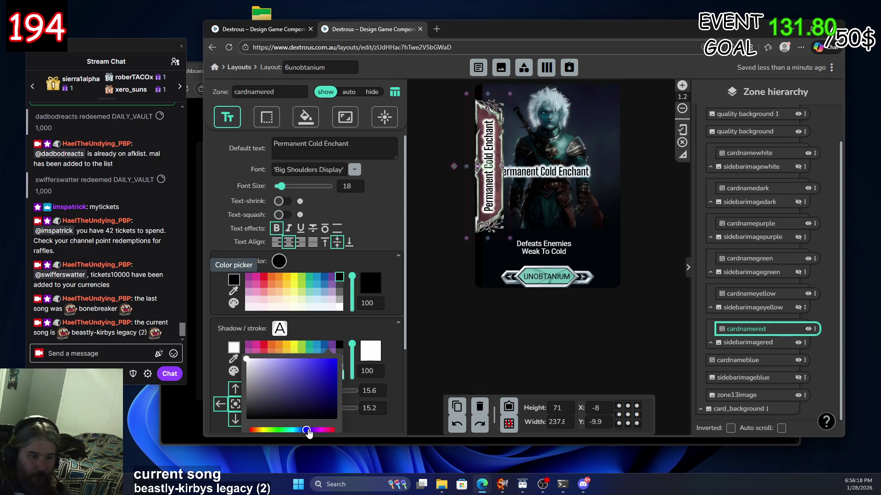
# Try shadow swatches from yellow and light blue through orange and red, settling on pink
pyautogui.click(290, 350)
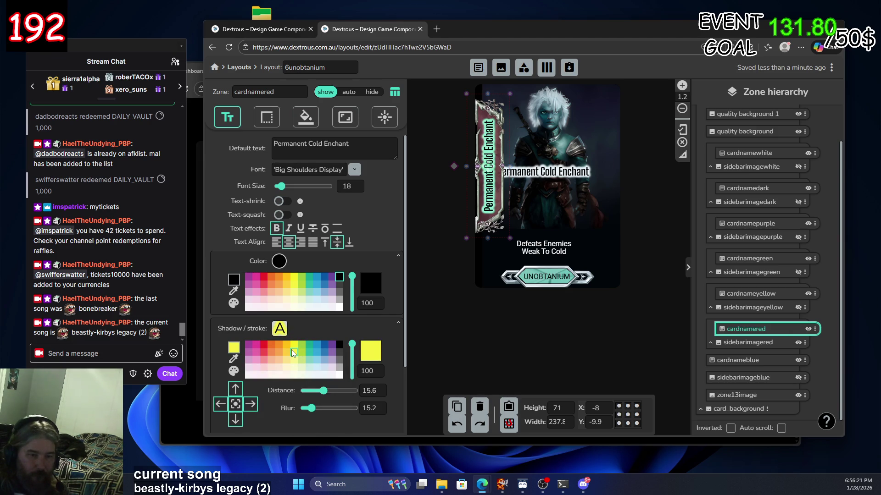
pyautogui.click(316, 352)
pyautogui.click(341, 351)
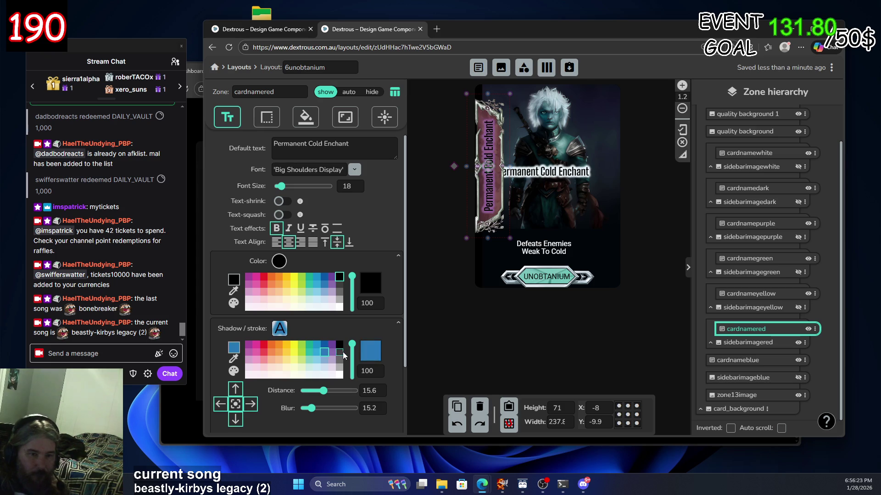
pyautogui.click(293, 352)
pyautogui.click(279, 352)
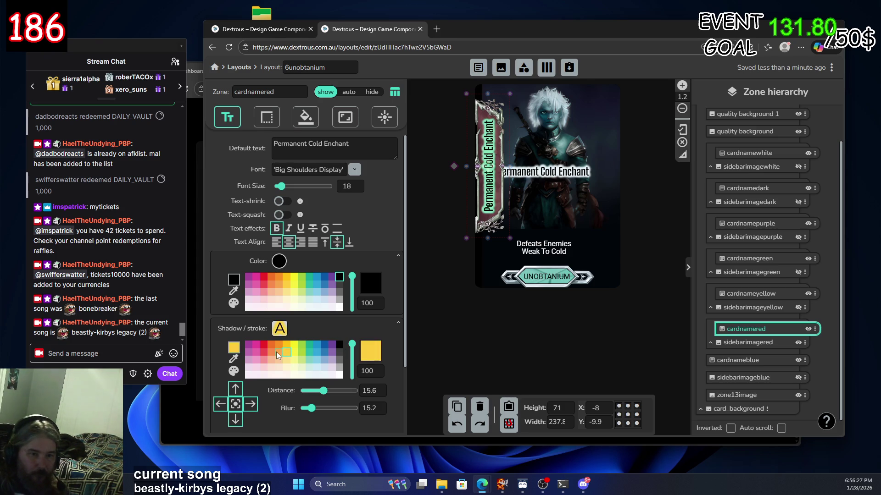
pyautogui.click(271, 351)
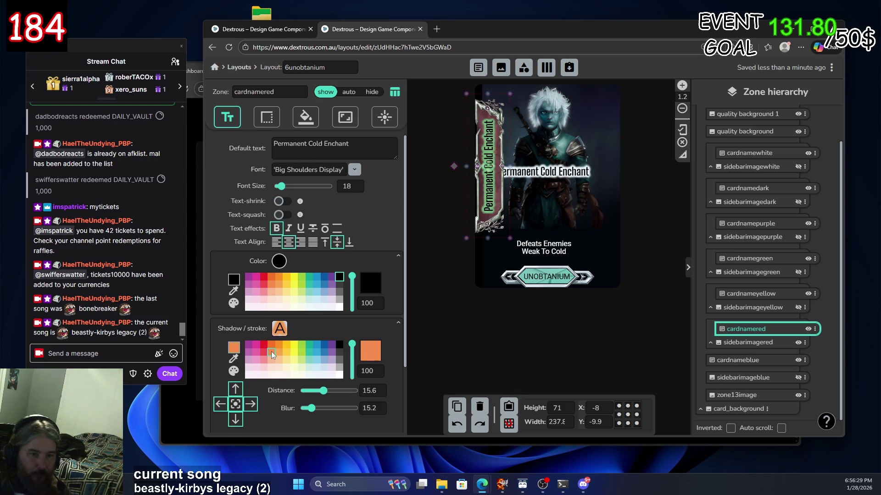
pyautogui.click(265, 351)
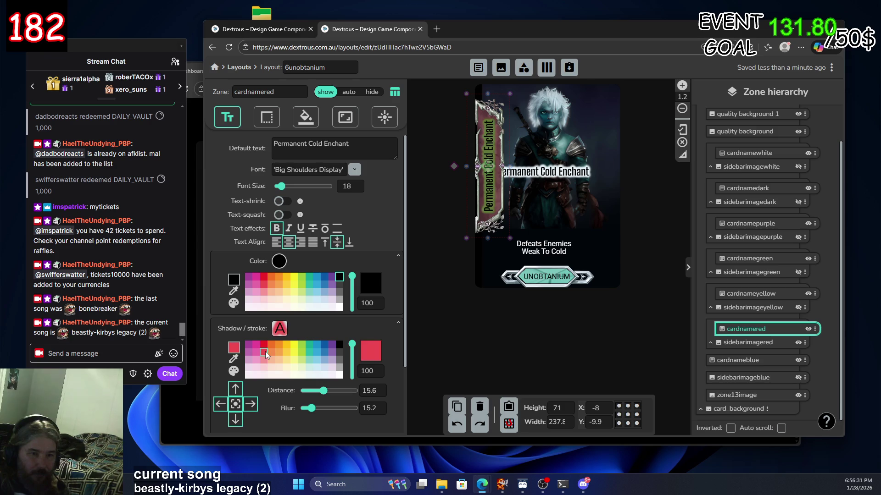
pyautogui.click(256, 352)
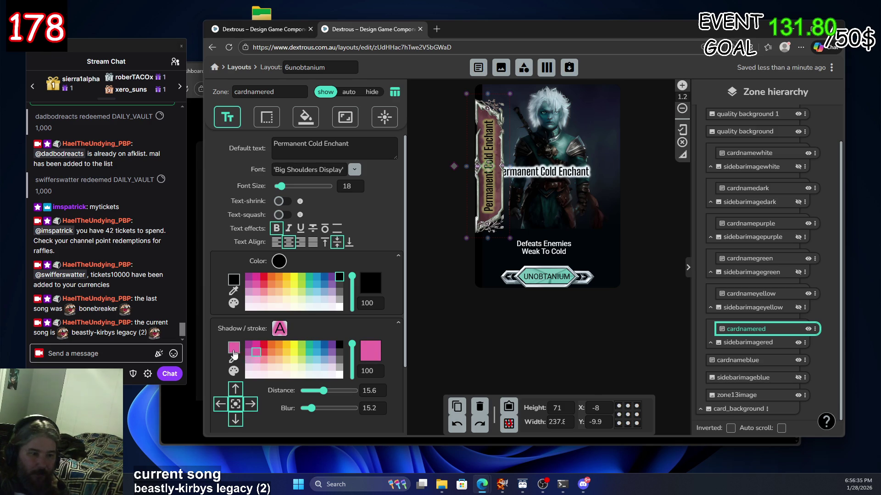
# Lighten the pink shadow to rgba(255, 167, 211)
pyautogui.click(234, 349)
pyautogui.click(292, 366)
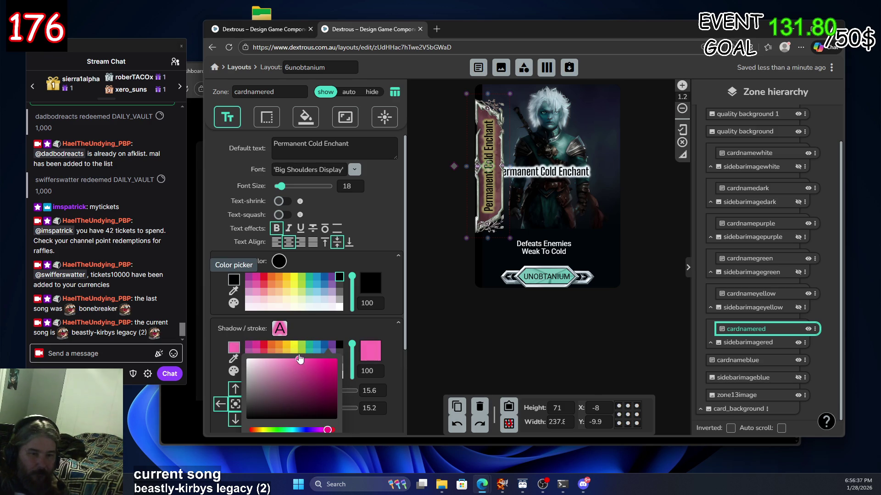
pyautogui.click(287, 354)
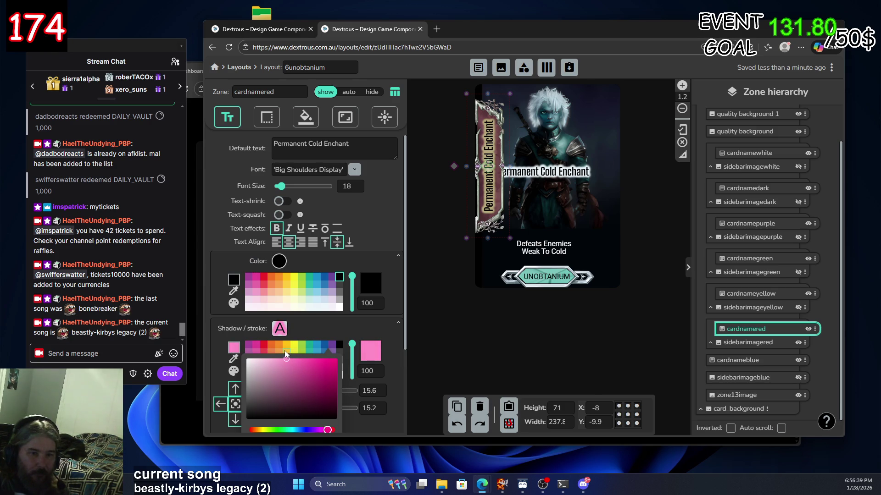
pyautogui.moveTo(285, 350); pyautogui.dragTo(281, 350)
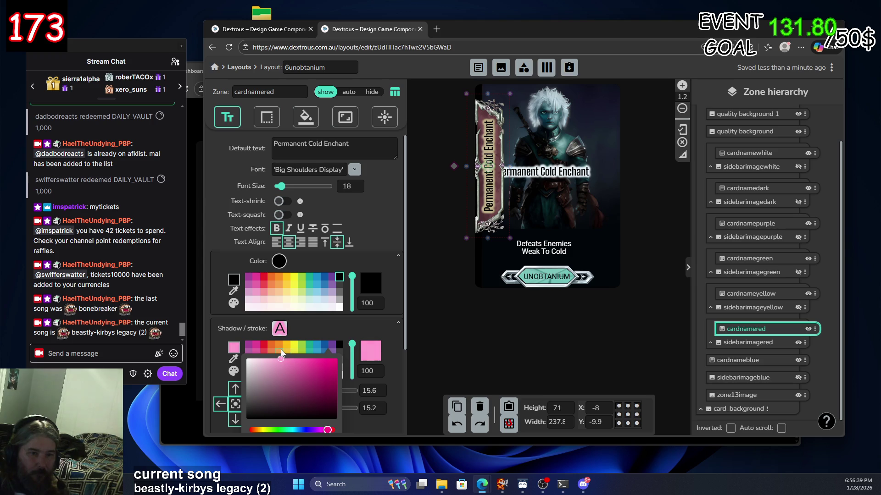
# Raise the cardnamered zone's Brightness filter to 1.4
pyautogui.click(523, 373)
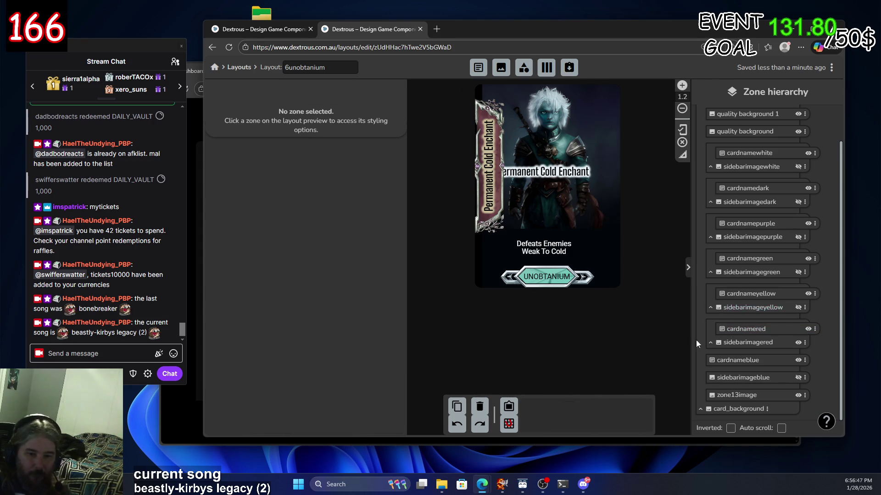
pyautogui.click(783, 332)
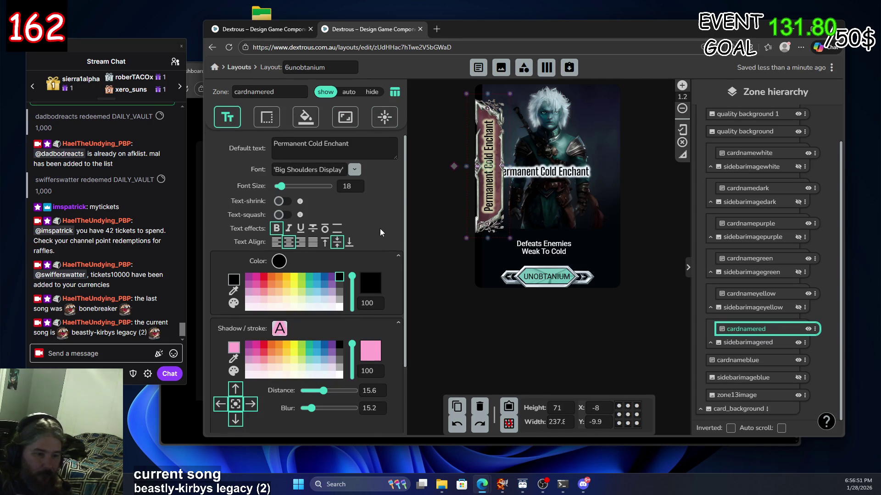
pyautogui.scroll(-2, 378, 225)
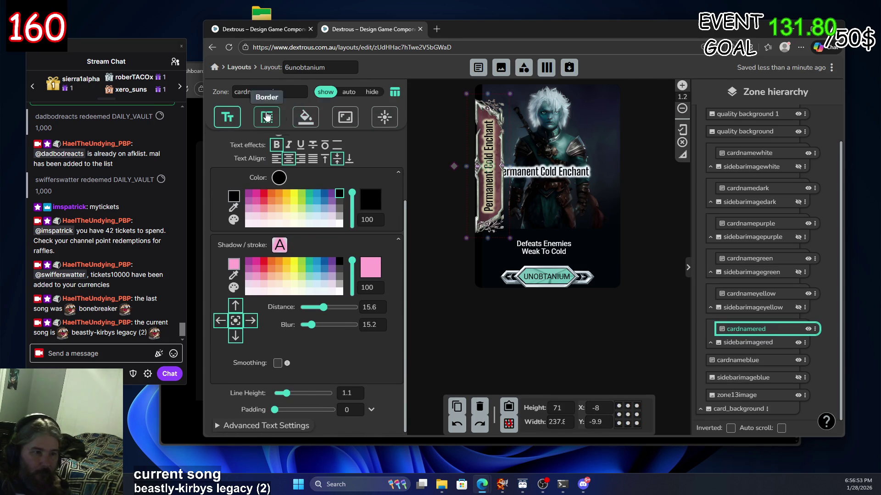
pyautogui.click(384, 118)
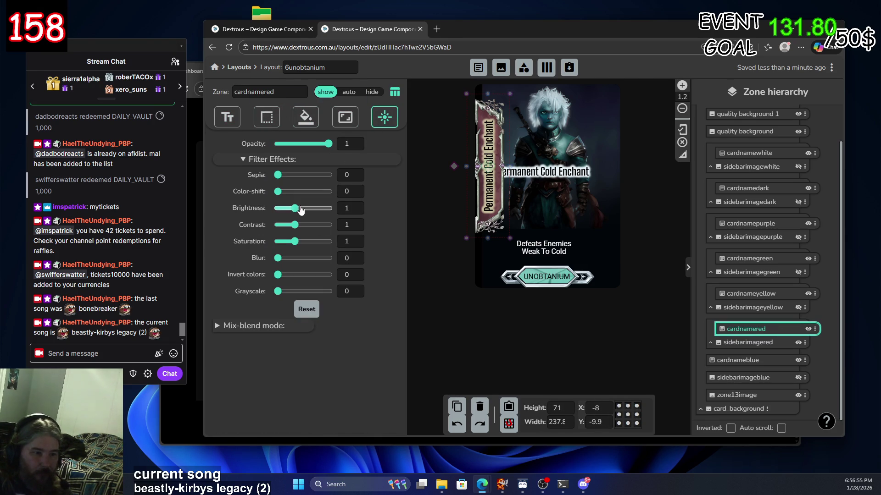
pyautogui.moveTo(295, 209); pyautogui.dragTo(299, 208)
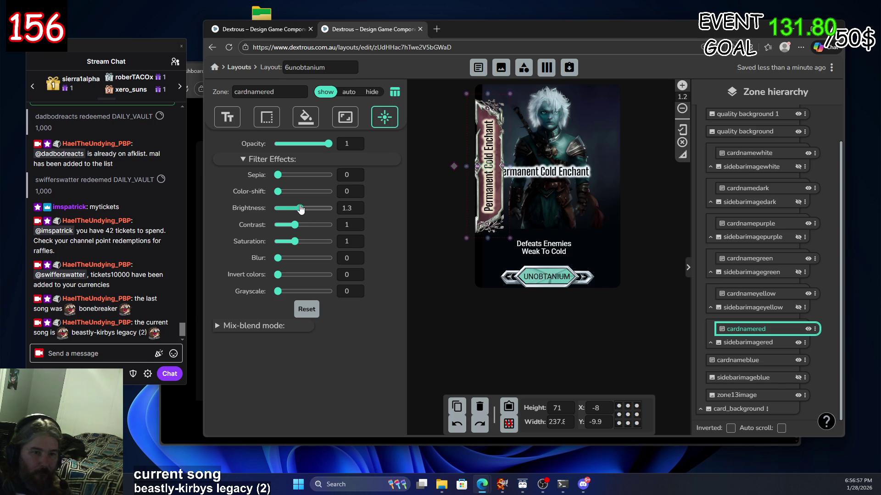
# Return to the cardnamered text settings to edit the shadow colour again
pyautogui.click(238, 120)
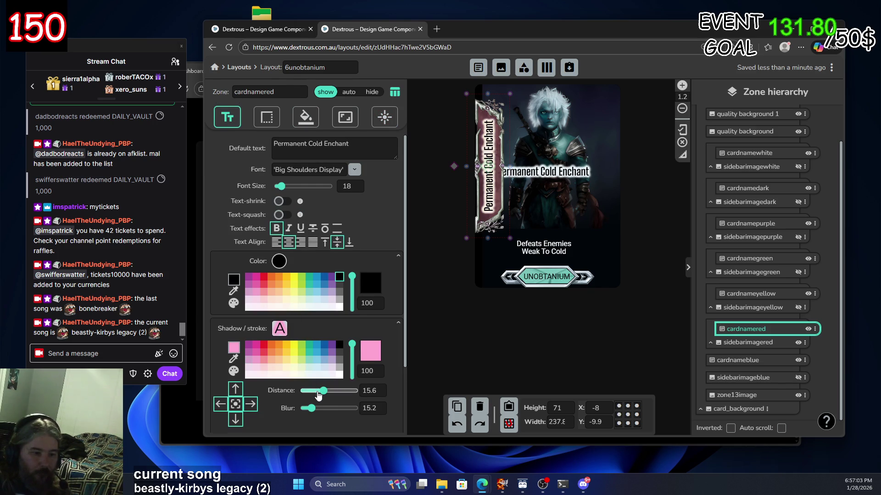
pyautogui.scroll(-1, 275, 403)
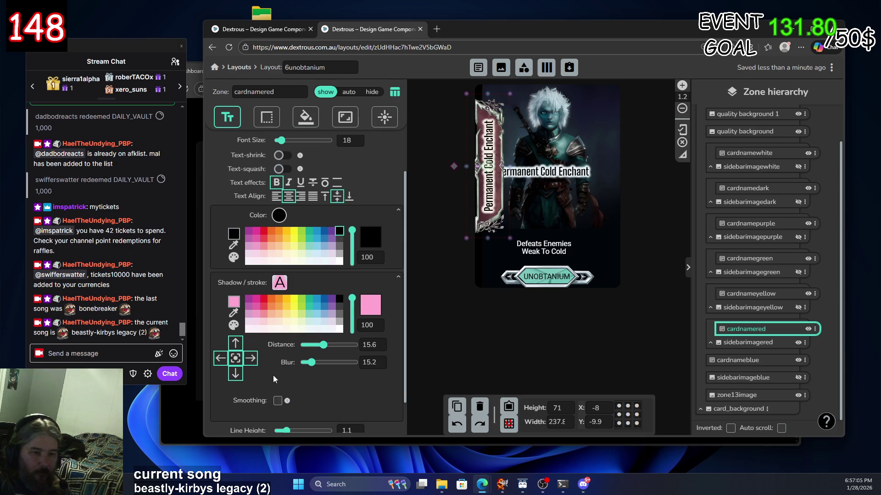
pyautogui.scroll(-1, 273, 373)
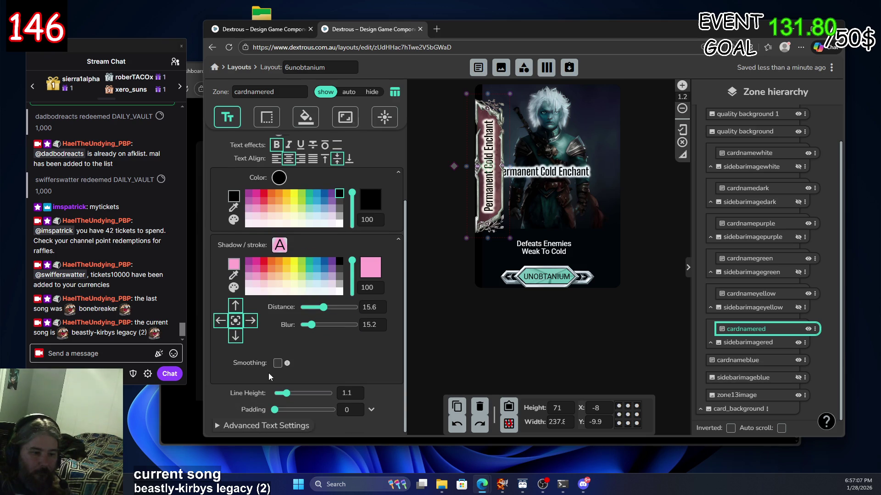
pyautogui.scroll(1, 265, 367)
pyautogui.click(234, 312)
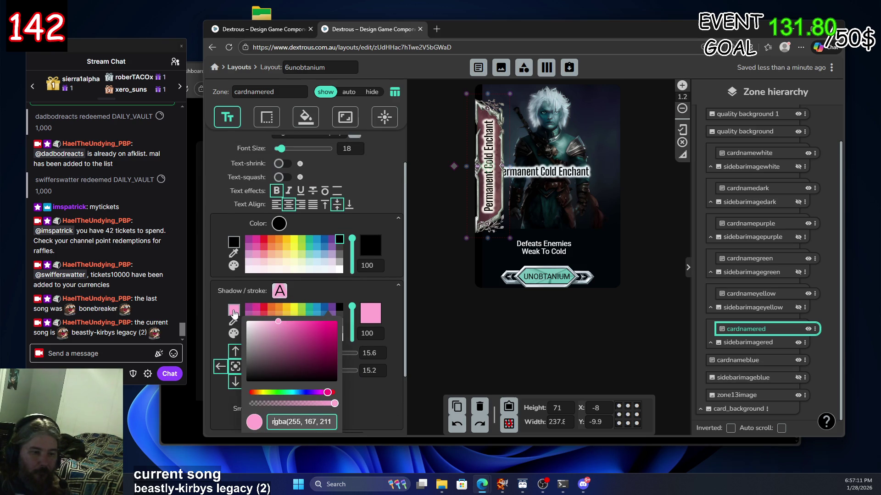
# Darken the cardnamered text shadow to a dusty pink
pyautogui.click(279, 323)
pyautogui.moveTo(280, 324)
pyautogui.mouseDown()
pyautogui.moveTo(284, 348)
pyautogui.moveTo(272, 348)
pyautogui.moveTo(274, 340)
pyautogui.mouseUp()
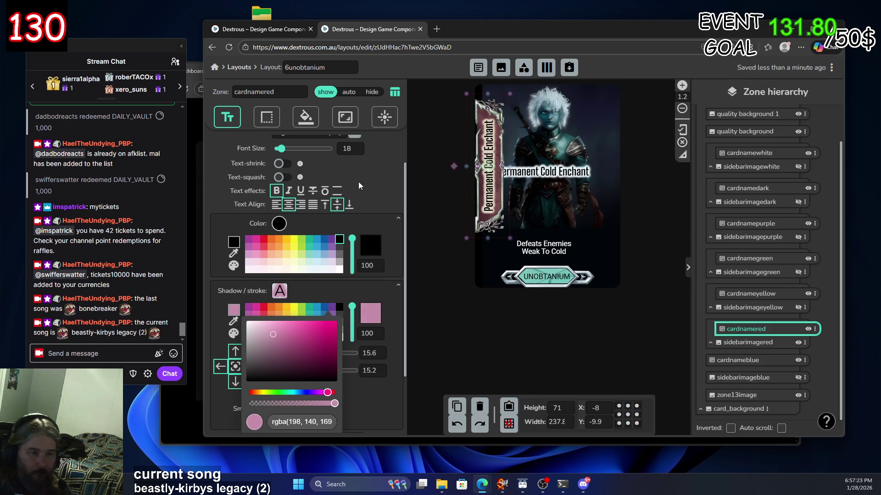
pyautogui.click(305, 121)
# Set the cardnamered zone's Saturation filter to 3
pyautogui.click(305, 119)
pyautogui.click(384, 117)
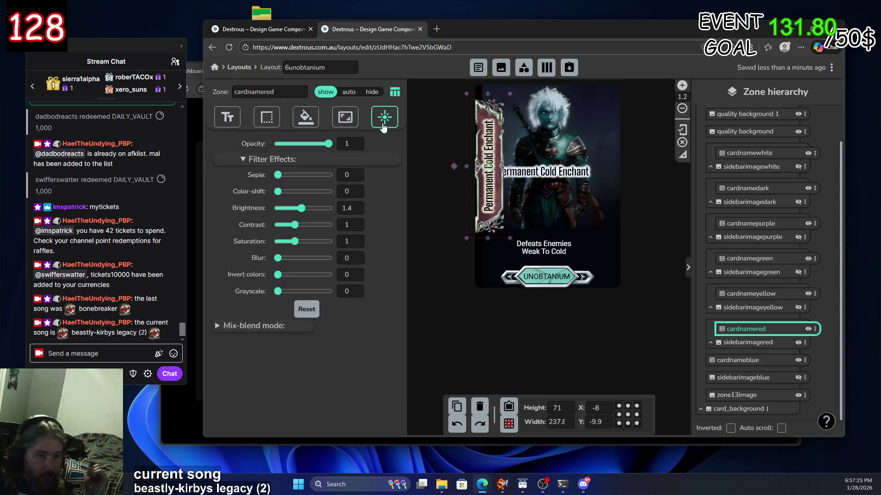
pyautogui.doubleClick(346, 241)
pyautogui.write('3')
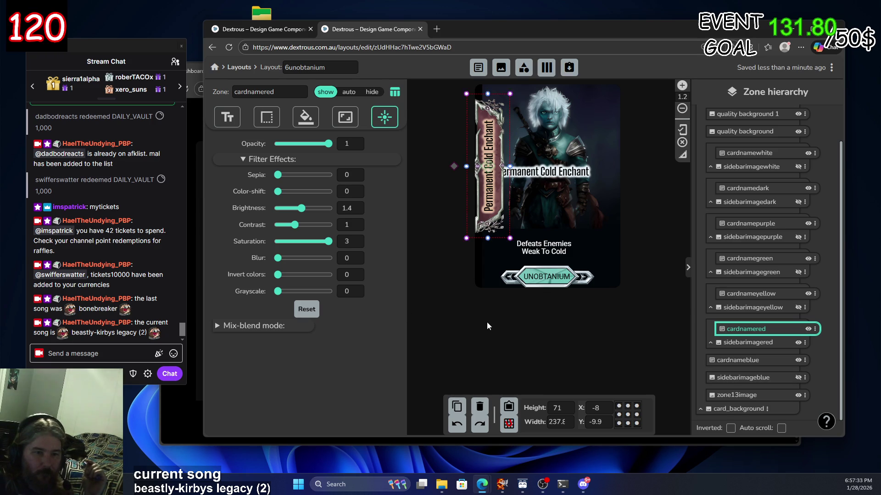
pyautogui.click(228, 118)
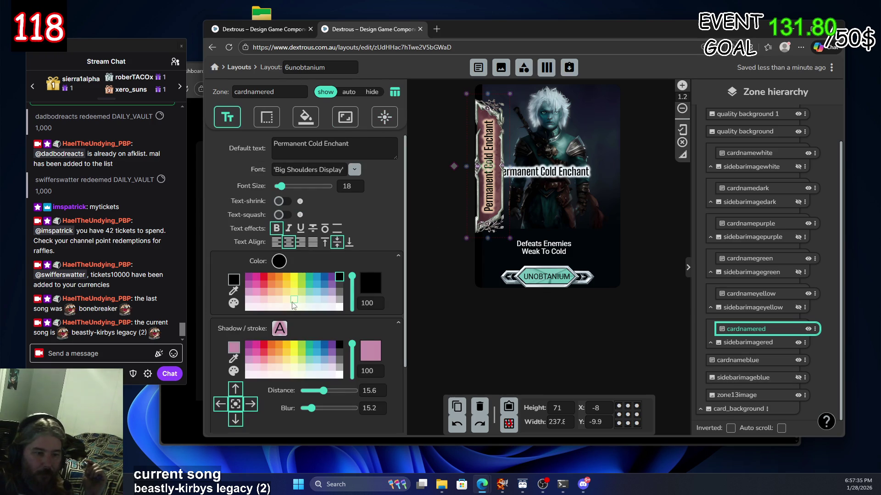
# Shift the cardnamered shadow from dusky pink to a vivid, saturated bright pink
pyautogui.click(234, 348)
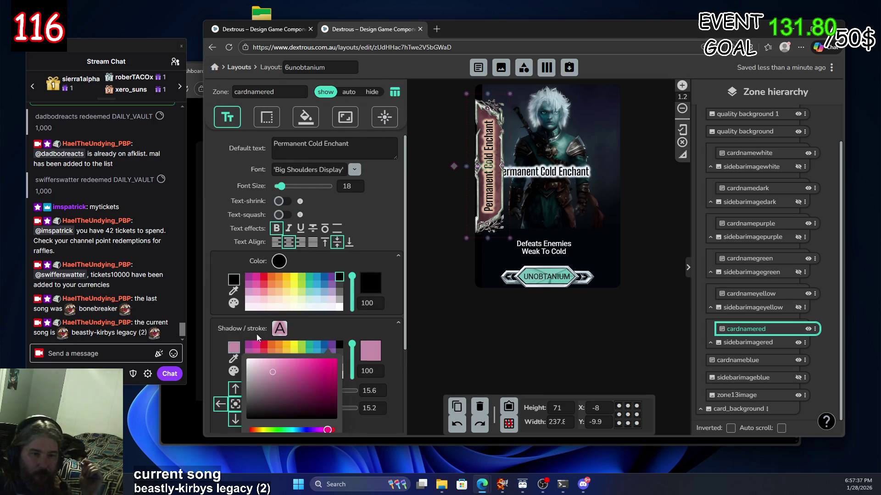
pyautogui.click(271, 370)
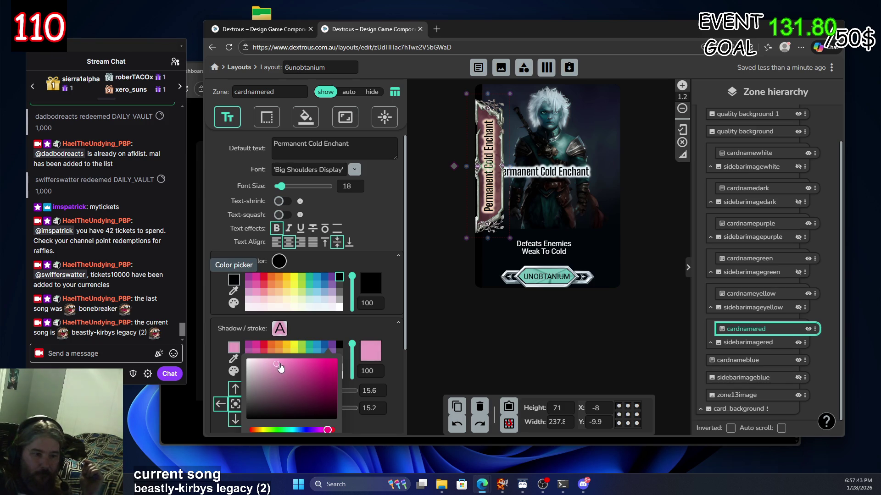
pyautogui.click(294, 360)
pyautogui.moveTo(293, 360)
pyautogui.mouseDown()
pyautogui.moveTo(244, 404)
pyautogui.moveTo(267, 382)
pyautogui.mouseUp()
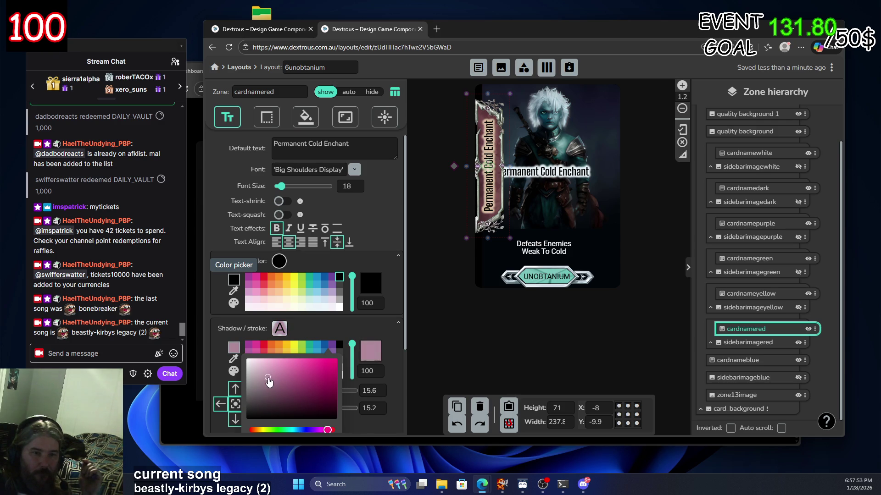
pyautogui.moveTo(269, 374)
pyautogui.mouseDown()
pyautogui.moveTo(292, 362)
pyautogui.moveTo(272, 367)
pyautogui.moveTo(282, 372)
pyautogui.mouseUp()
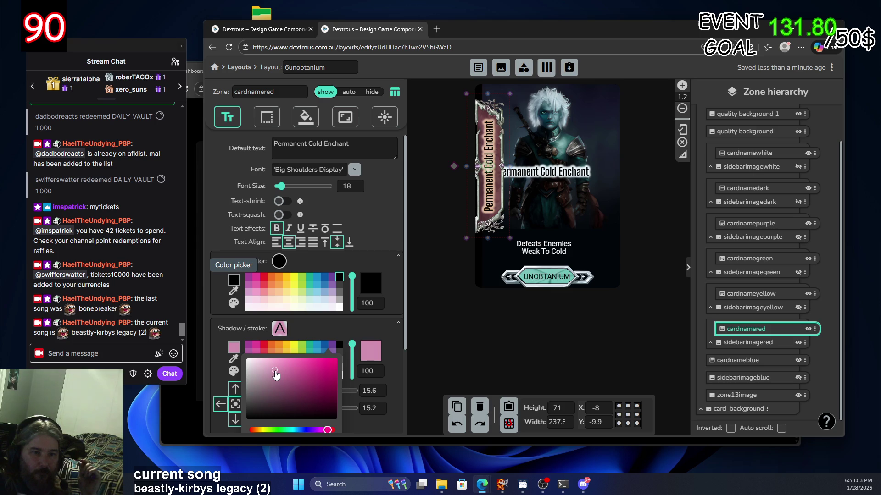
pyautogui.moveTo(274, 371); pyautogui.dragTo(265, 383)
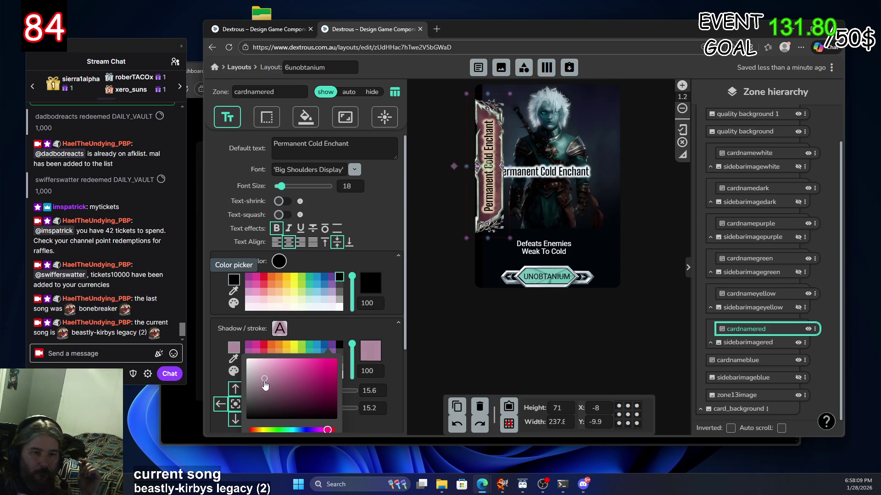
pyautogui.click(279, 376)
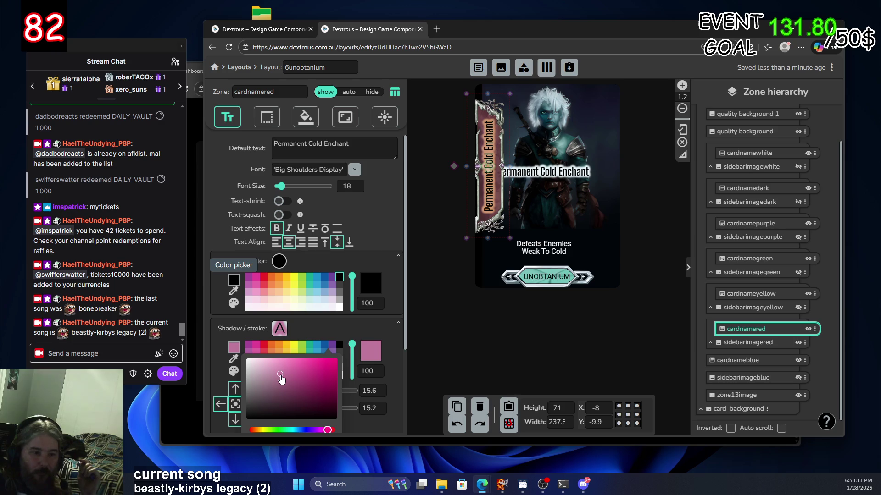
pyautogui.moveTo(281, 388)
pyautogui.mouseDown()
pyautogui.moveTo(246, 363)
pyautogui.moveTo(308, 367)
pyautogui.moveTo(290, 369)
pyautogui.moveTo(294, 362)
pyautogui.mouseUp()
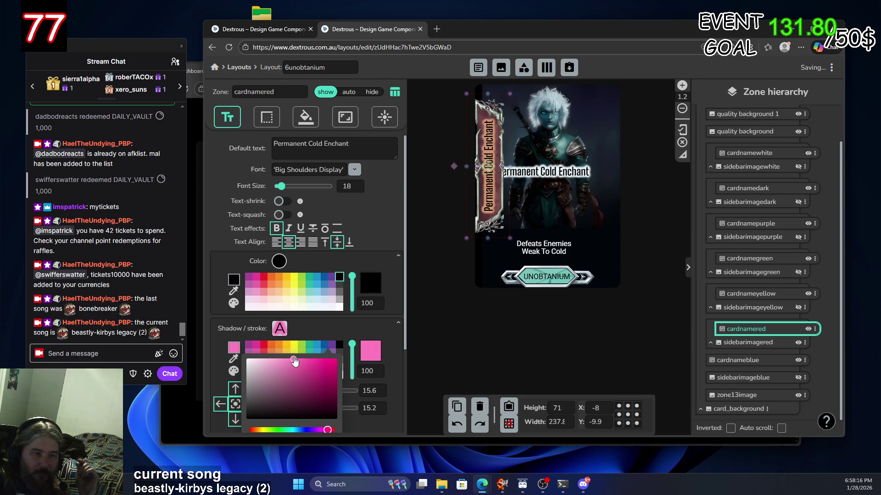
# Push the cardnamered Color-shift filter to 360, then nudge it down to 321
pyautogui.click(306, 117)
pyautogui.click(347, 117)
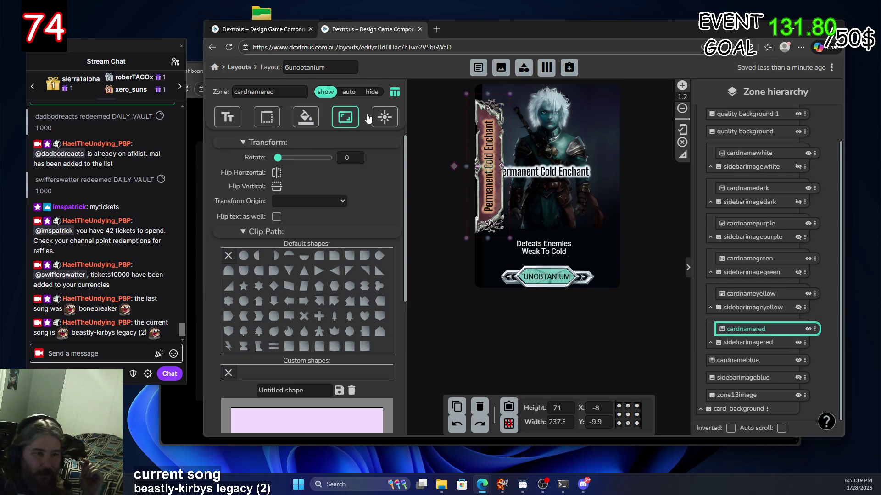
pyautogui.click(385, 117)
pyautogui.moveTo(277, 192)
pyautogui.mouseDown()
pyautogui.moveTo(366, 196)
pyautogui.moveTo(277, 195)
pyautogui.mouseUp()
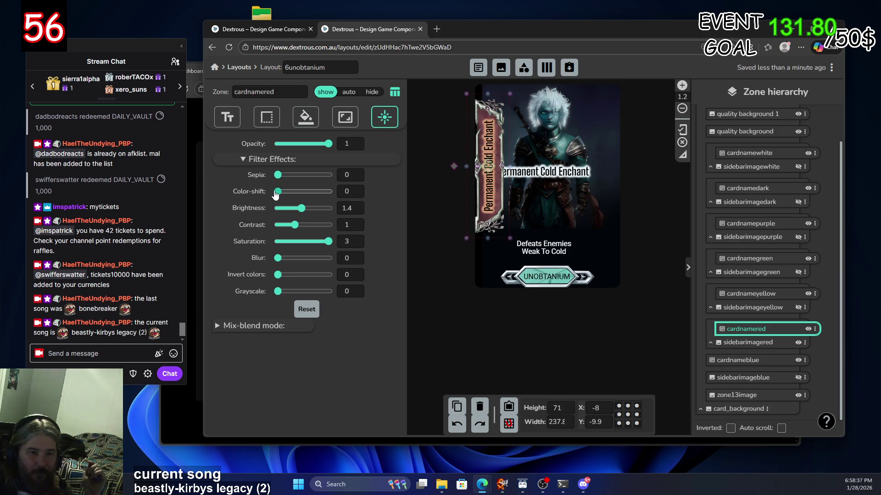
pyautogui.click(329, 195)
pyautogui.rightClick(329, 195)
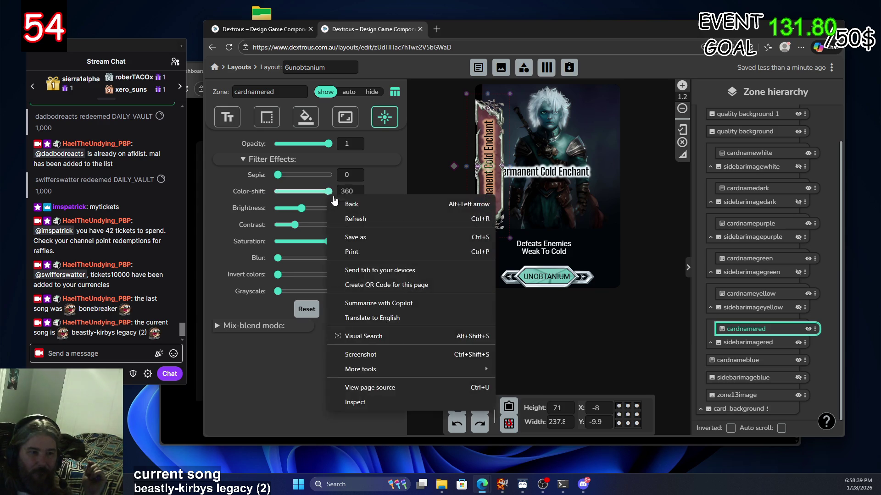
pyautogui.click(330, 192)
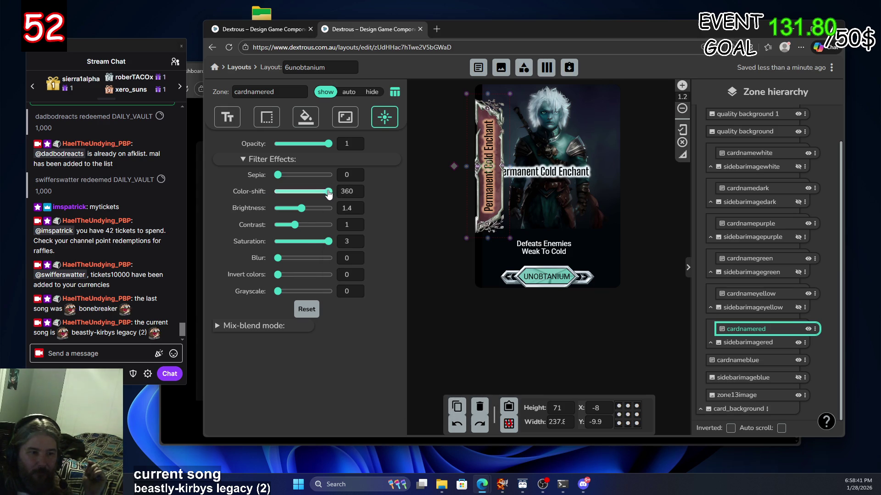
pyautogui.press('Left')
pyautogui.press('Left')
pyautogui.press('Left')
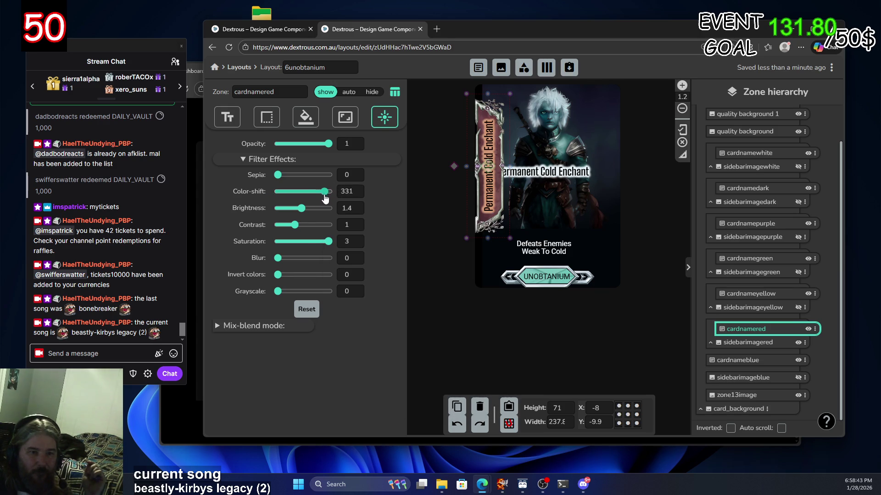
pyautogui.press('Left')
pyautogui.press('Left')
pyautogui.press('Left')
pyautogui.press('Left')
pyautogui.press('Left')
pyautogui.press('Left')
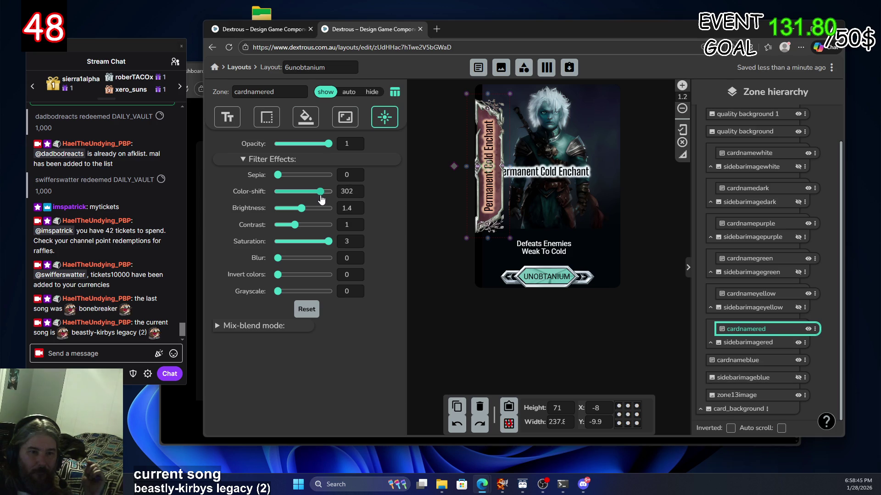
pyautogui.press('Left')
pyautogui.press('Left')
pyautogui.press('Left')
pyautogui.press('Right')
pyautogui.press('Right')
pyautogui.press('Right')
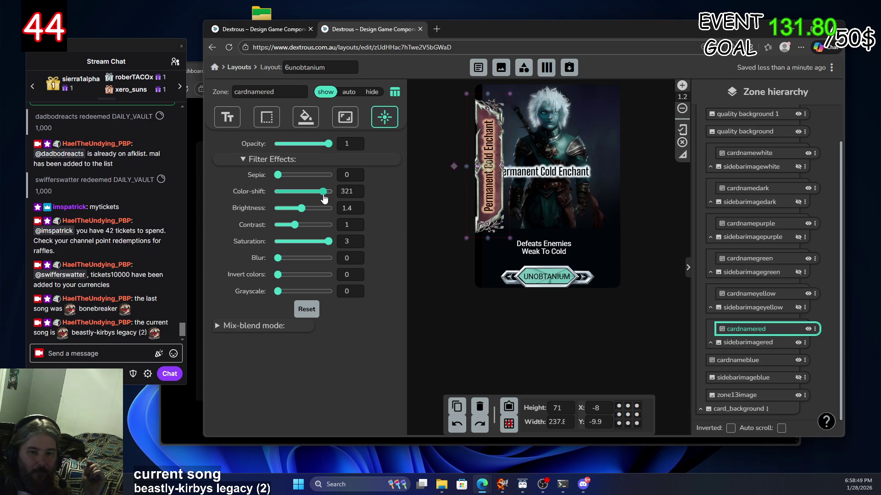
pyautogui.click(753, 333)
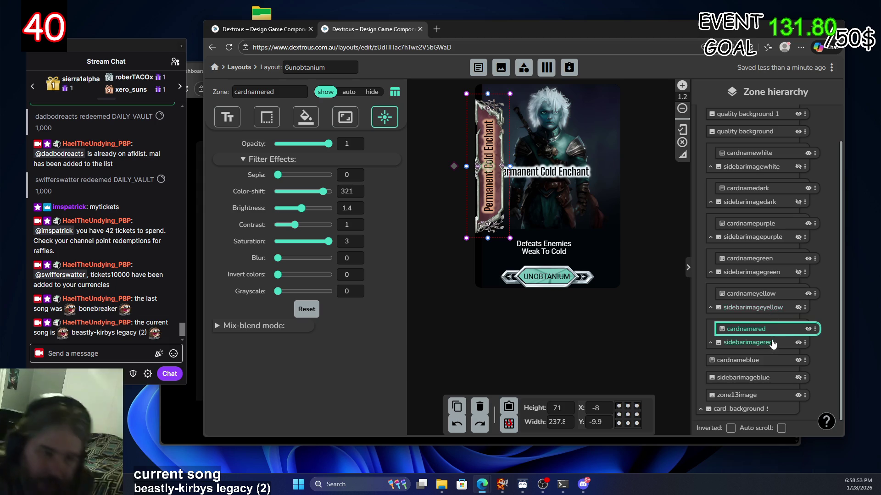
# Nest the cardnameblue zone under the sidebarimageblue banner zone
pyautogui.click(773, 343)
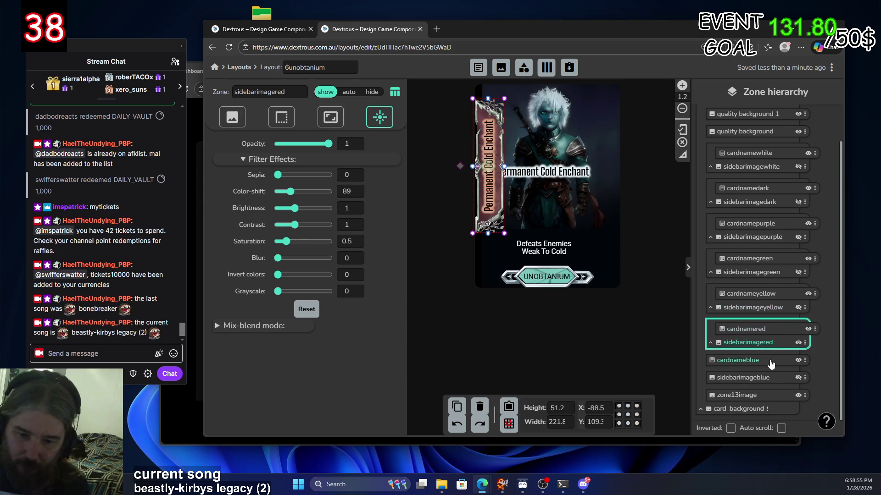
pyautogui.click(771, 364)
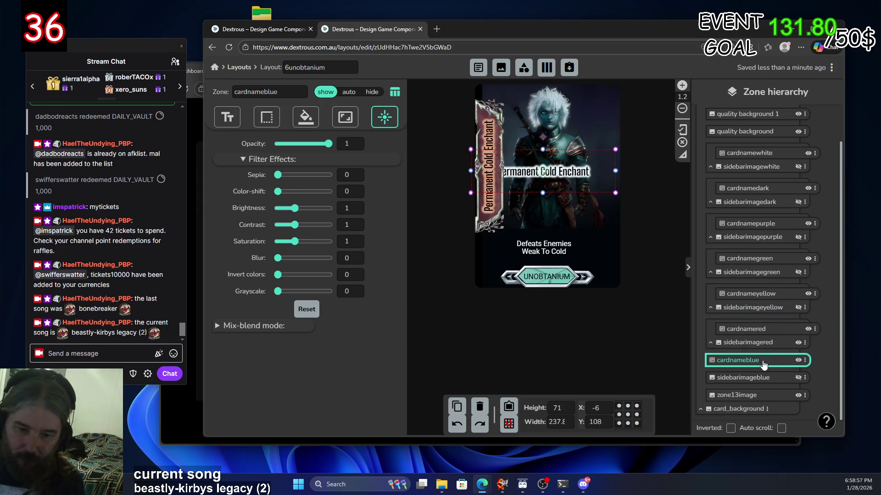
pyautogui.click(770, 347)
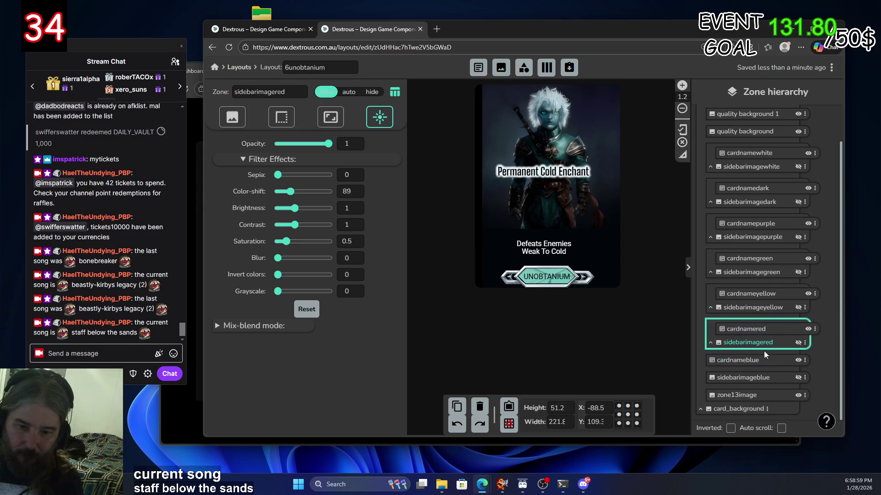
pyautogui.moveTo(761, 363); pyautogui.dragTo(761, 376)
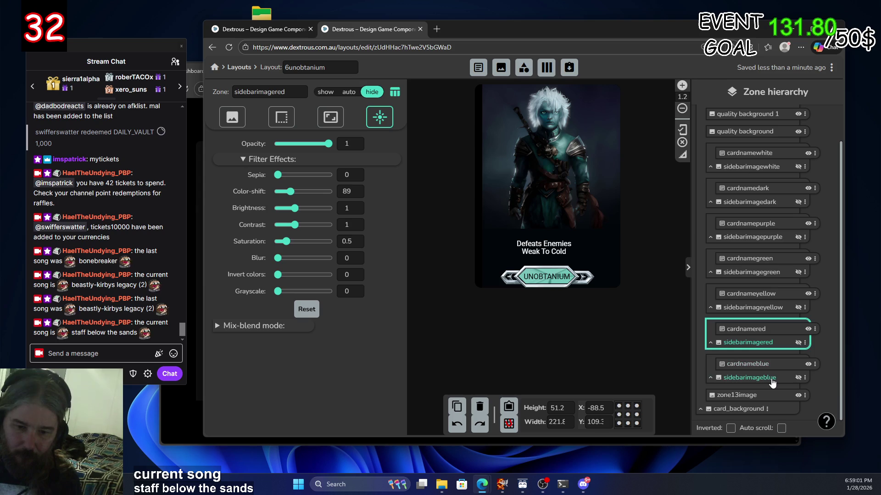
pyautogui.click(772, 378)
# Show the blue side banner and move the cardnameblue vertical name text down
pyautogui.click(798, 377)
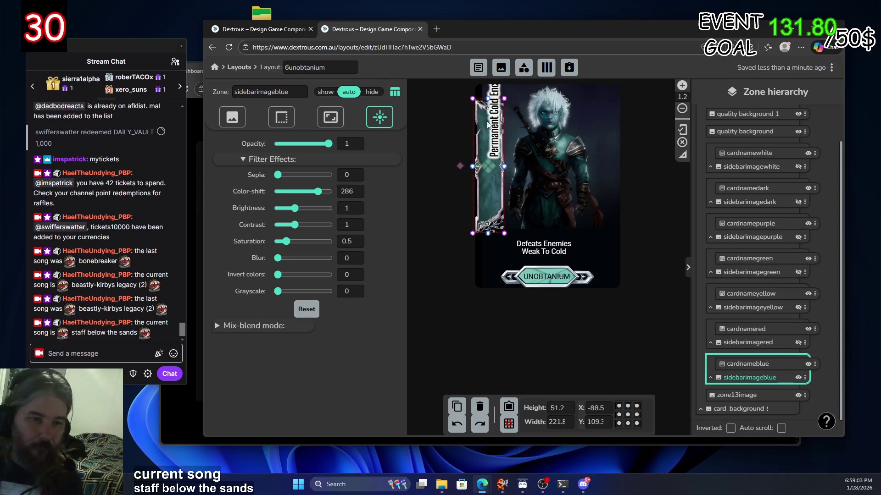
pyautogui.click(477, 124)
pyautogui.moveTo(497, 110); pyautogui.dragTo(491, 167)
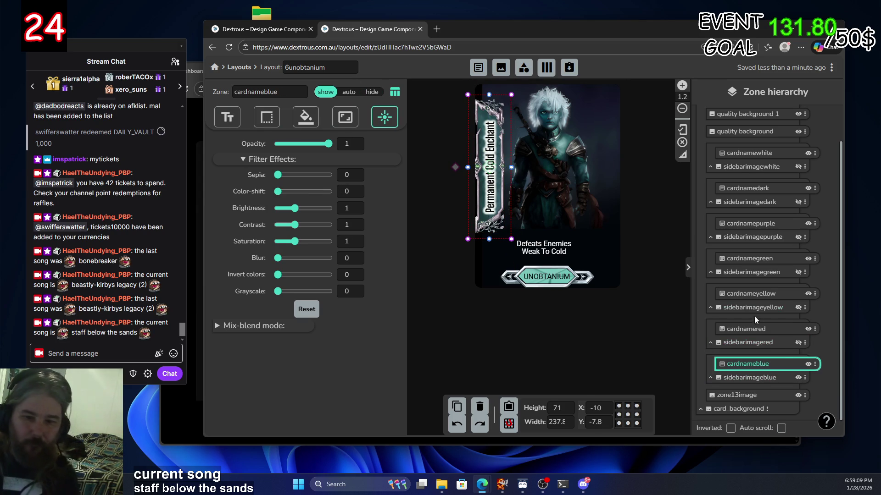
# Hide the blue side banner and show the red sidebarimagered banner instead
pyautogui.click(797, 377)
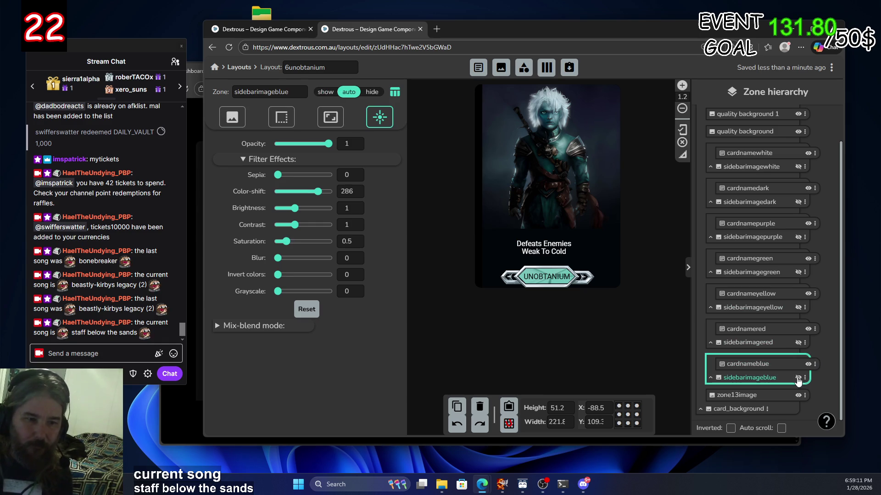
pyautogui.click(798, 378)
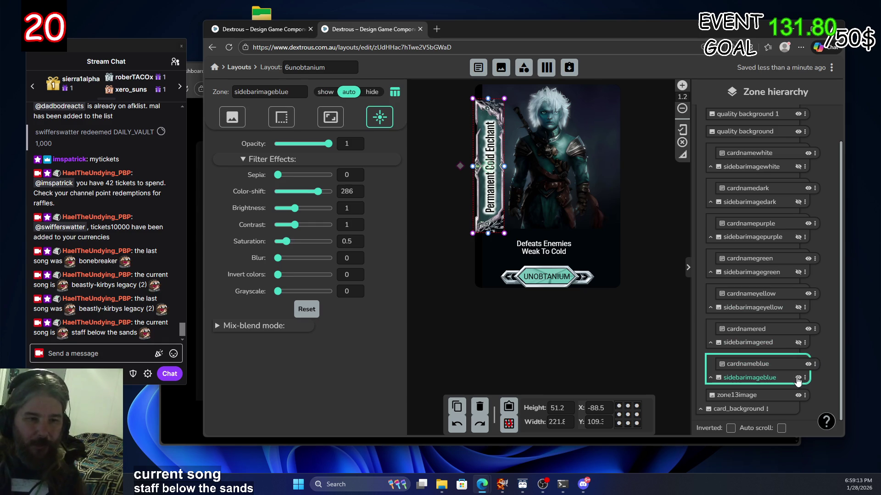
pyautogui.click(798, 377)
pyautogui.click(798, 342)
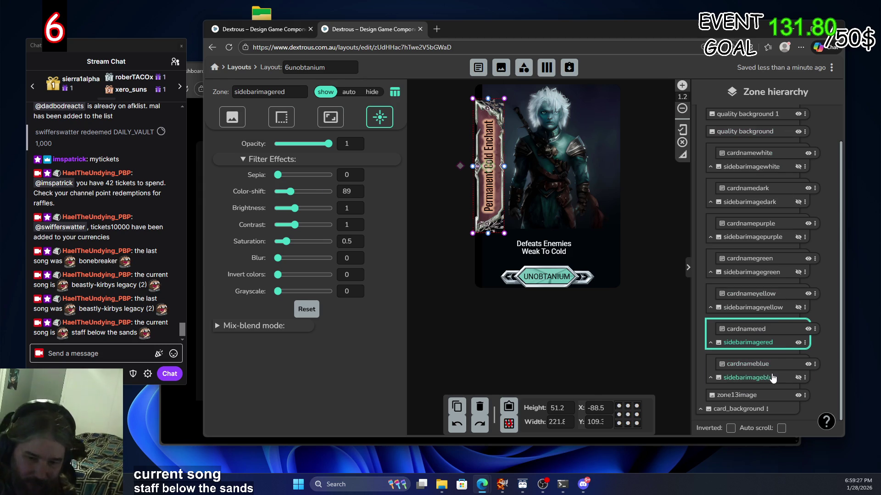
pyautogui.click(758, 366)
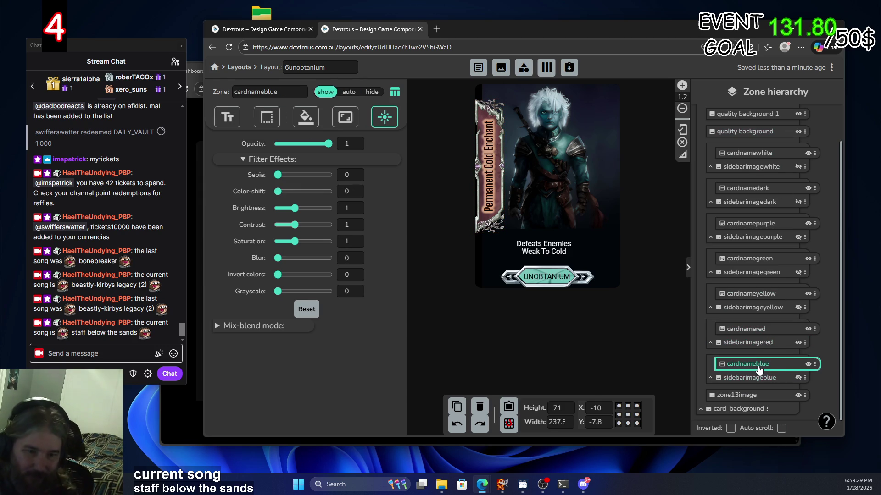
pyautogui.click(776, 378)
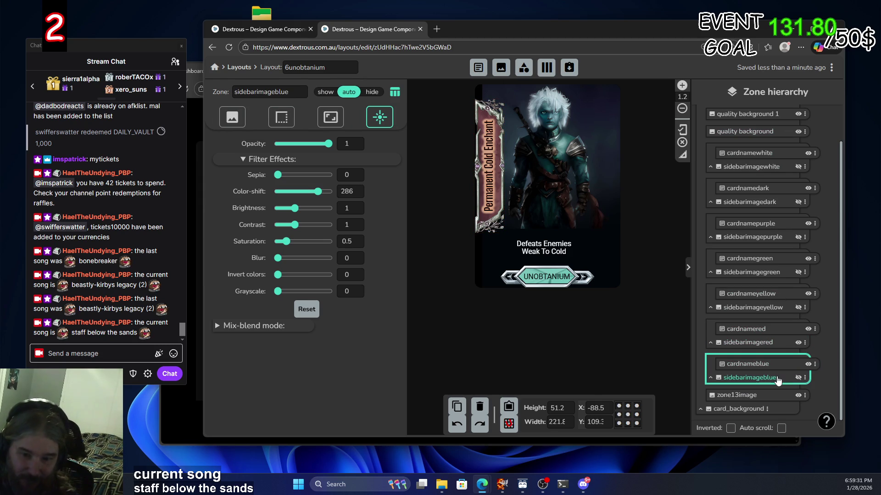
pyautogui.doubleClick(776, 379)
pyautogui.click(775, 363)
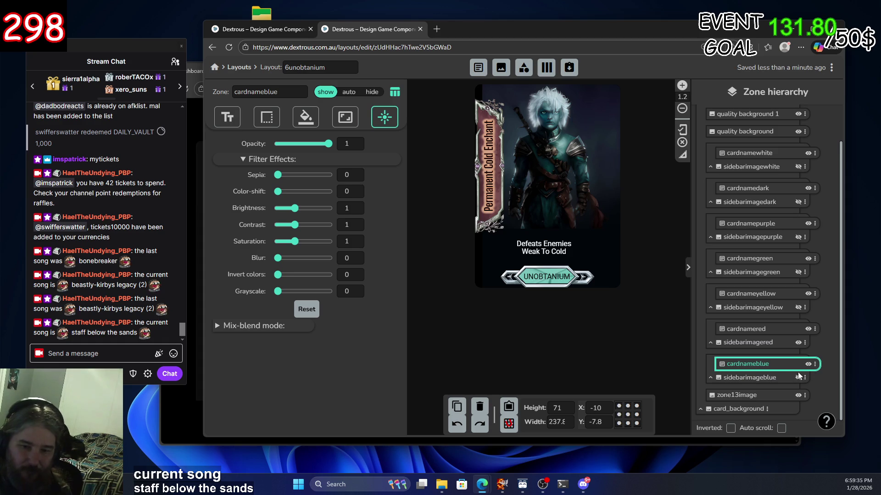
pyautogui.click(795, 378)
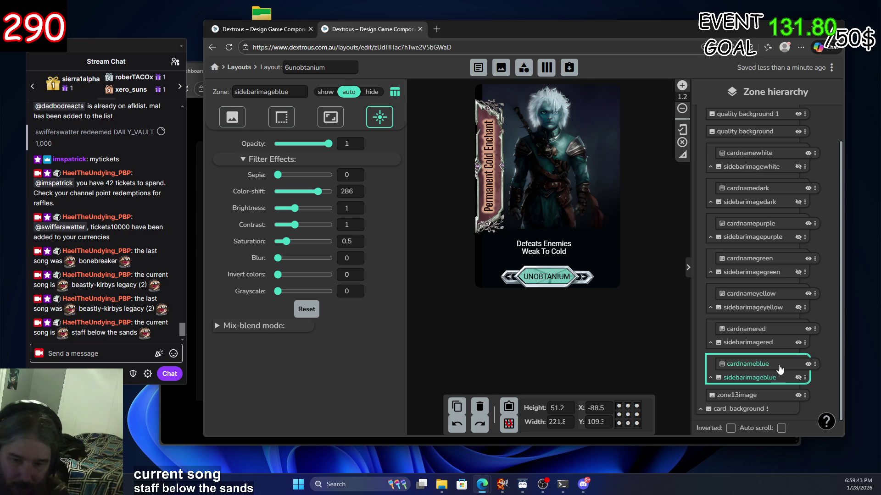
pyautogui.doubleClick(750, 364)
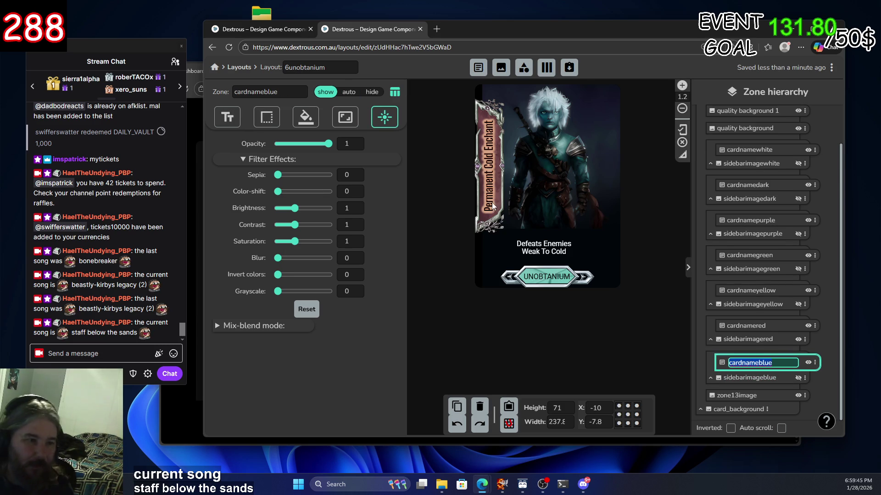
# Check the cardnameblue zone size, keeping its width custom at 71 × 238 px
pyautogui.click(350, 120)
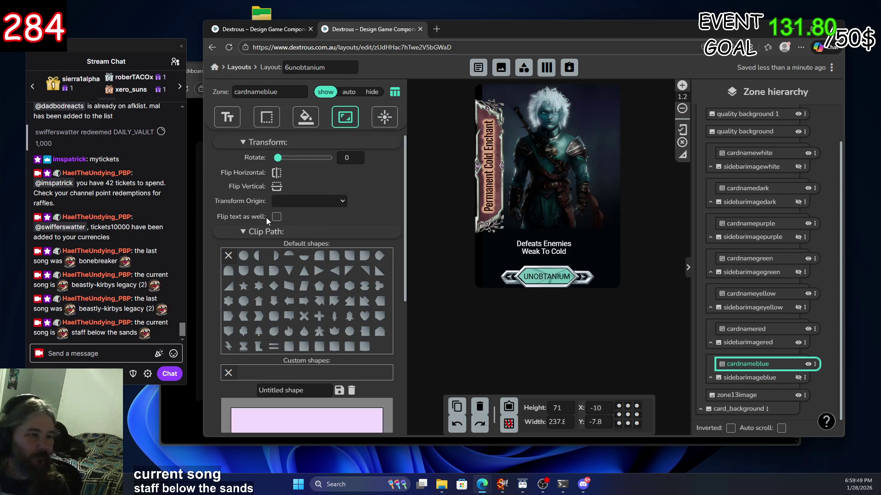
pyautogui.scroll(-3, 321, 225)
pyautogui.scroll(-2, 329, 218)
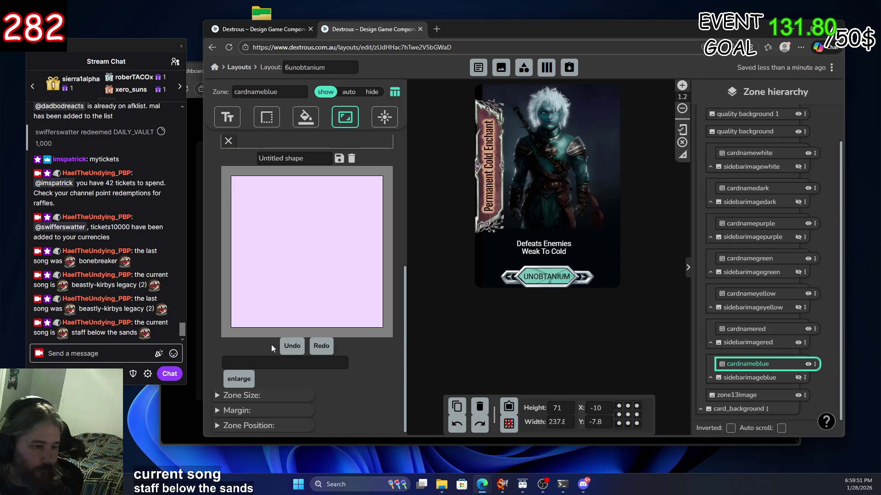
pyautogui.click(272, 396)
pyautogui.scroll(-4, 317, 339)
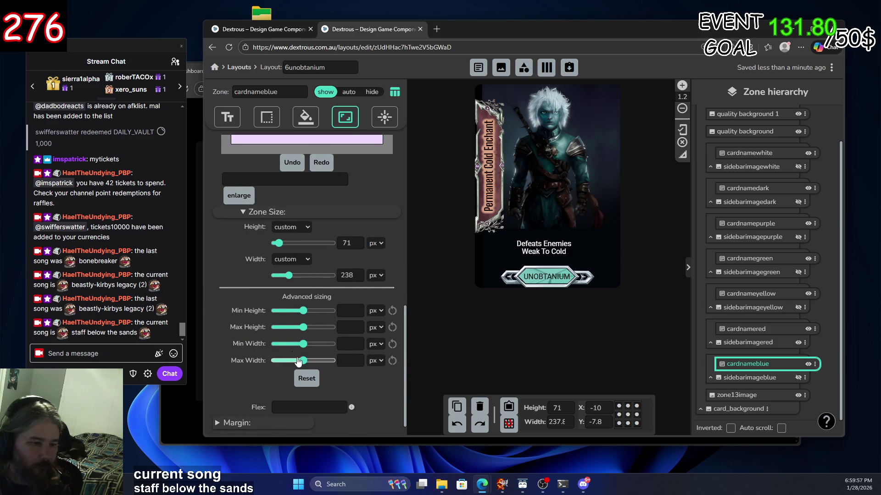
pyautogui.scroll(-1, 261, 359)
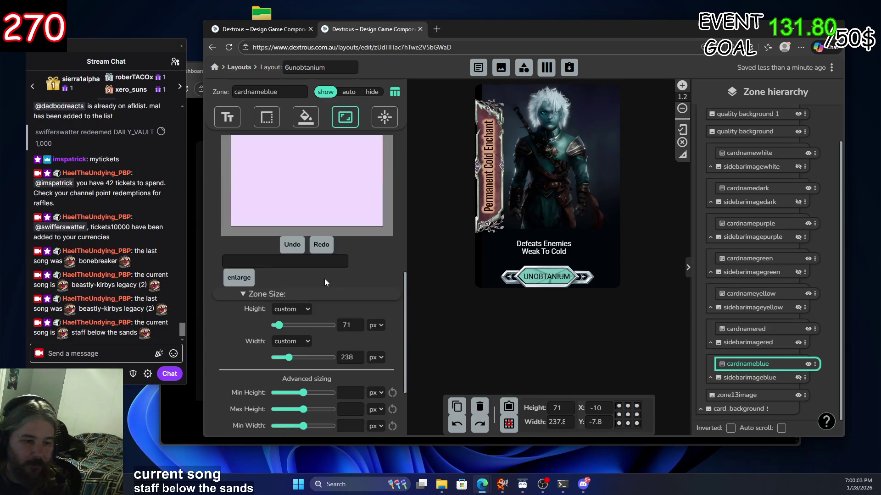
pyautogui.scroll(-3, 324, 278)
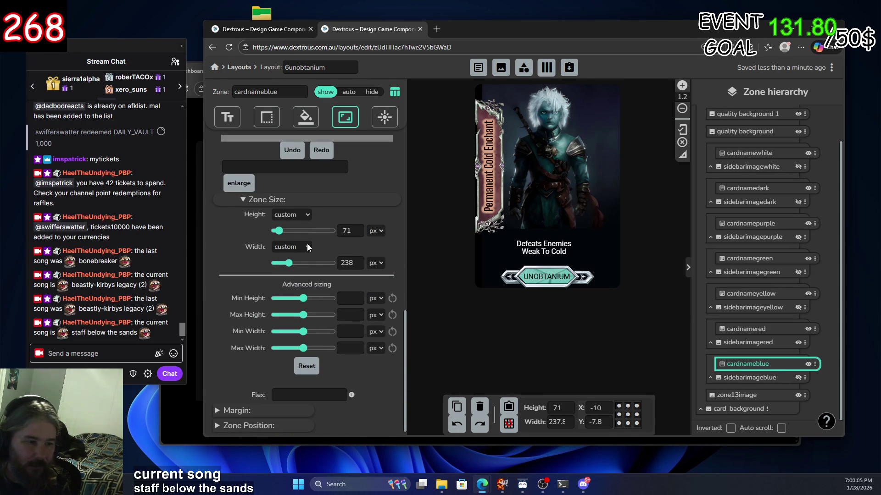
pyautogui.click(307, 247)
pyautogui.click(307, 244)
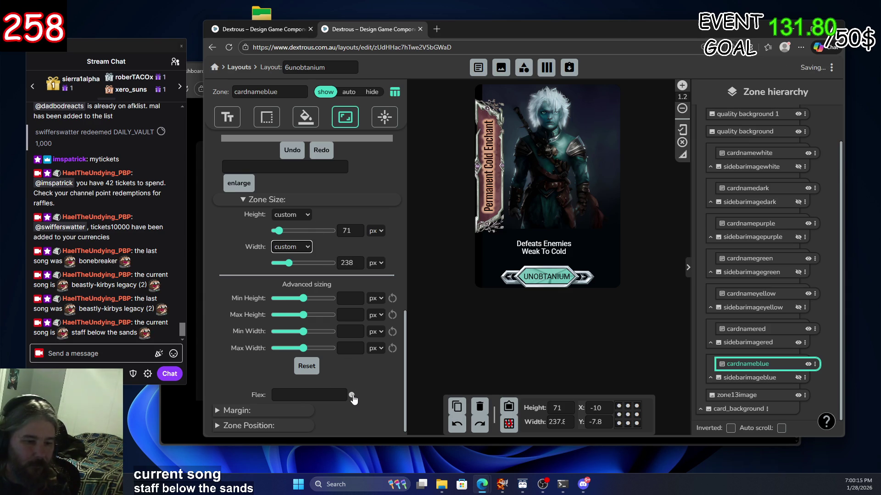
pyautogui.scroll(8, 396, 303)
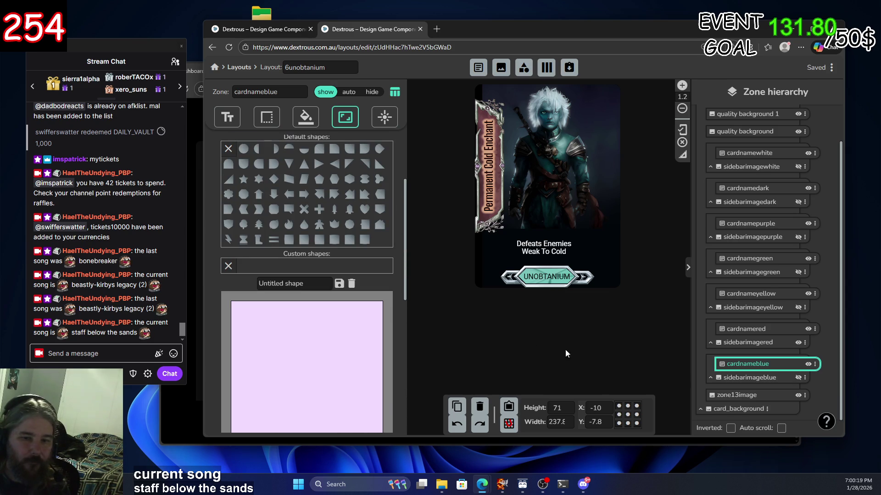
pyautogui.click(230, 117)
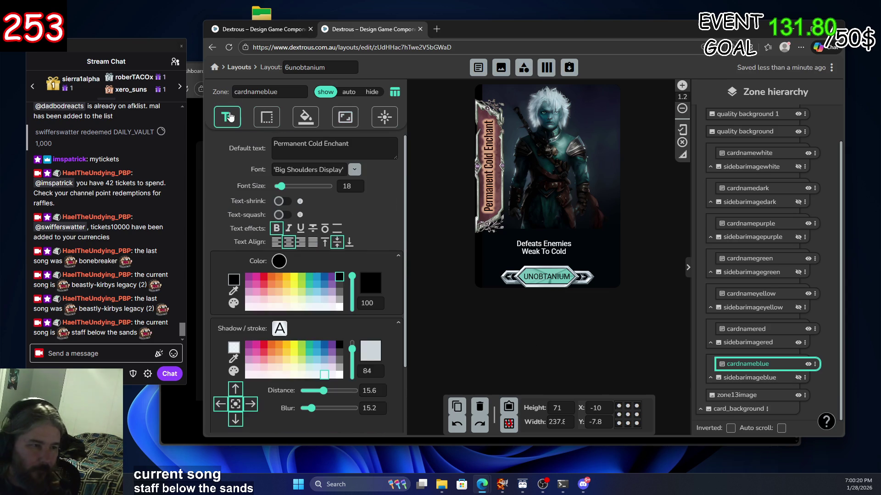
# Add test characters to the blue card name, trim it back to 'Permanent Cold Enchant', and enable text-shrink
pyautogui.click(324, 145)
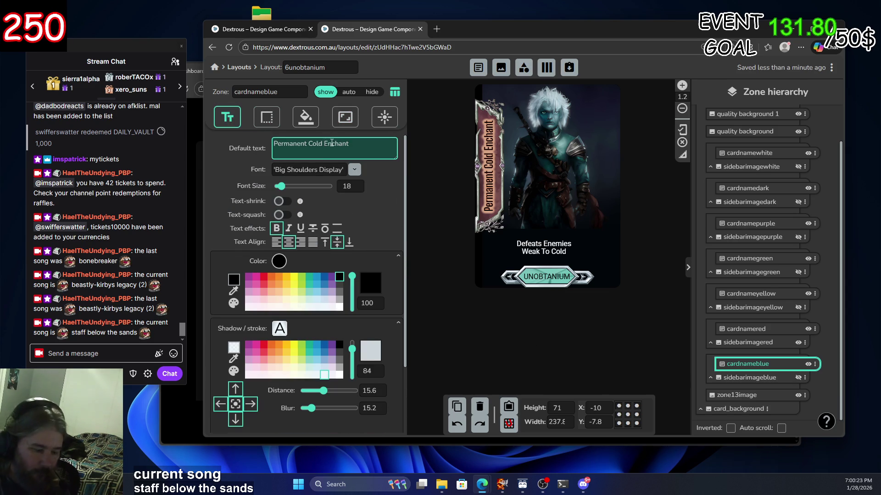
pyautogui.write('ab')
pyautogui.write('cereerr')
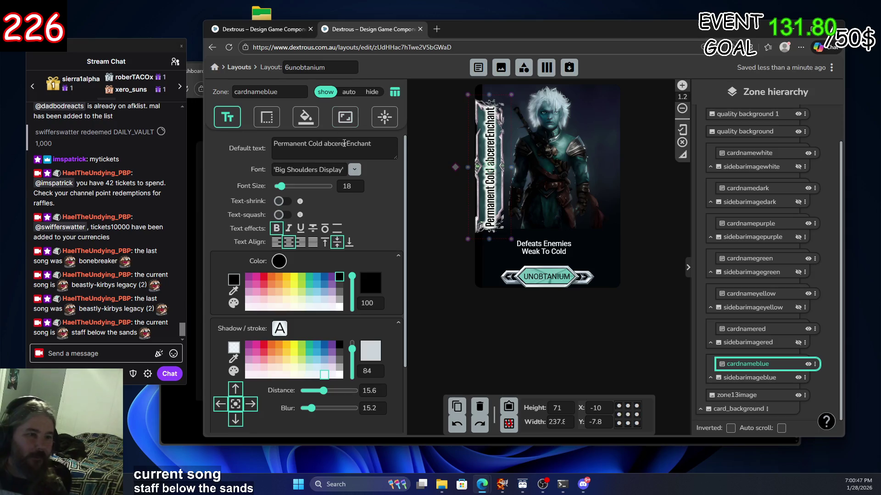
pyautogui.write('werwer')
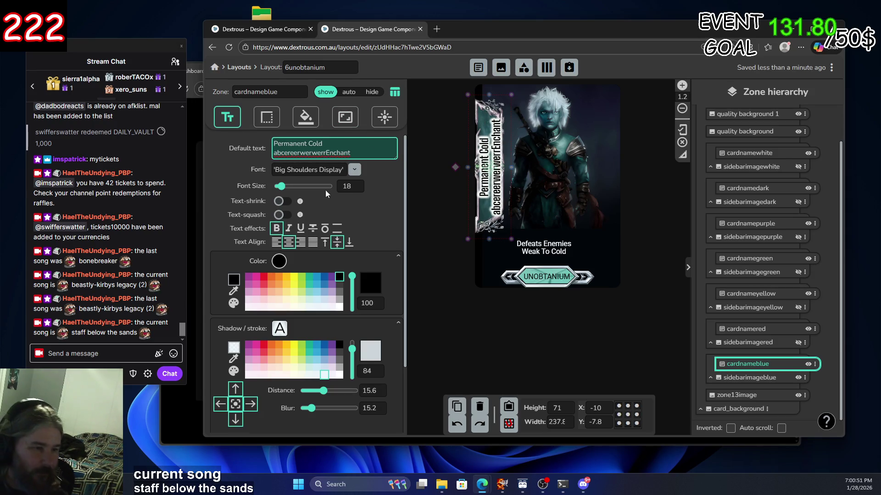
pyautogui.press('BackSpace')
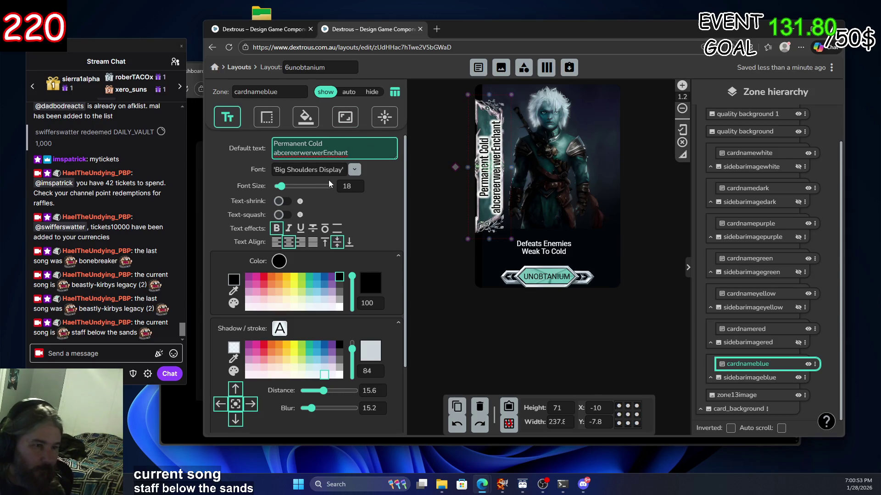
pyautogui.moveTo(324, 152); pyautogui.dragTo(274, 153)
pyautogui.press('BackSpace')
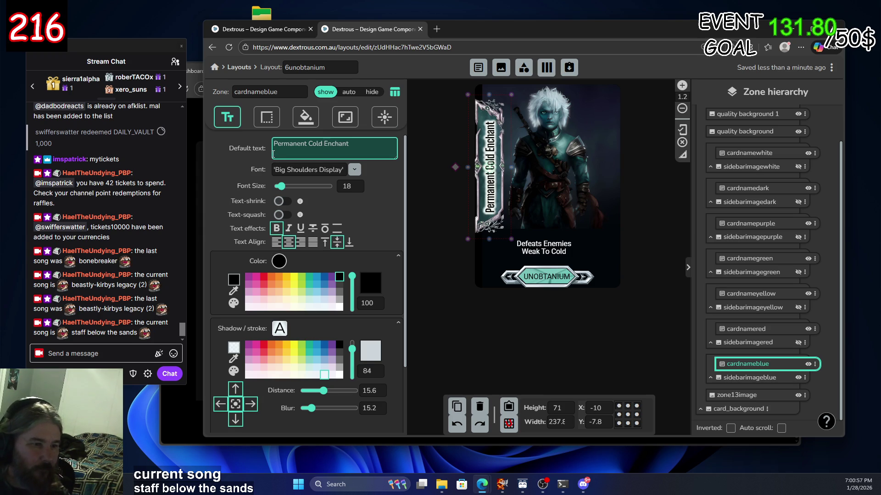
pyautogui.click(283, 201)
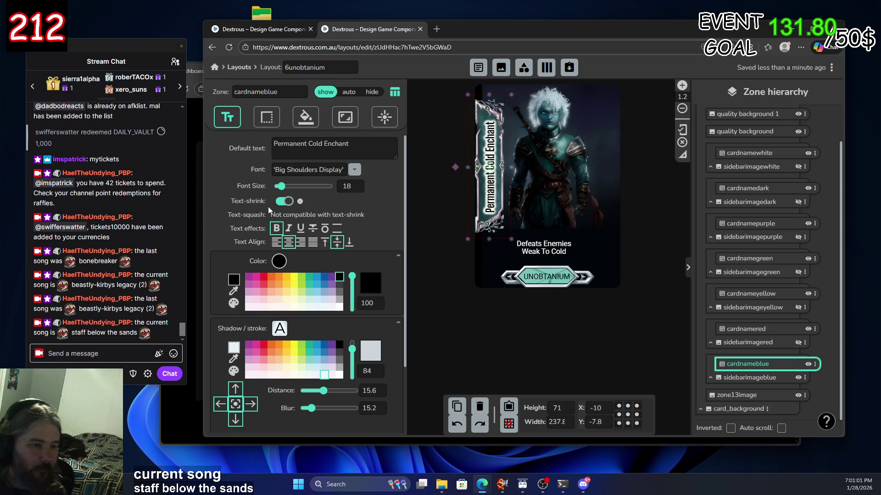
# Append 'qweqweqweqweqweqwe' after Enchant to test overflow, then delete it again
pyautogui.click(353, 142)
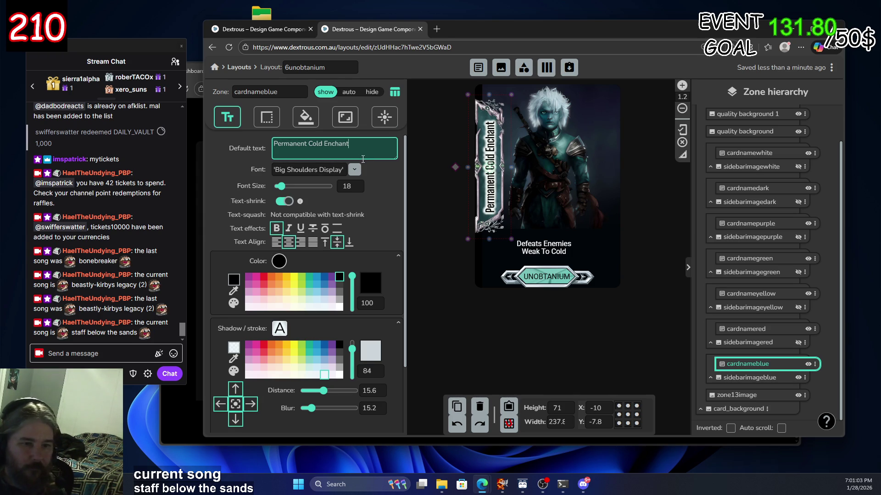
pyautogui.write('qweqwe')
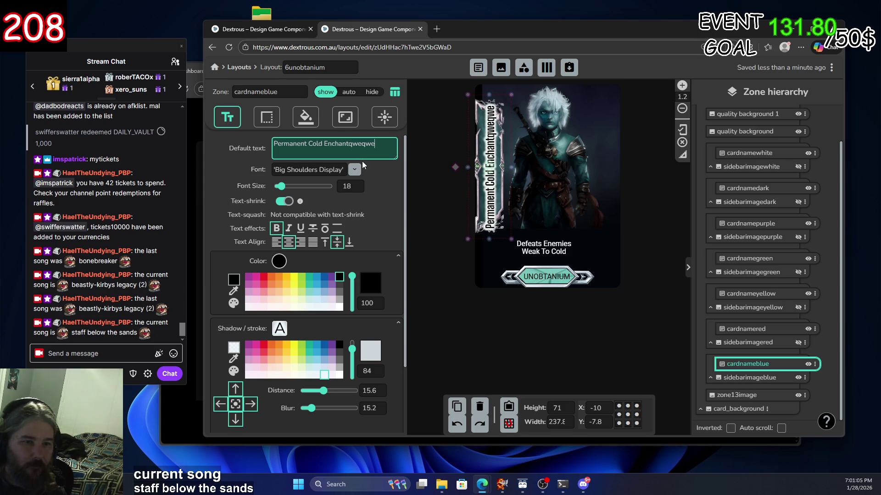
pyautogui.write('qweqwe')
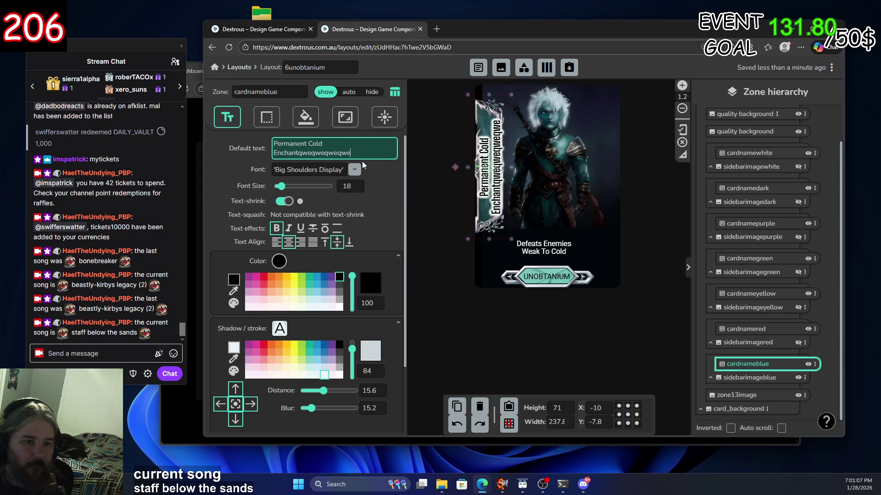
pyautogui.write('qweqwe')
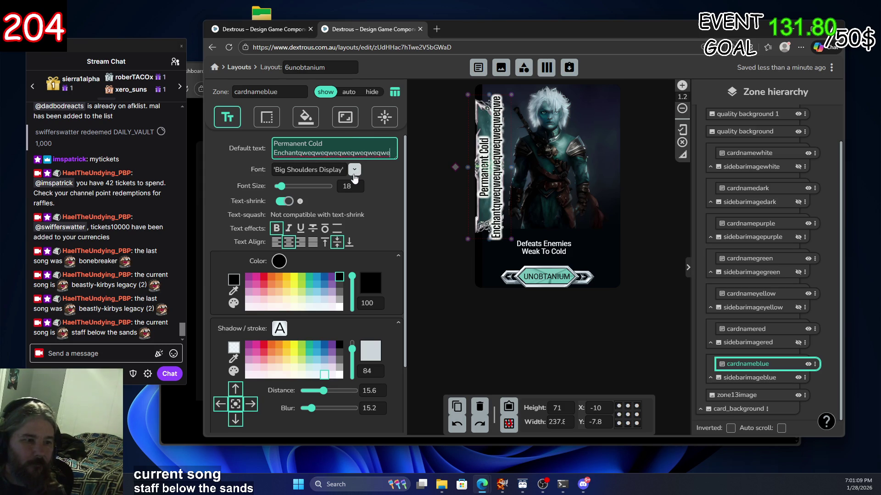
pyautogui.click(333, 153)
pyautogui.moveTo(298, 152); pyautogui.dragTo(364, 158)
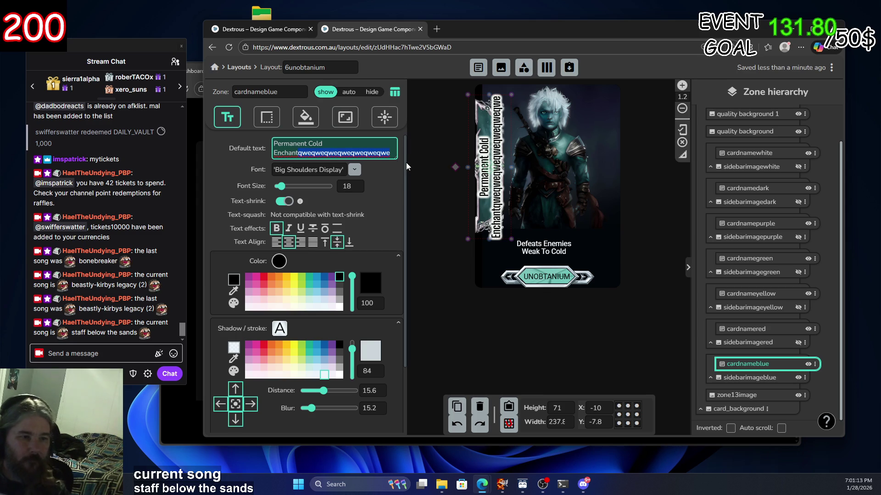
pyautogui.press('BackSpace')
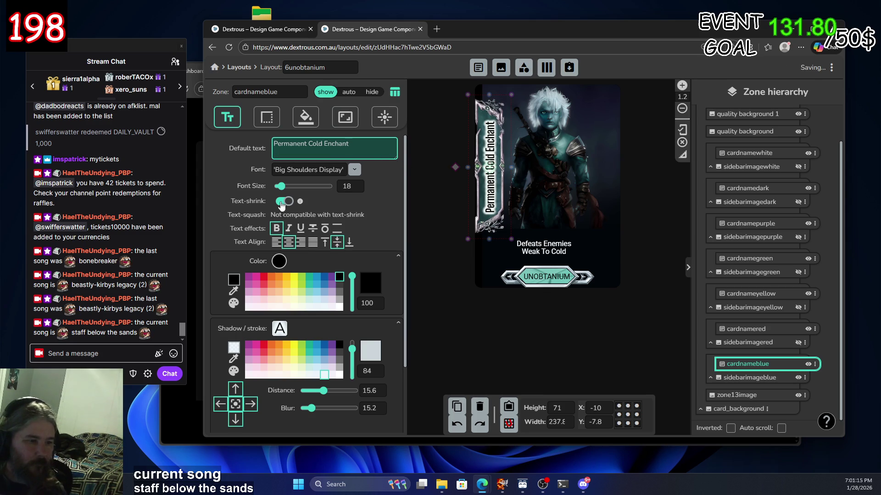
pyautogui.click(285, 218)
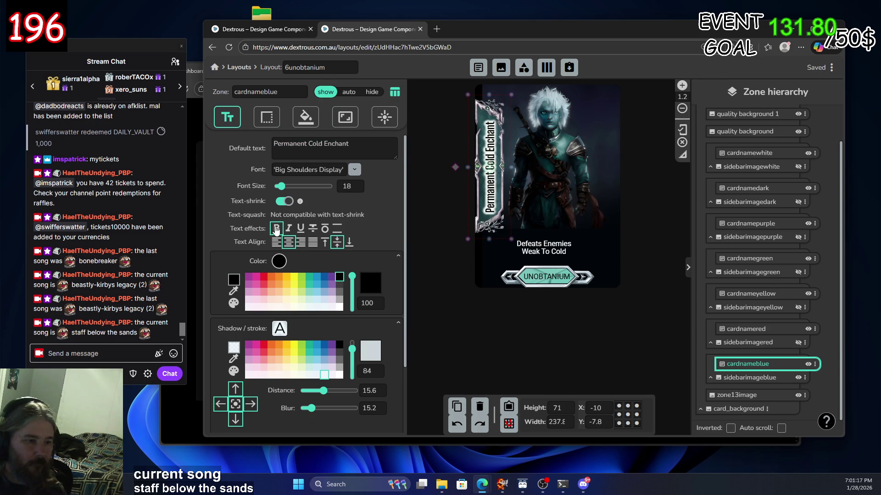
# Switch the blue name zone from text-shrink to text-squash and adjust the zone's width
pyautogui.click(275, 229)
pyautogui.click(280, 202)
pyautogui.click(284, 215)
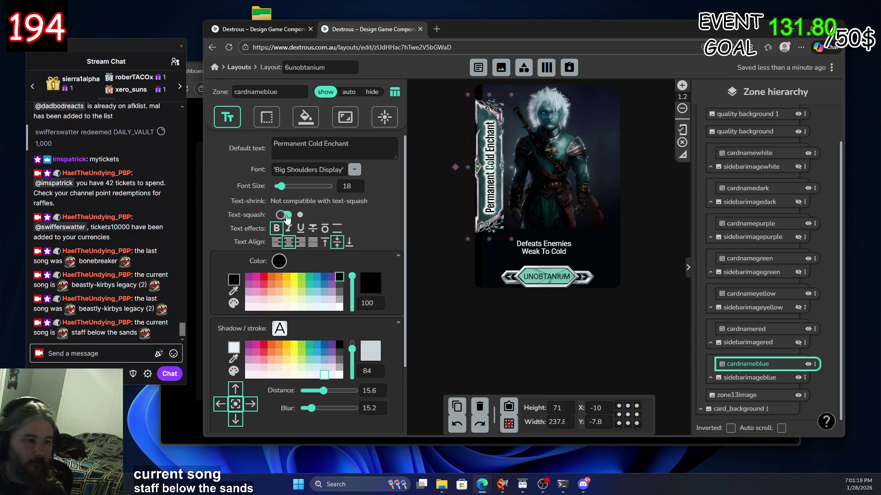
pyautogui.moveTo(489, 95); pyautogui.dragTo(491, 94)
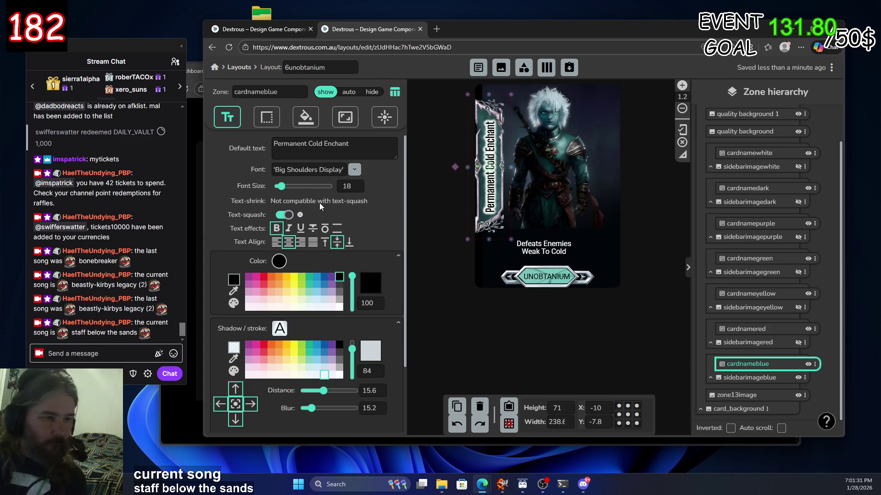
pyautogui.click(358, 144)
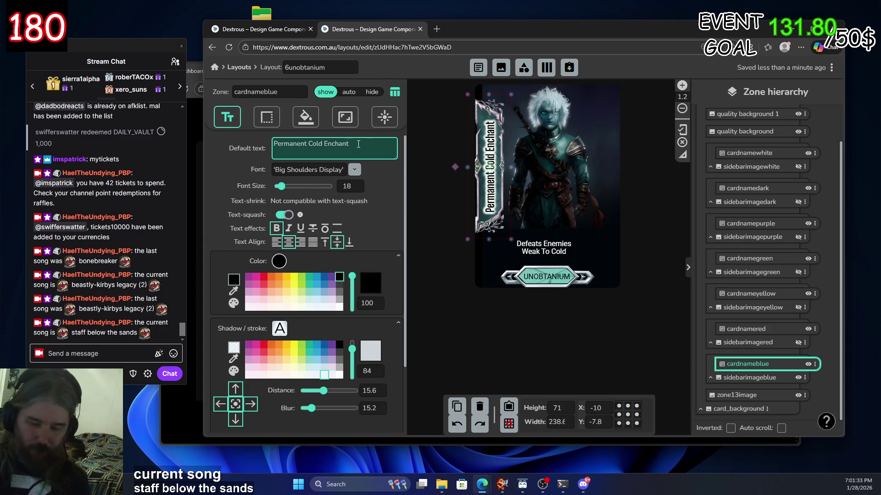
pyautogui.write('123456')
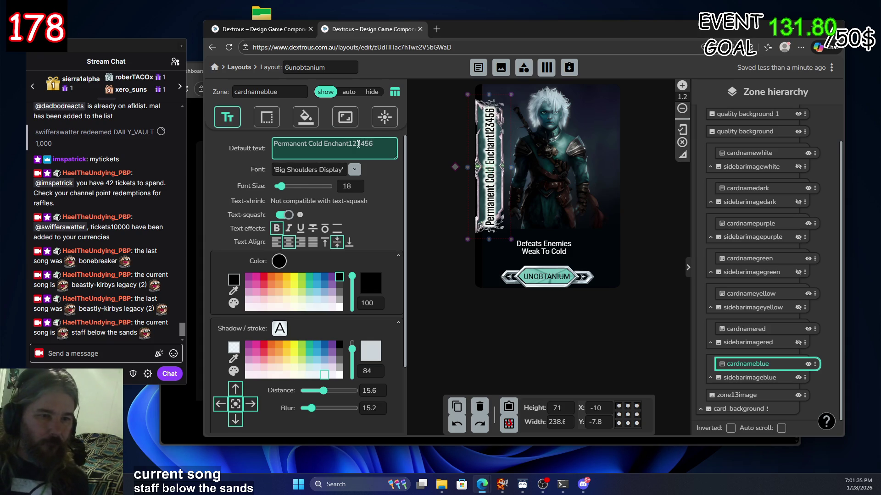
pyautogui.write('7898888')
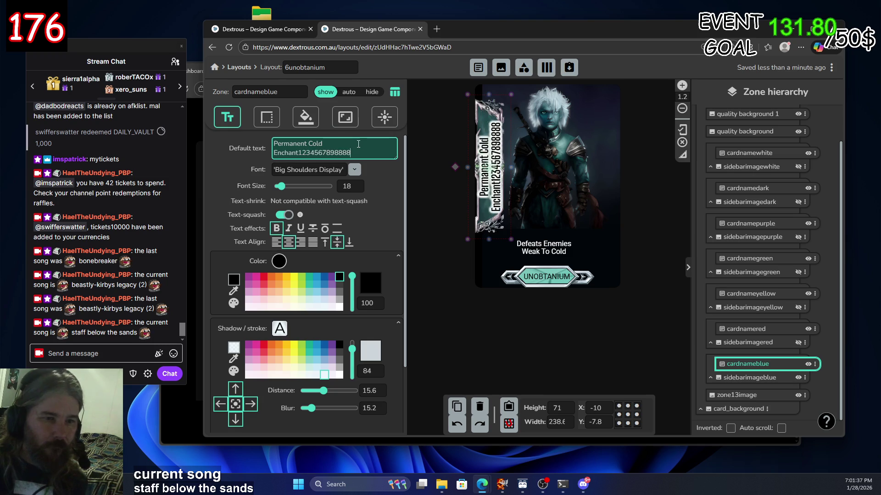
pyautogui.write('88888')
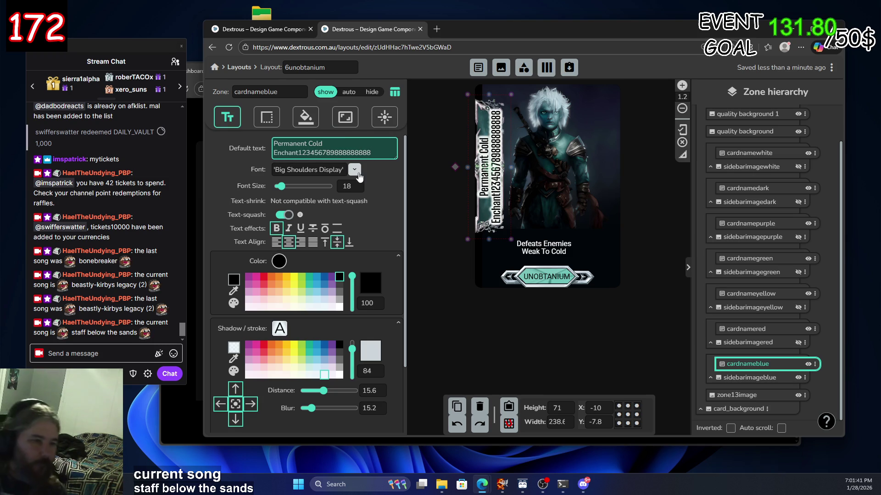
pyautogui.scroll(-3, 323, 225)
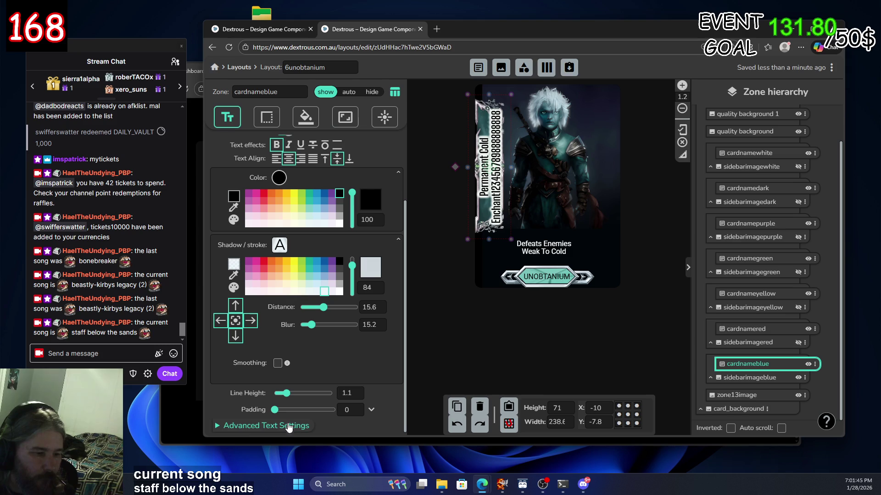
# Expand Advanced Text Settings and look through the Text transform case options without changing them
pyautogui.click(265, 426)
pyautogui.scroll(-3, 224, 311)
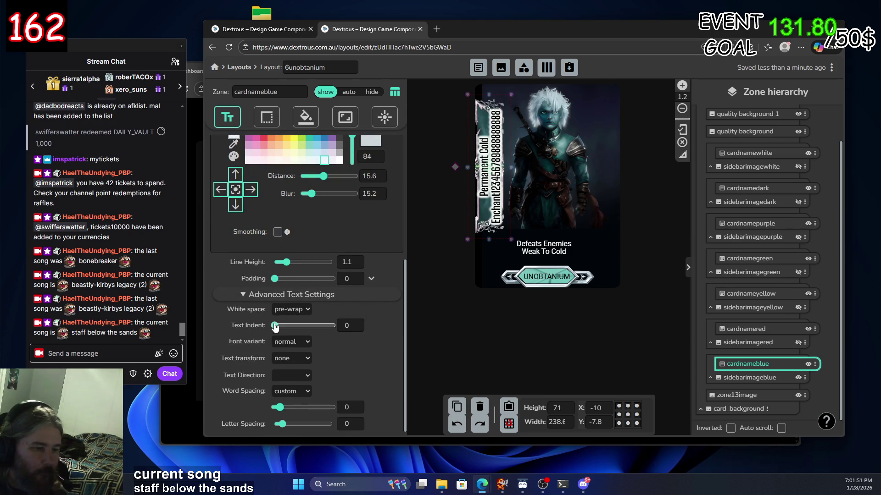
pyautogui.click(295, 358)
pyautogui.click(297, 358)
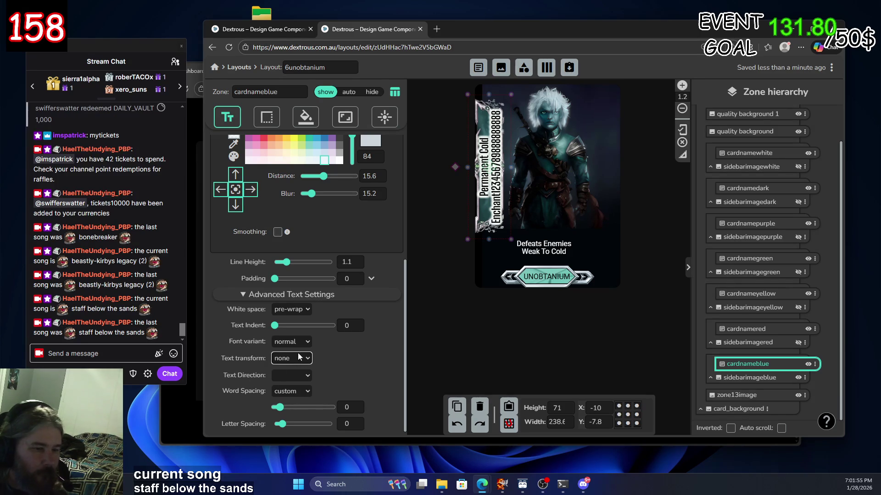
pyautogui.click(297, 358)
pyautogui.click(294, 358)
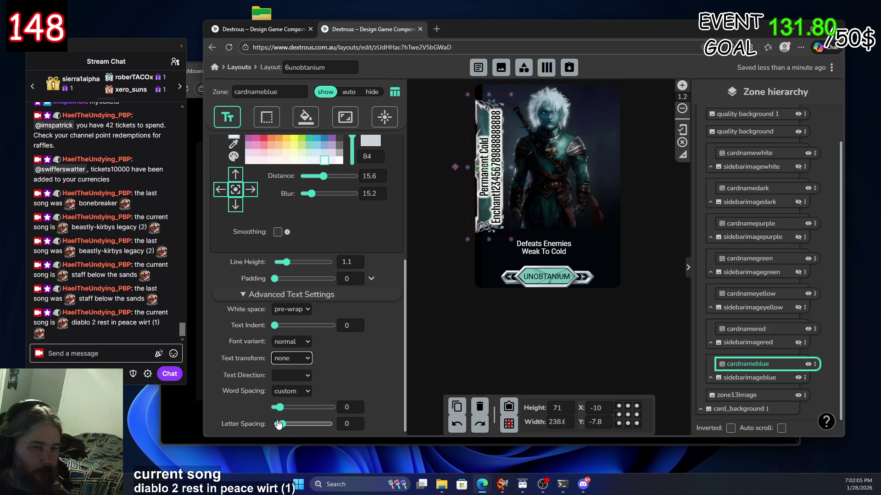
# Turn off text-squash and text-shrink for the blue name zone, then hide and reshow it
pyautogui.scroll(4, 254, 398)
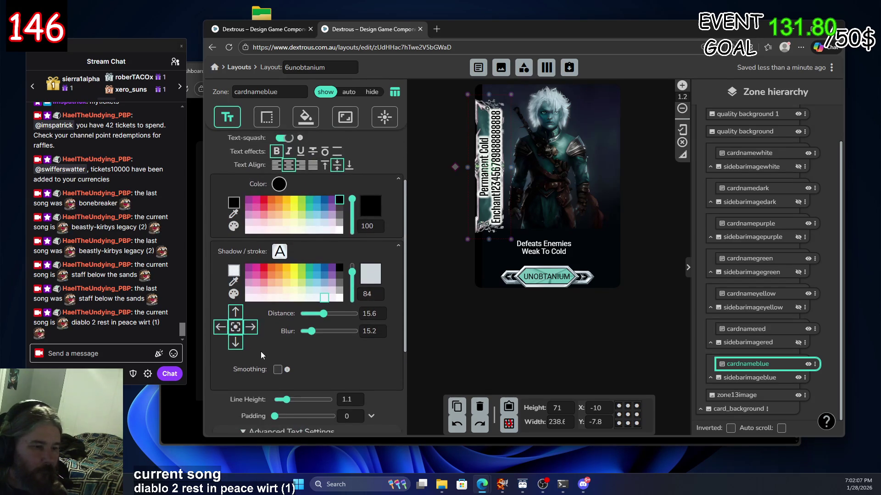
pyautogui.scroll(1, 275, 367)
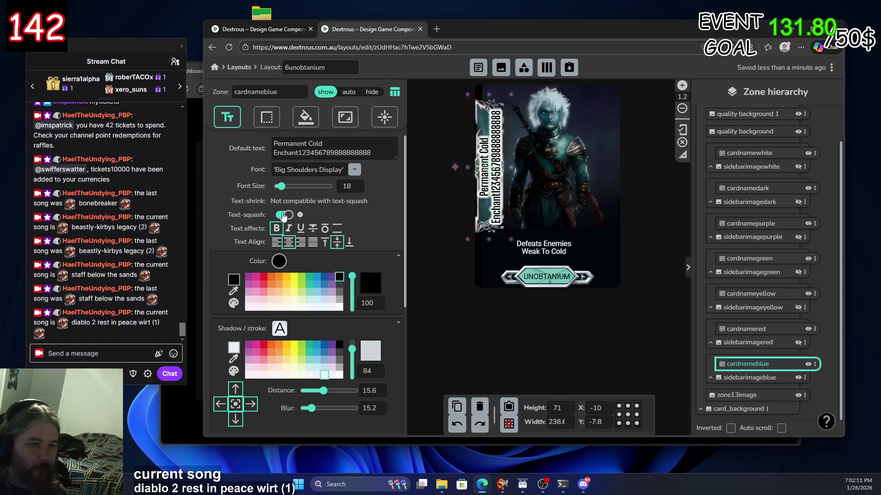
pyautogui.click(283, 216)
pyautogui.click(283, 200)
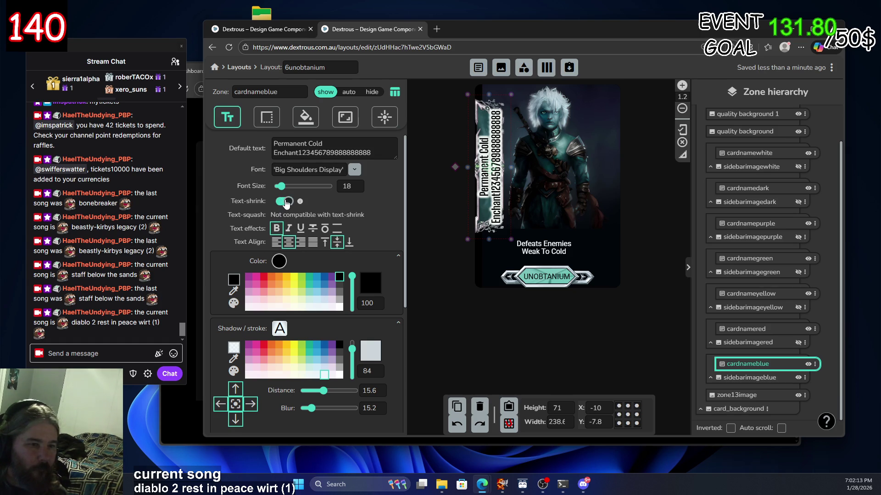
pyautogui.click(283, 201)
pyautogui.click(808, 364)
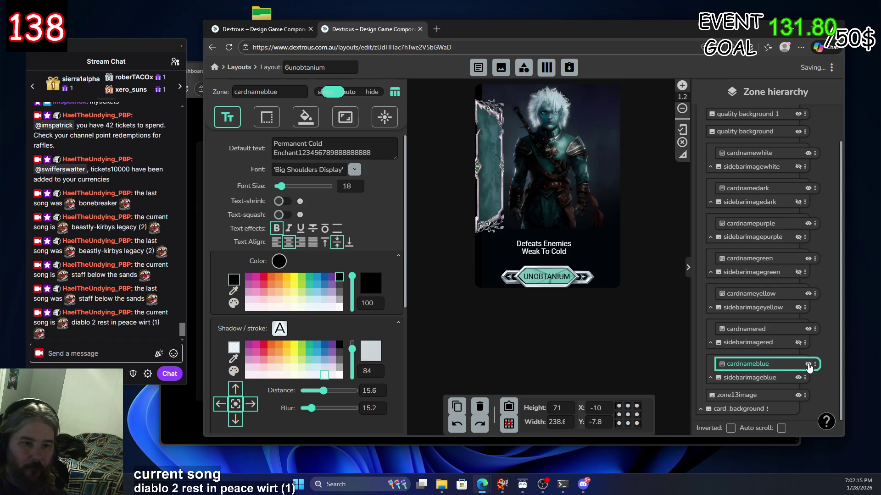
pyautogui.click(808, 364)
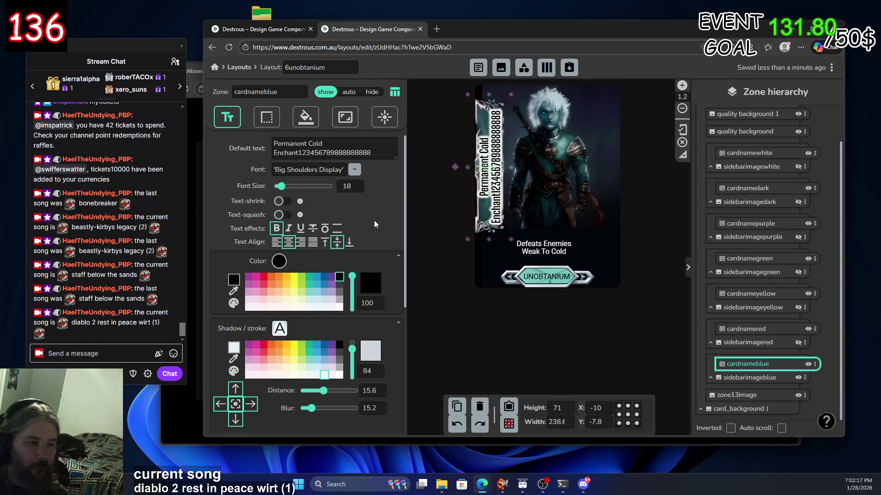
pyautogui.scroll(-4, 353, 230)
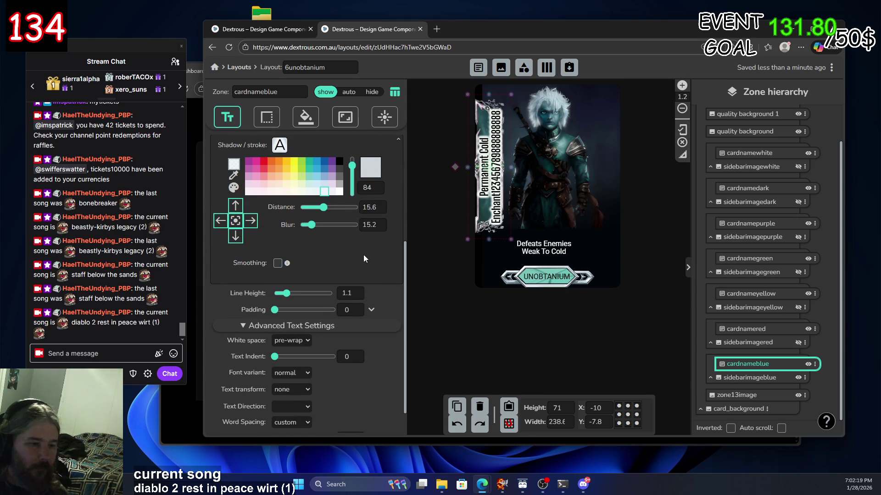
pyautogui.scroll(2, 362, 258)
pyautogui.scroll(3, 351, 253)
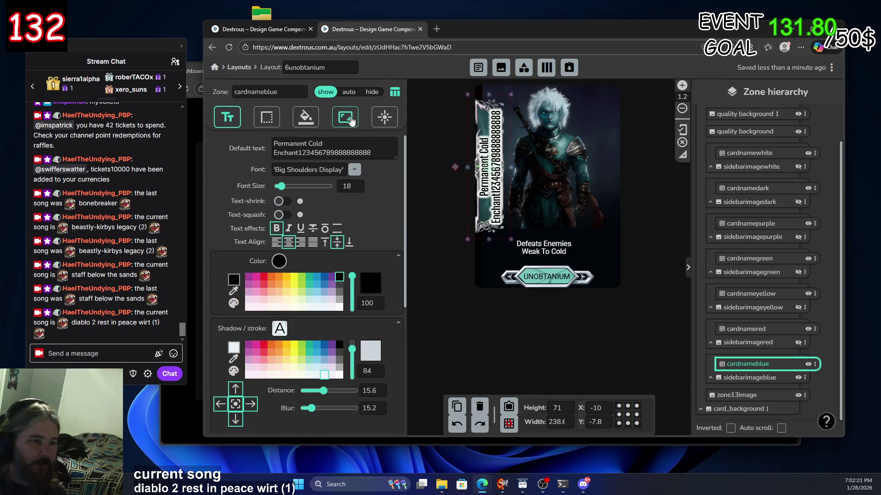
# Tick 'Flip text as well' in the blue name zone's Transform settings and reach Zone Size
pyautogui.click(351, 119)
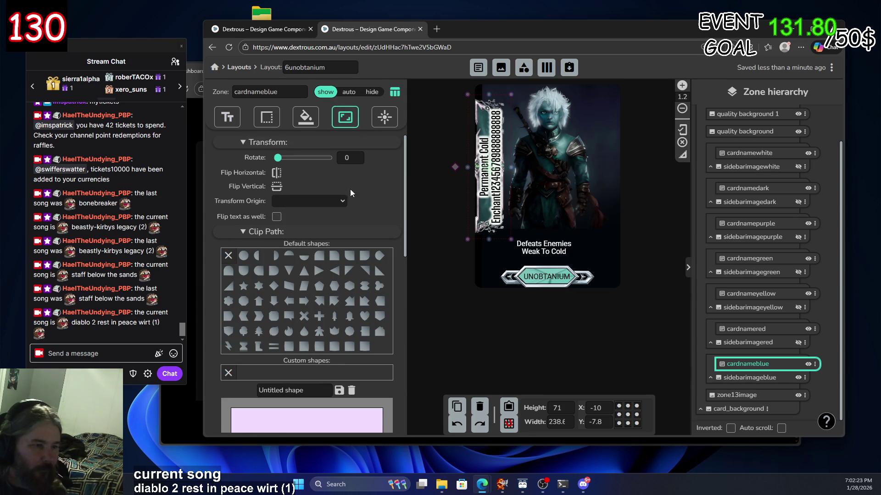
pyautogui.scroll(-1, 361, 193)
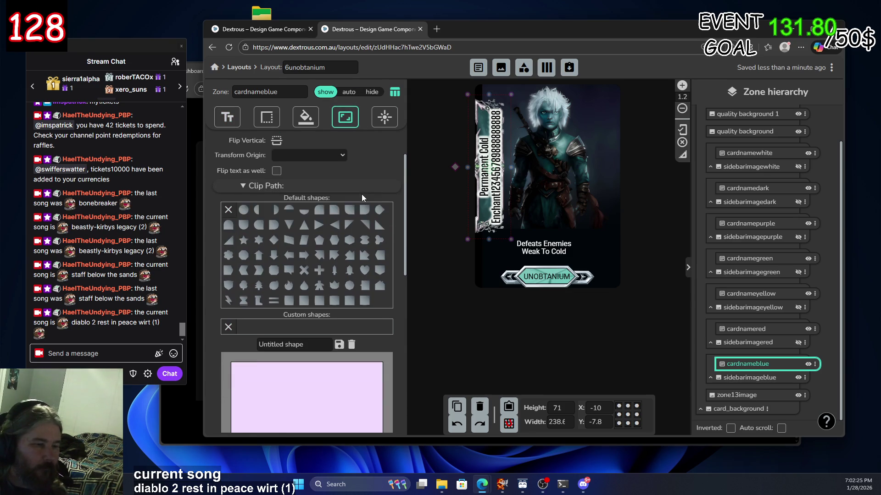
pyautogui.click(276, 172)
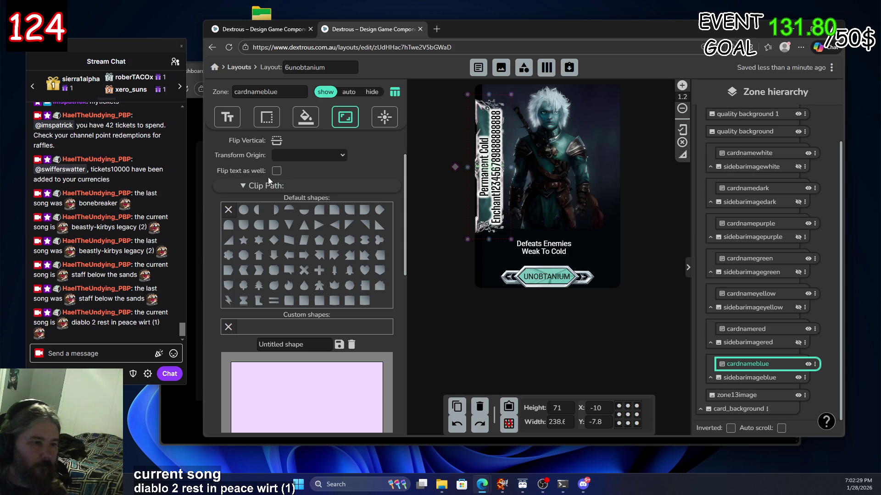
pyautogui.scroll(-3, 321, 201)
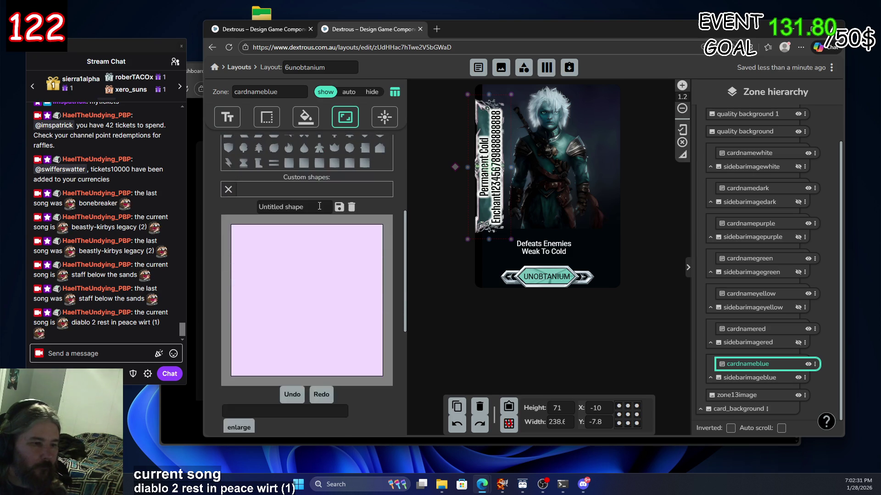
pyautogui.scroll(-1, 302, 198)
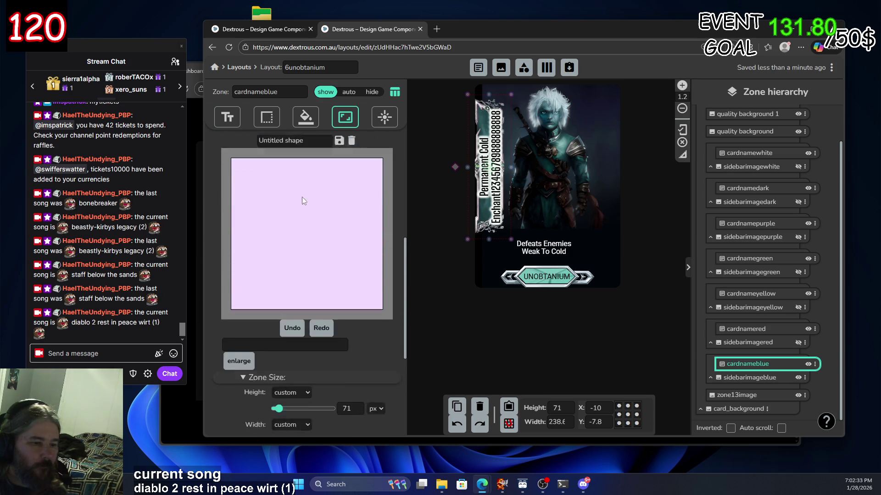
pyautogui.scroll(-4, 301, 197)
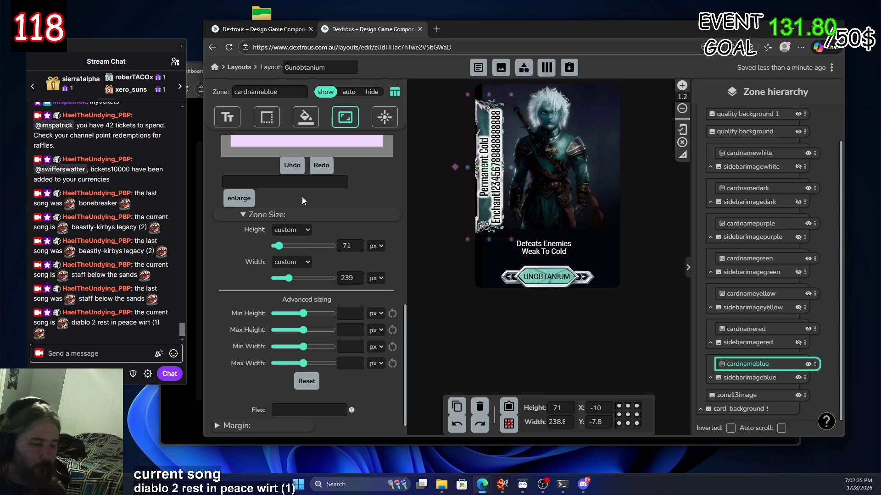
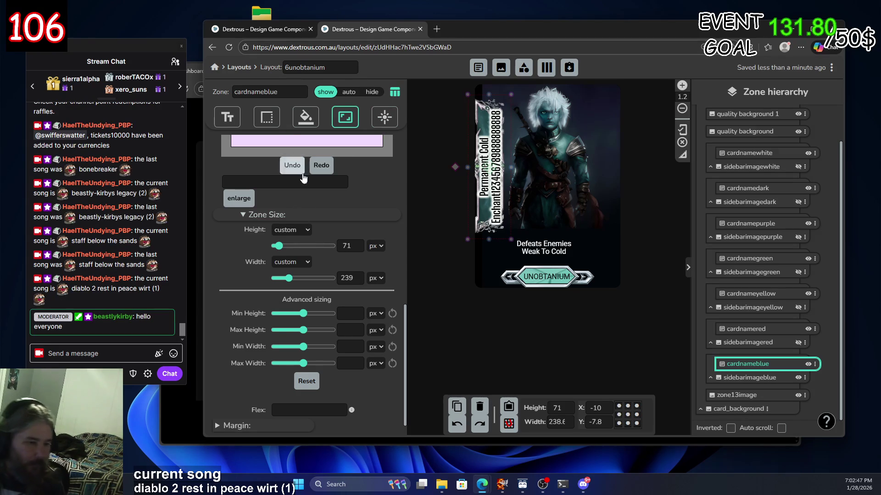
# In Advanced sizing, give the cardnameblue zone Min Height 65 px, Min Width 0 and Max Width 212 px
pyautogui.moveTo(304, 319)
pyautogui.mouseDown()
pyautogui.moveTo(275, 318)
pyautogui.moveTo(290, 318)
pyautogui.moveTo(279, 318)
pyautogui.moveTo(298, 332)
pyautogui.moveTo(265, 330)
pyautogui.moveTo(290, 349)
pyautogui.moveTo(279, 350)
pyautogui.moveTo(295, 349)
pyautogui.mouseUp()
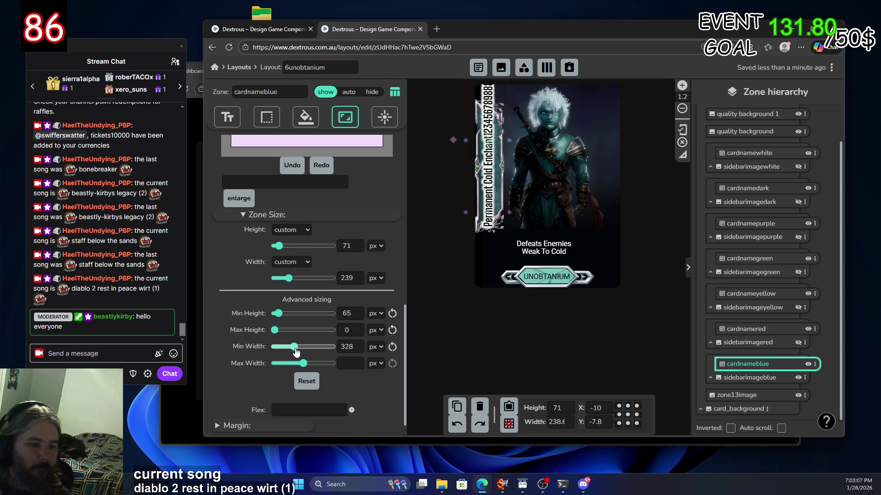
pyautogui.moveTo(296, 366)
pyautogui.mouseDown()
pyautogui.moveTo(270, 369)
pyautogui.moveTo(289, 369)
pyautogui.mouseUp()
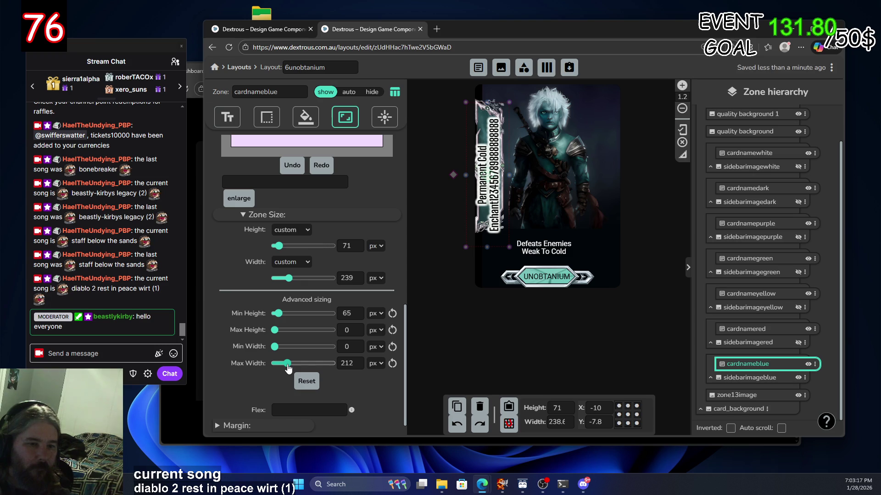
pyautogui.scroll(5, 301, 204)
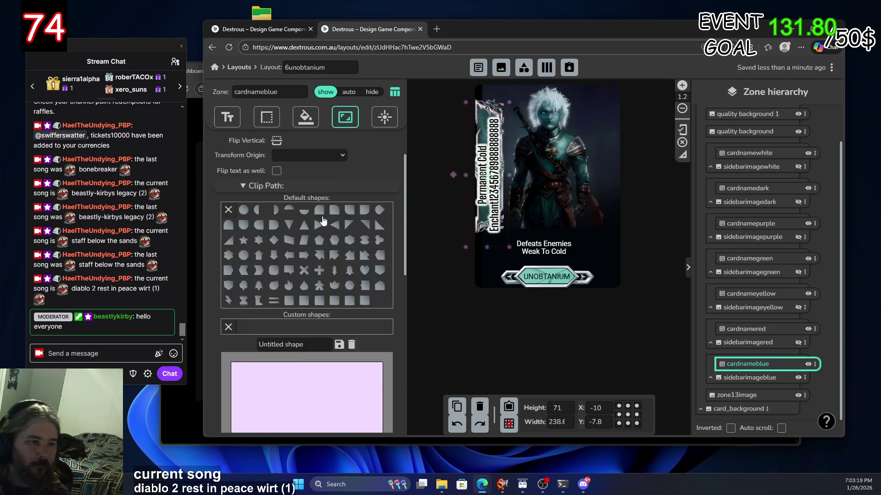
pyautogui.scroll(1, 322, 216)
# Delete the trailing digits from the blue name zone's Default text
pyautogui.click(227, 117)
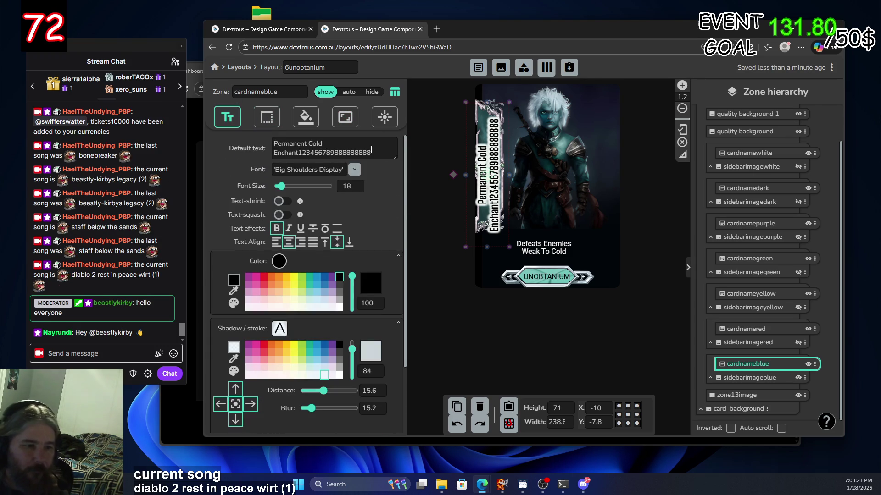
pyautogui.moveTo(368, 149); pyautogui.dragTo(323, 157)
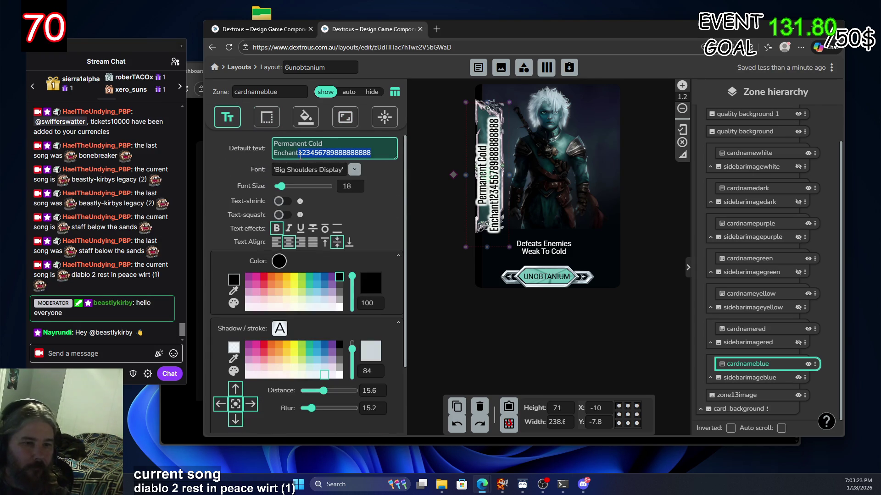
pyautogui.press('BackSpace')
pyautogui.moveTo(488, 179); pyautogui.dragTo(491, 175)
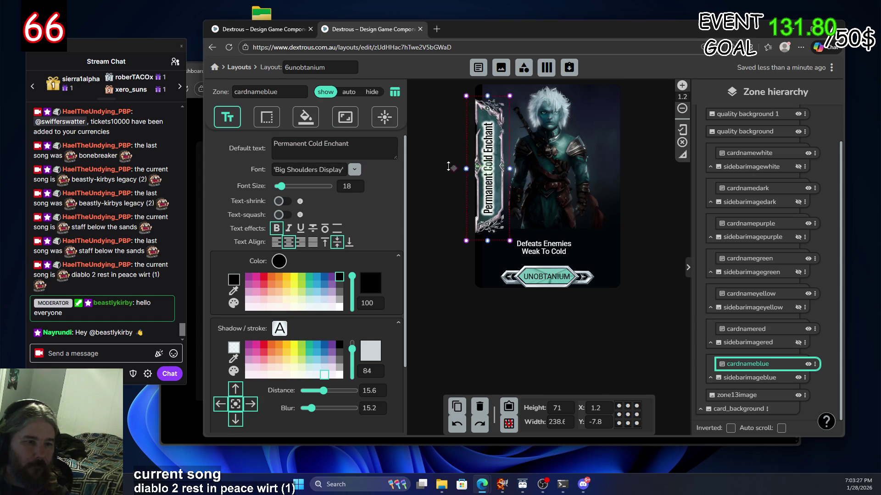
# Append nine 'bob' filler words after 'Permanent Cold Enchant' to test the wrapping
pyautogui.click(360, 145)
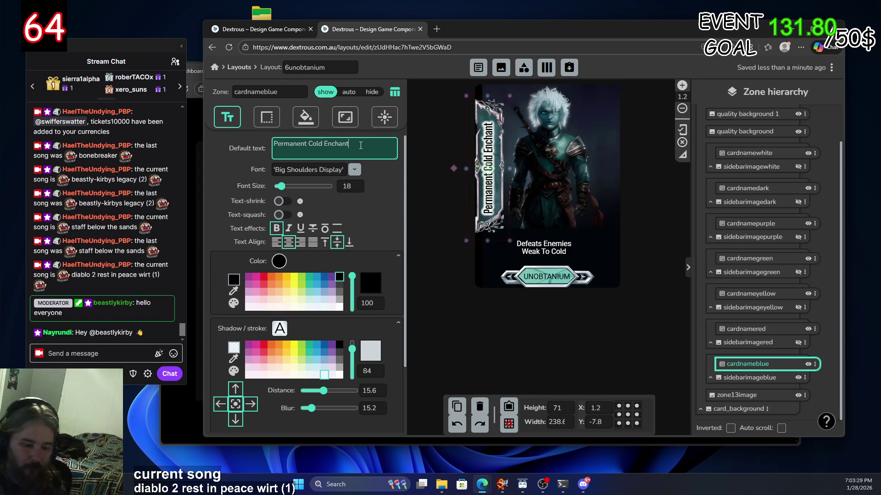
pyautogui.write(' bob bo')
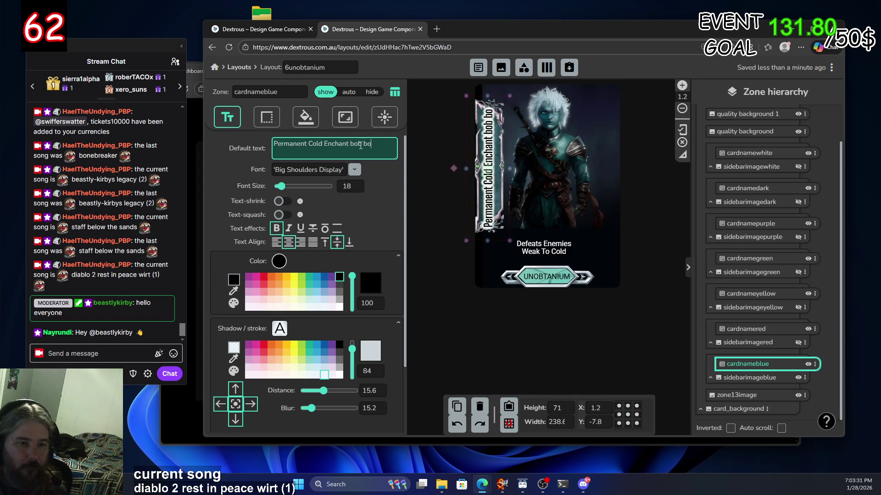
pyautogui.write('b bob bo')
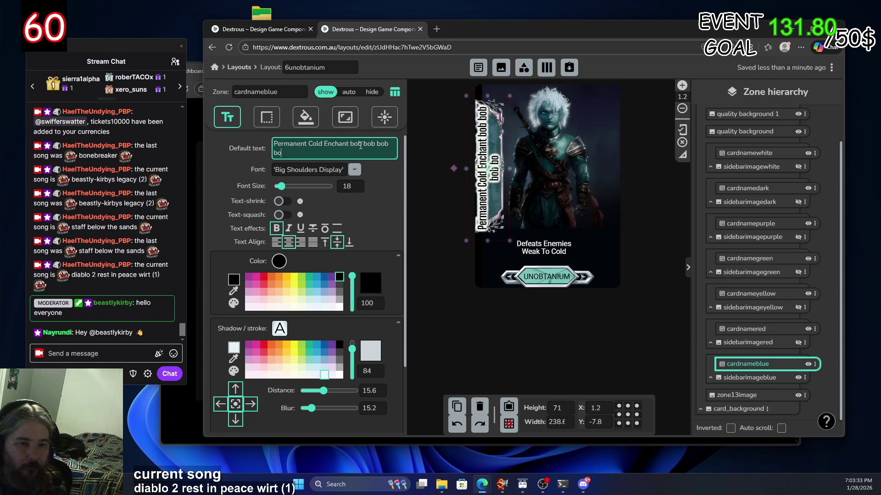
pyautogui.write('b bob bob')
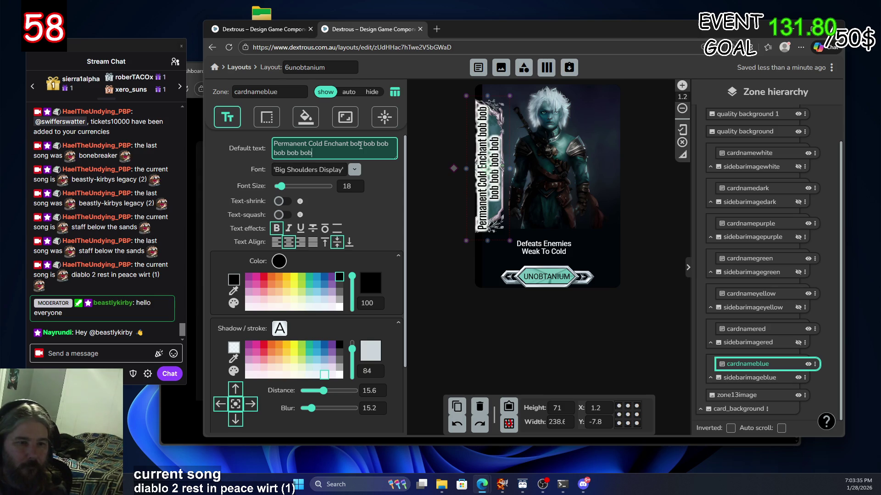
pyautogui.write(' bob bo')
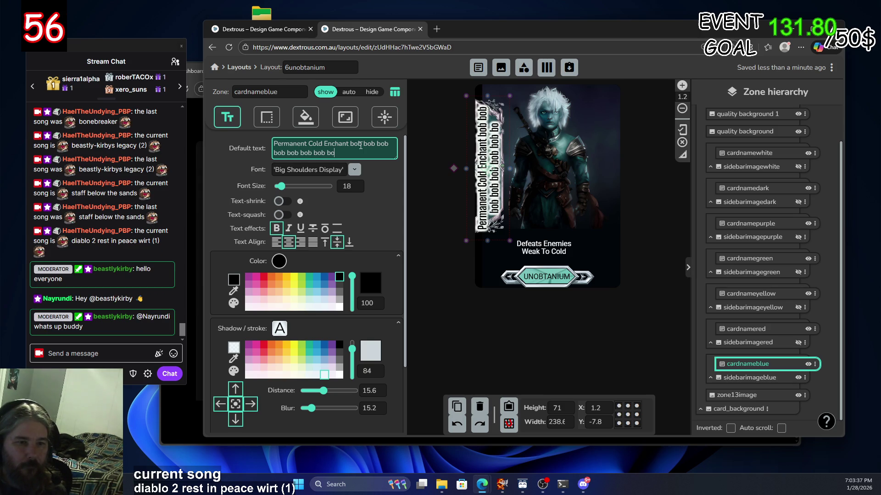
pyautogui.write('b bob')
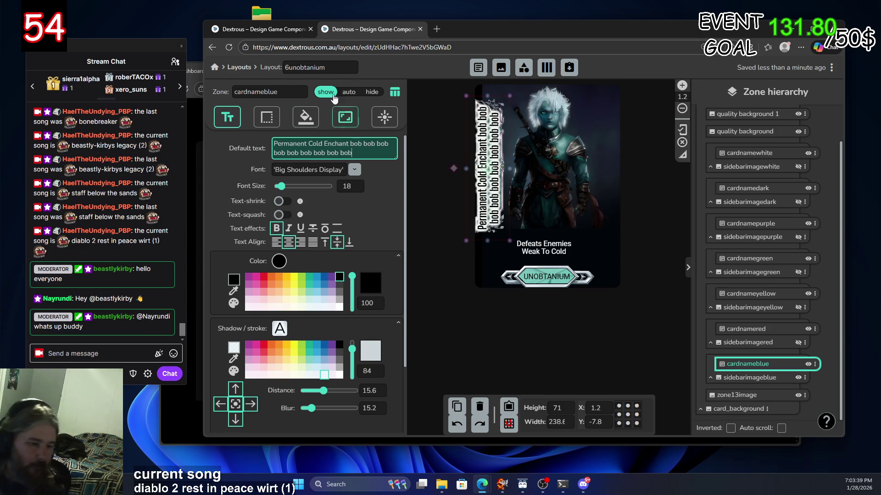
pyautogui.scroll(-2, 252, 275)
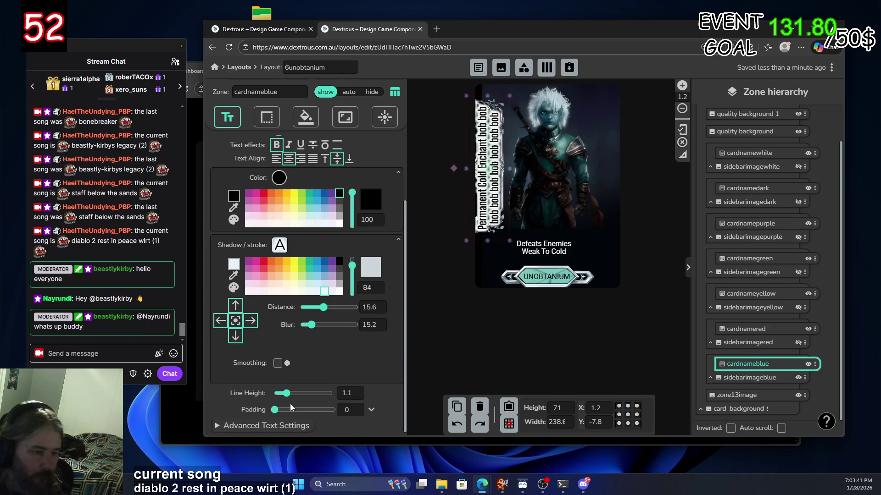
pyautogui.scroll(2, 247, 338)
pyautogui.scroll(-2, 246, 338)
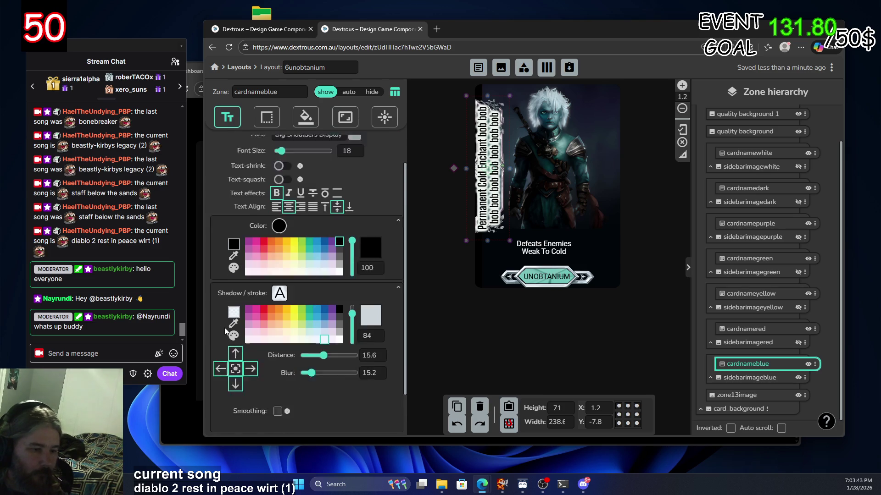
pyautogui.click(345, 118)
pyautogui.scroll(-6, 214, 298)
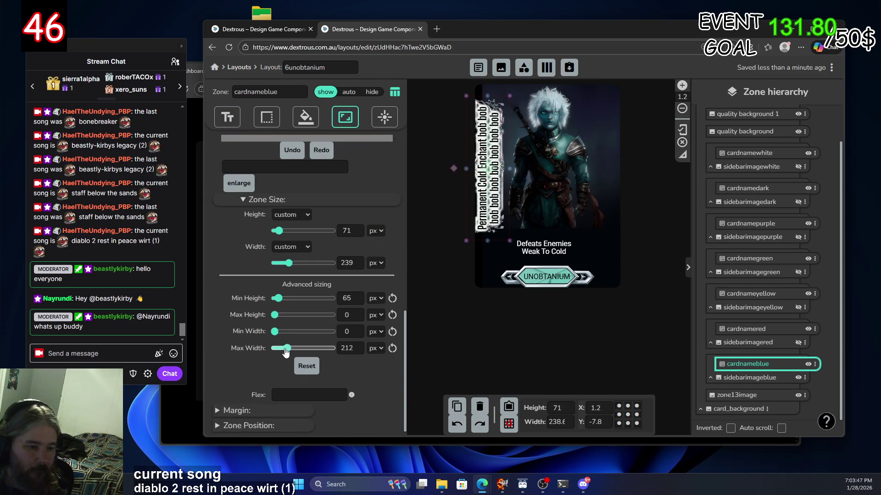
# Bring the name zone's Max Width down to 180 px
pyautogui.moveTo(284, 349); pyautogui.dragTo(287, 349)
pyautogui.click(359, 346)
pyautogui.click(359, 347)
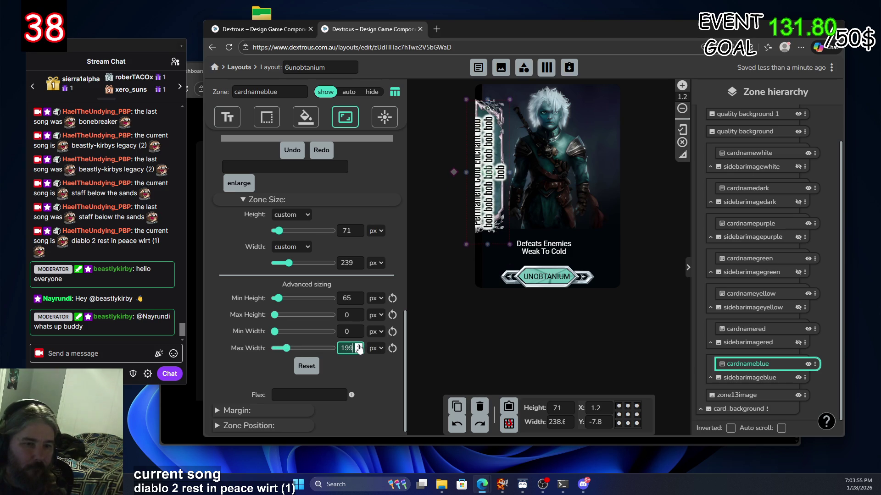
pyautogui.click(359, 346)
pyautogui.click(360, 346)
pyautogui.click(360, 346)
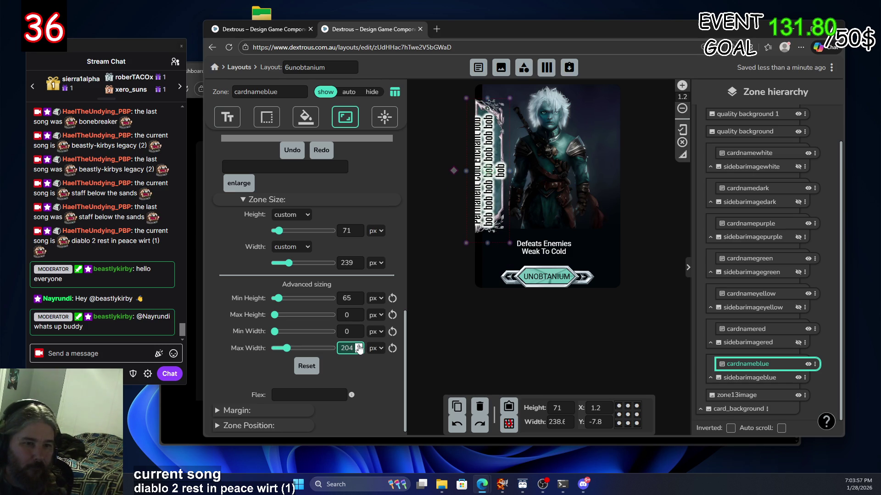
pyautogui.click(360, 346)
pyautogui.click(359, 351)
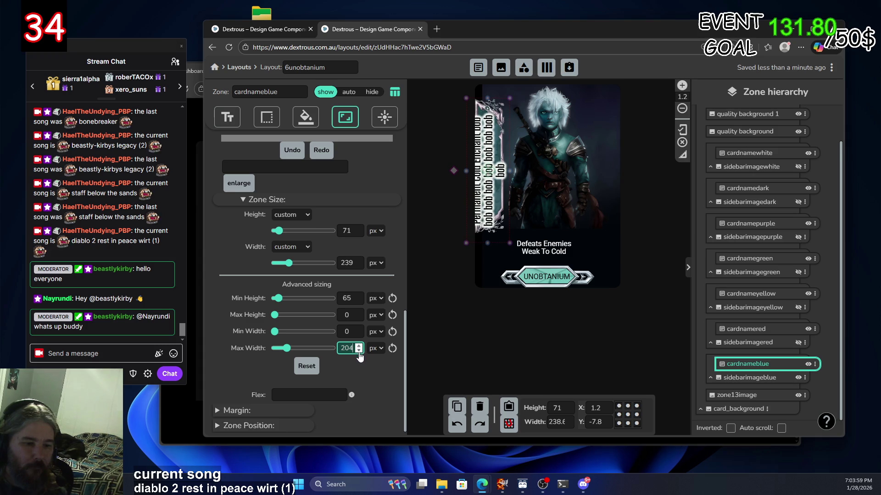
pyautogui.click(359, 351)
pyautogui.click(359, 350)
pyautogui.click(359, 351)
pyautogui.click(359, 351)
pyautogui.click(359, 350)
pyautogui.click(359, 351)
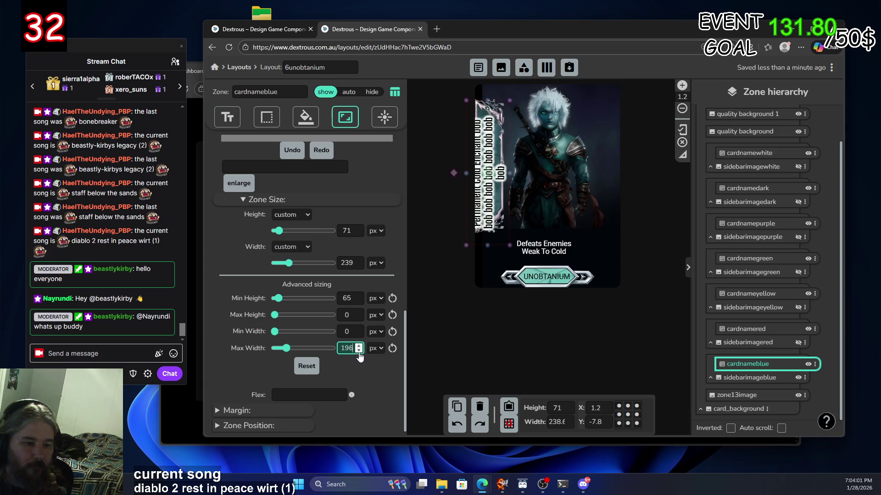
pyautogui.click(359, 351)
pyautogui.click(359, 351)
pyautogui.click(359, 350)
pyautogui.click(359, 351)
pyautogui.click(359, 351)
pyautogui.click(359, 350)
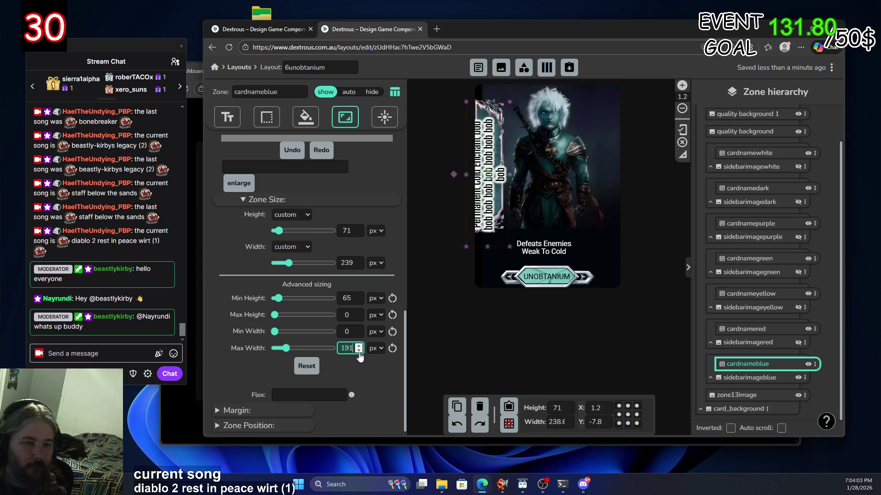
pyautogui.click(359, 351)
pyautogui.click(360, 351)
pyautogui.click(360, 351)
pyautogui.click(359, 350)
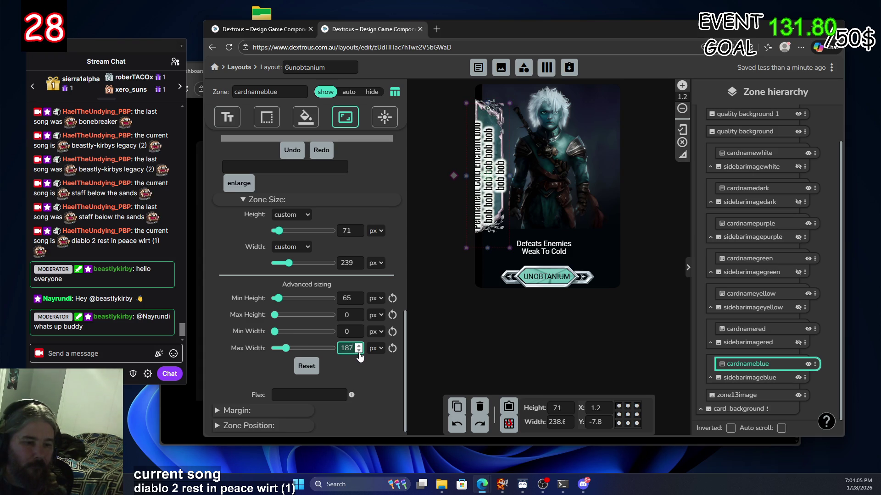
pyautogui.click(359, 350)
pyautogui.click(359, 351)
pyautogui.click(360, 350)
pyautogui.click(359, 351)
pyautogui.click(359, 351)
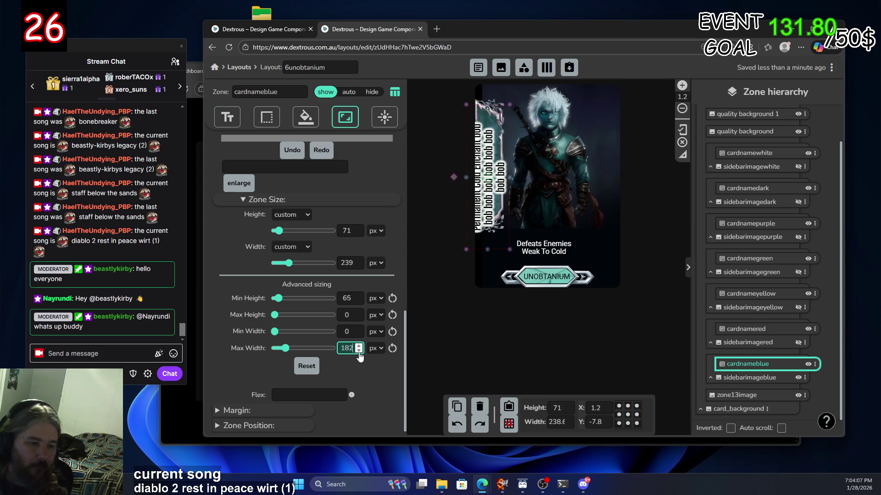
pyautogui.click(360, 351)
pyautogui.click(359, 351)
# Move the name zone on the sidebar banner to X 17.8, Y 4.2
pyautogui.click(489, 179)
pyautogui.moveTo(494, 172); pyautogui.dragTo(497, 168)
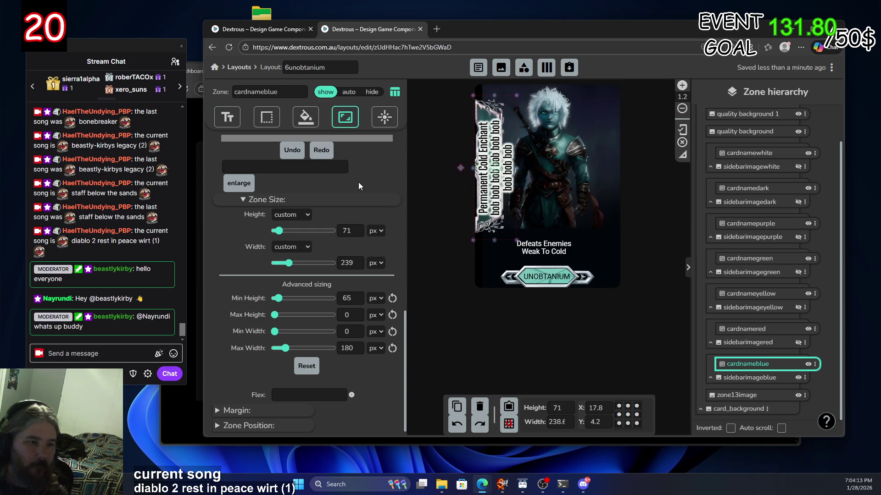
pyautogui.scroll(-10, 362, 187)
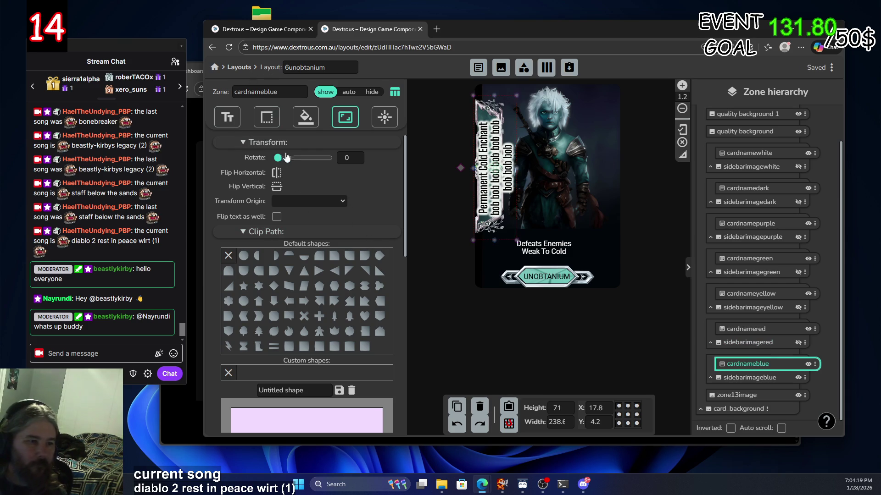
# Delete the 'bob' filler words so the name reads 'Permanent Cold Enchant' again
pyautogui.click(226, 116)
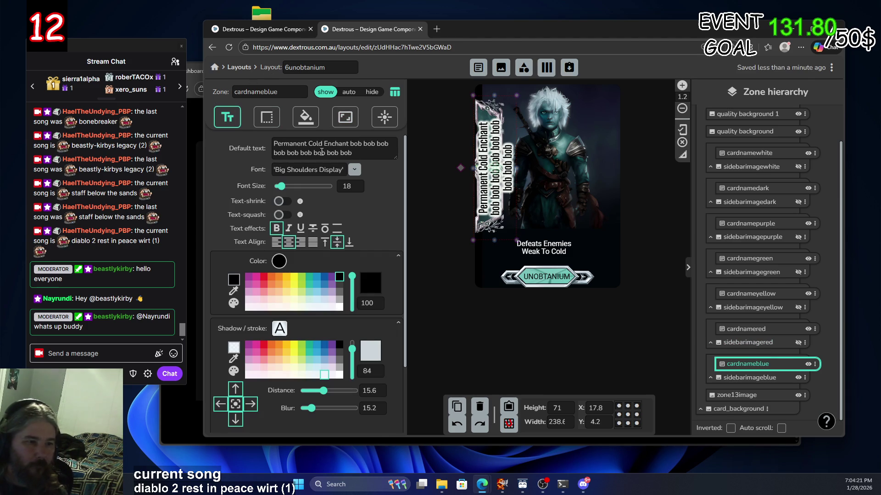
pyautogui.moveTo(349, 144); pyautogui.dragTo(427, 177)
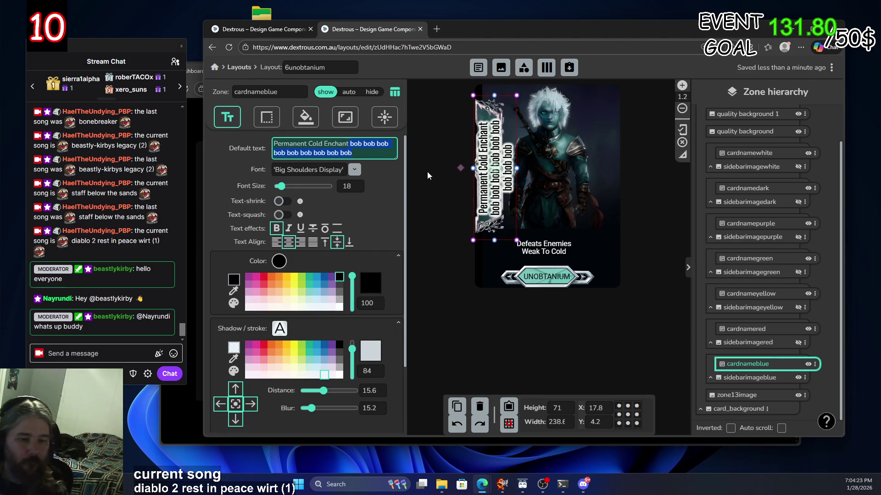
pyautogui.press('BackSpace')
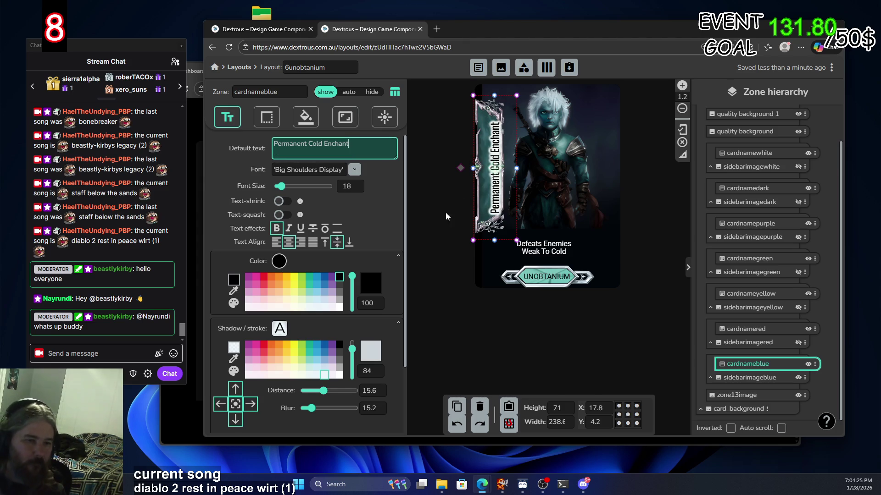
pyautogui.click(453, 205)
pyautogui.click(500, 180)
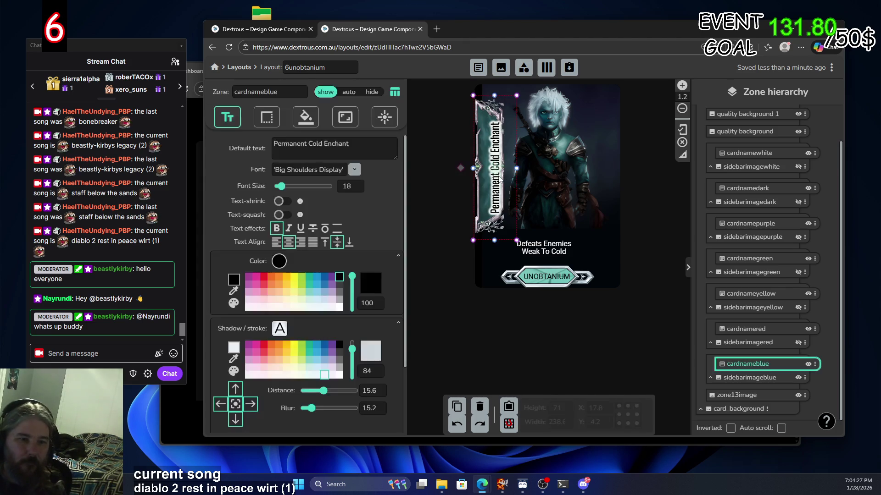
# Set the name text's vertical alignment to middle within its zone
pyautogui.scroll(-2, 290, 207)
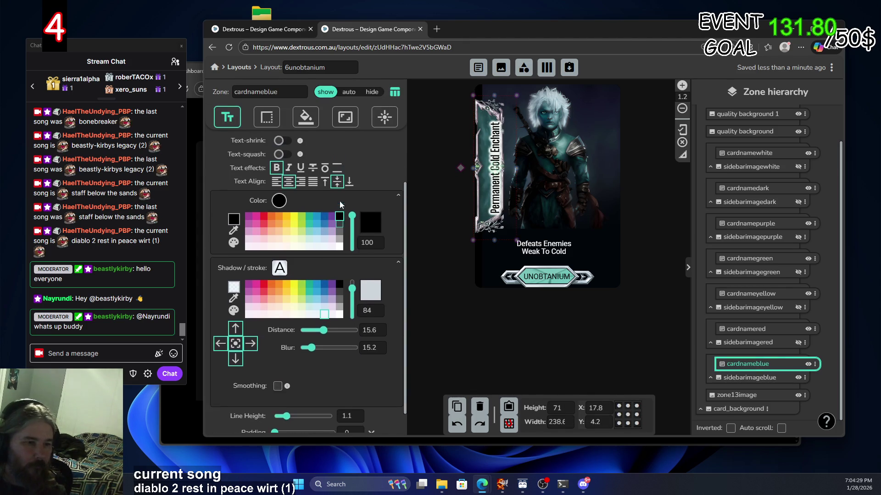
pyautogui.click(326, 205)
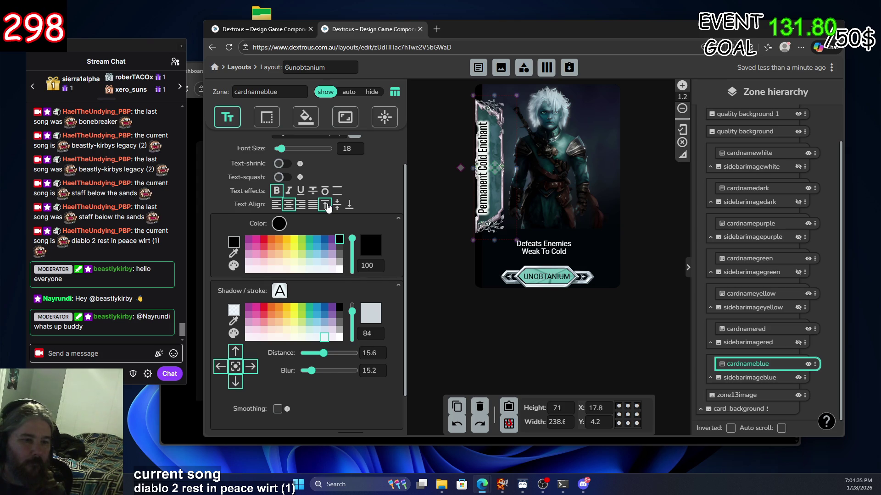
pyautogui.click(336, 207)
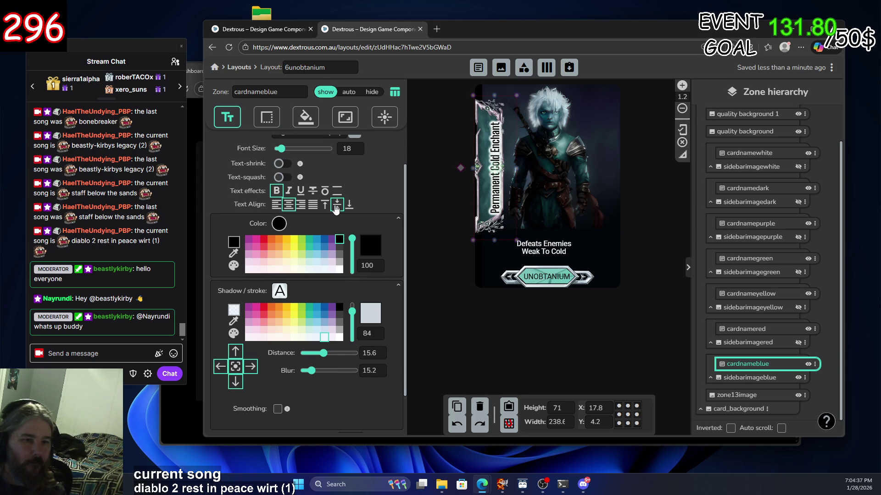
pyautogui.scroll(-1, 343, 266)
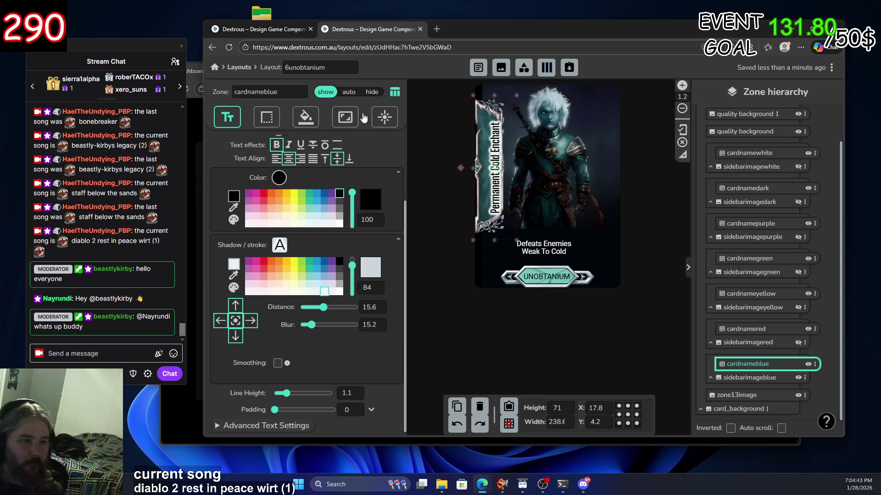
pyautogui.click(346, 119)
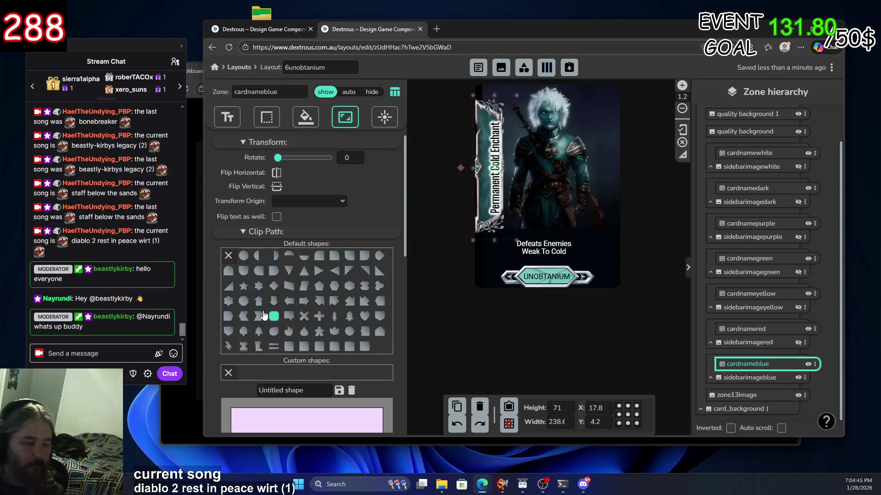
# Drop the blue zone's Min Height to 0, cap Max Height at 34 px, and move it to Y 9.2
pyautogui.scroll(-5, 241, 297)
pyautogui.scroll(-3, 240, 297)
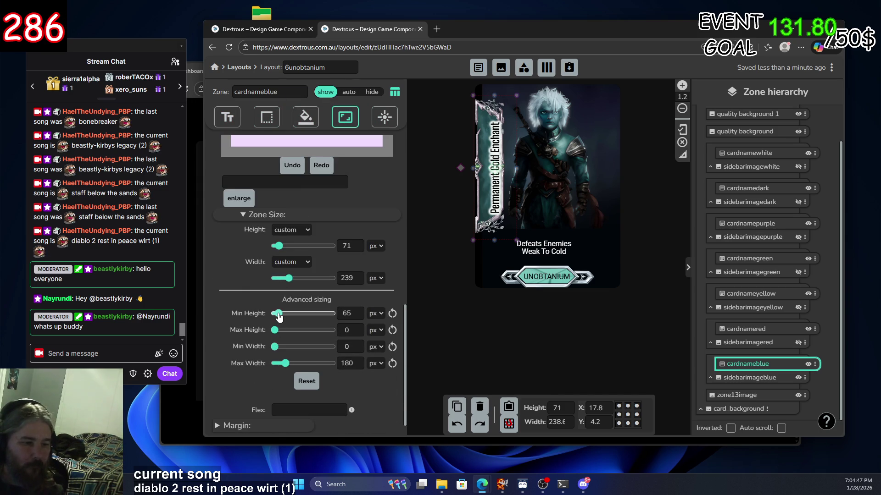
pyautogui.moveTo(275, 330)
pyautogui.mouseDown()
pyautogui.moveTo(299, 332)
pyautogui.moveTo(268, 314)
pyautogui.moveTo(285, 315)
pyautogui.moveTo(266, 315)
pyautogui.mouseUp()
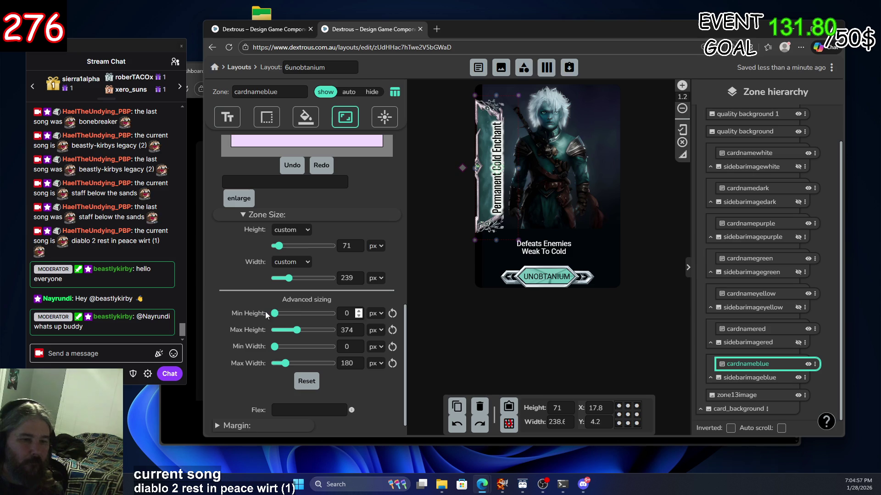
pyautogui.moveTo(492, 174); pyautogui.dragTo(495, 173)
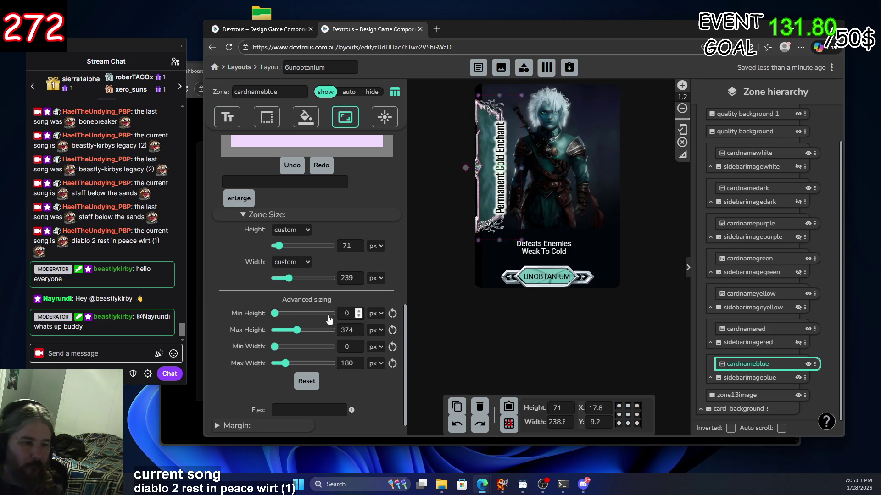
pyautogui.moveTo(297, 330); pyautogui.dragTo(283, 336)
pyautogui.moveTo(277, 332); pyautogui.dragTo(277, 332)
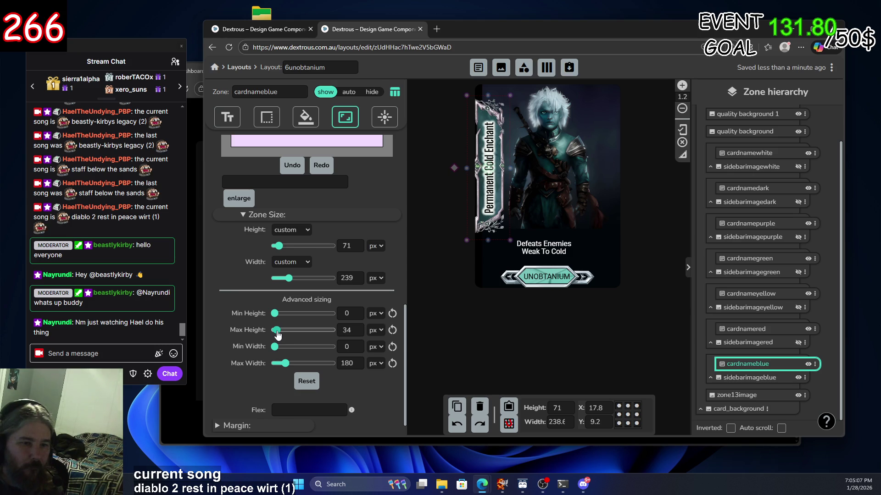
pyautogui.scroll(10, 361, 229)
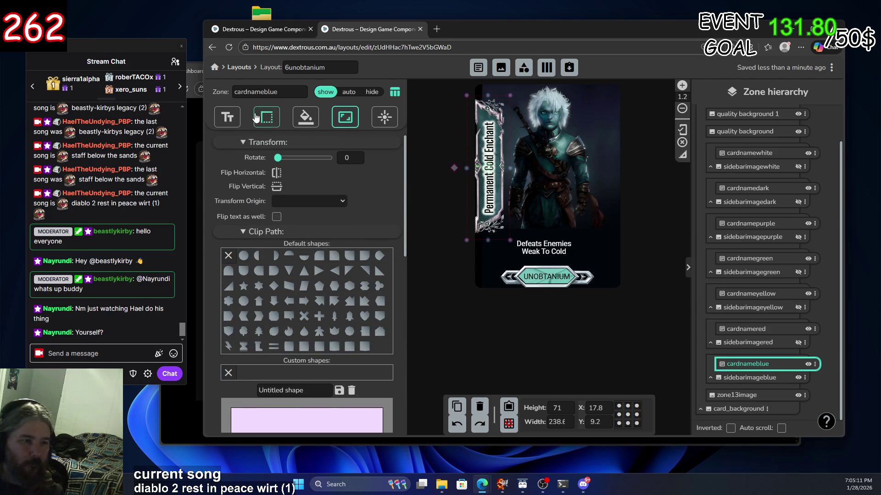
# Add test filler 'bob bob bo bo' after the name, then delete it again
pyautogui.click(229, 121)
pyautogui.click(359, 145)
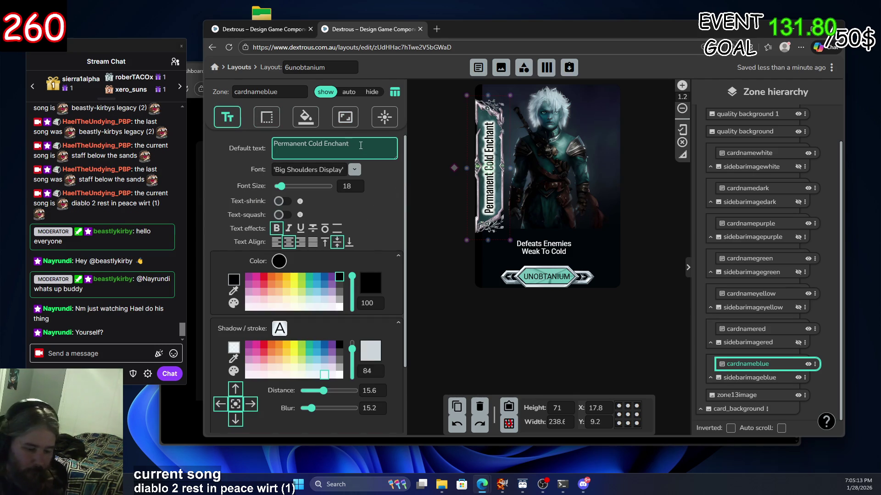
pyautogui.write(' bob')
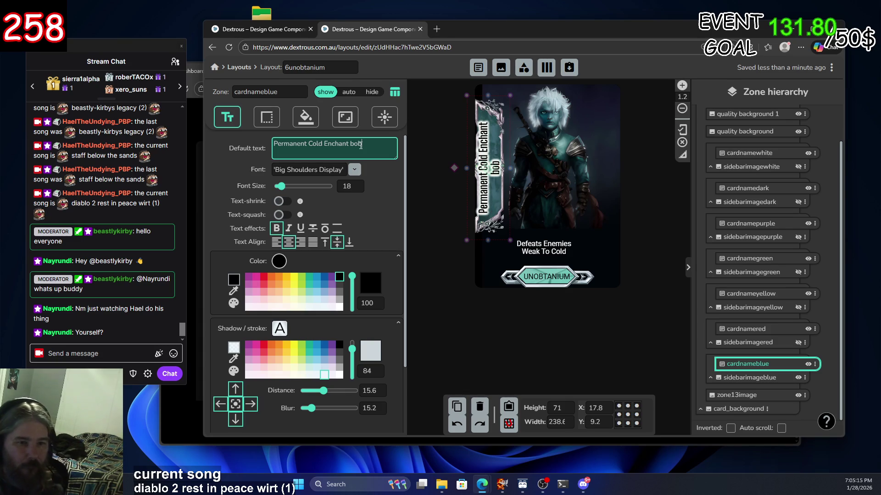
pyautogui.write(' bob bo bo')
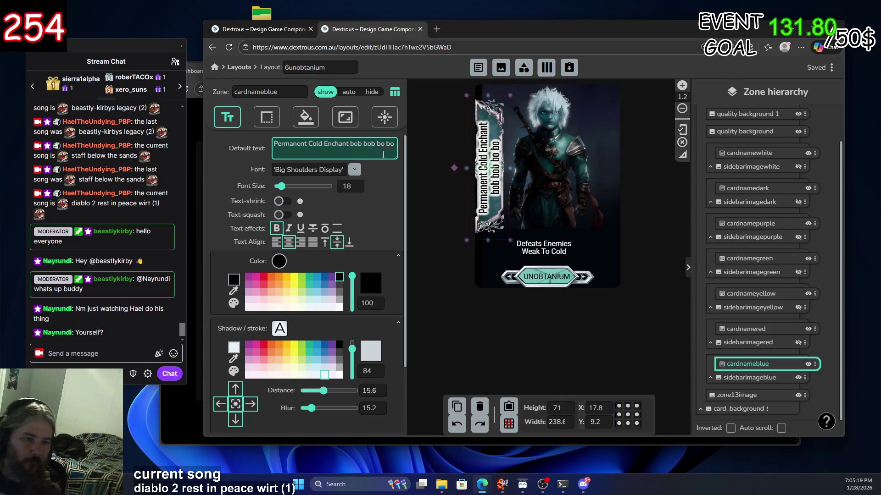
pyautogui.moveTo(349, 144); pyautogui.dragTo(421, 159)
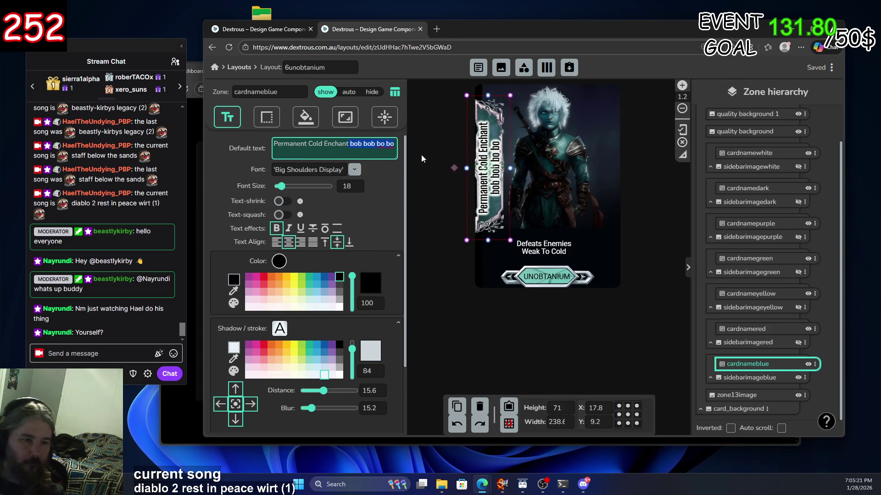
pyautogui.press('BackSpace')
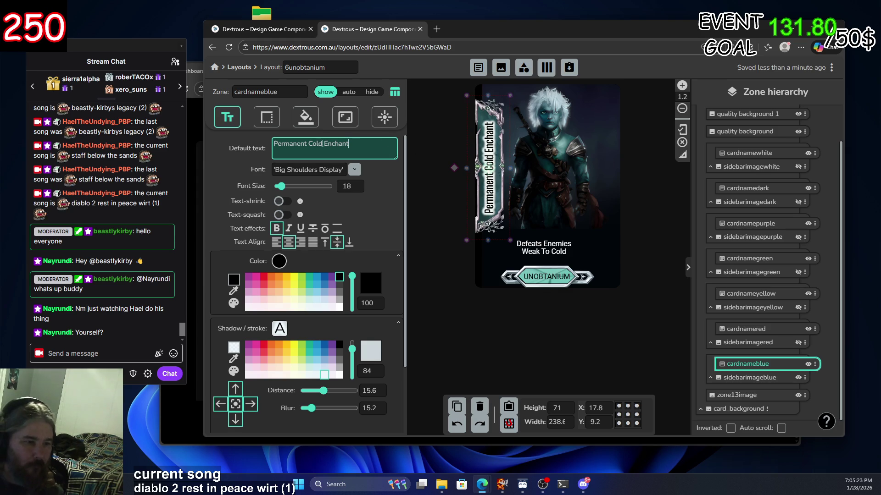
# Replace 'Cold' with 'Lightning', fixing the capital L, and commit the name
pyautogui.moveTo(323, 144); pyautogui.dragTo(312, 145)
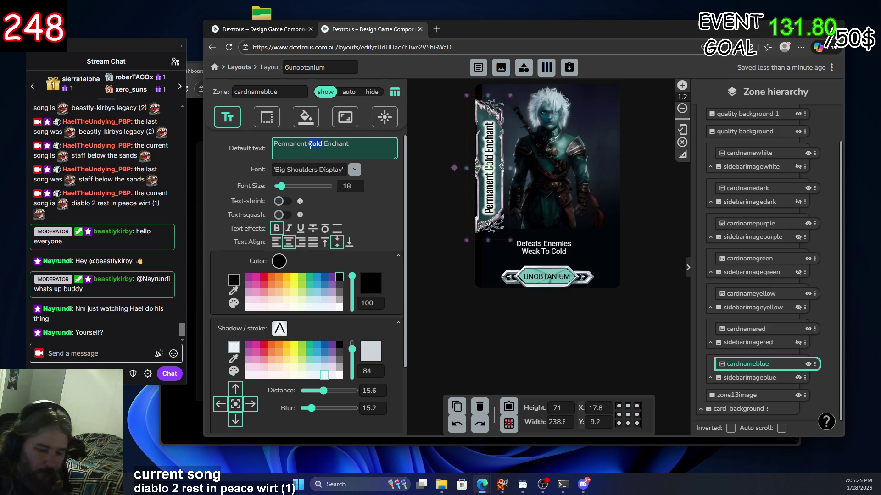
pyautogui.write('Ic')
pyautogui.write('ghtning')
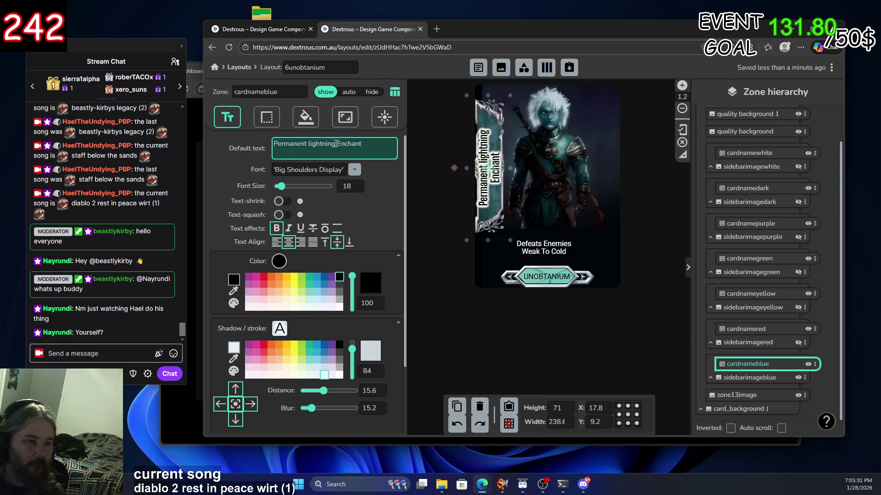
pyautogui.moveTo(336, 143); pyautogui.dragTo(317, 145)
pyautogui.click(309, 144)
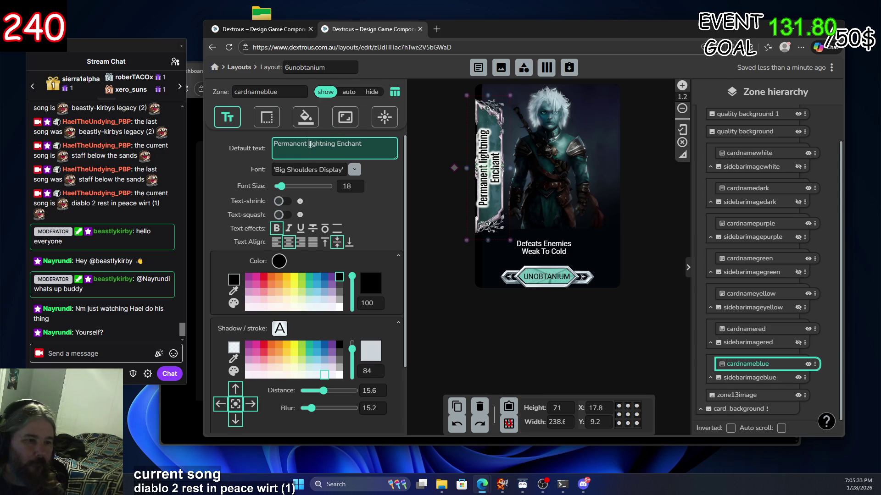
pyautogui.press('BackSpace')
pyautogui.write('L')
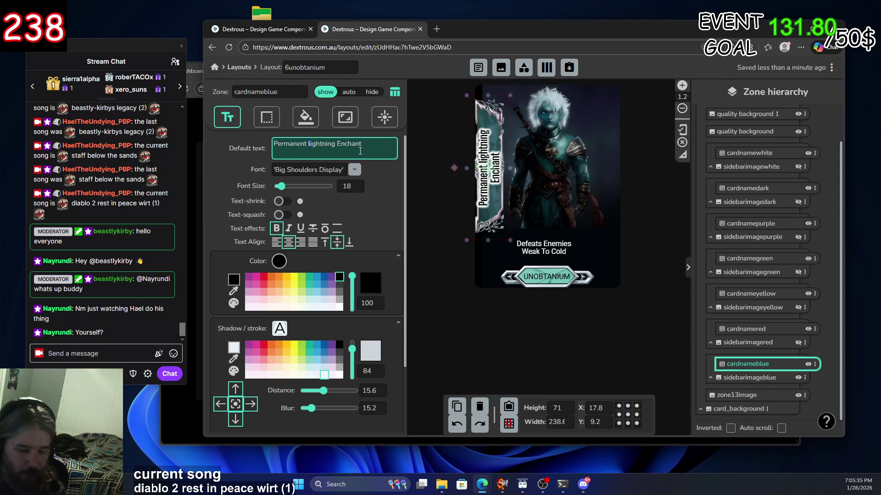
pyautogui.click(425, 152)
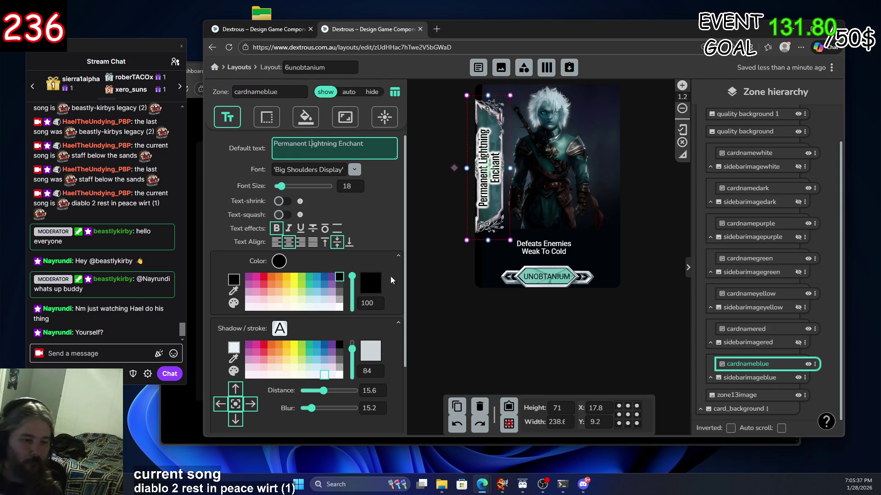
pyautogui.scroll(-2, 288, 397)
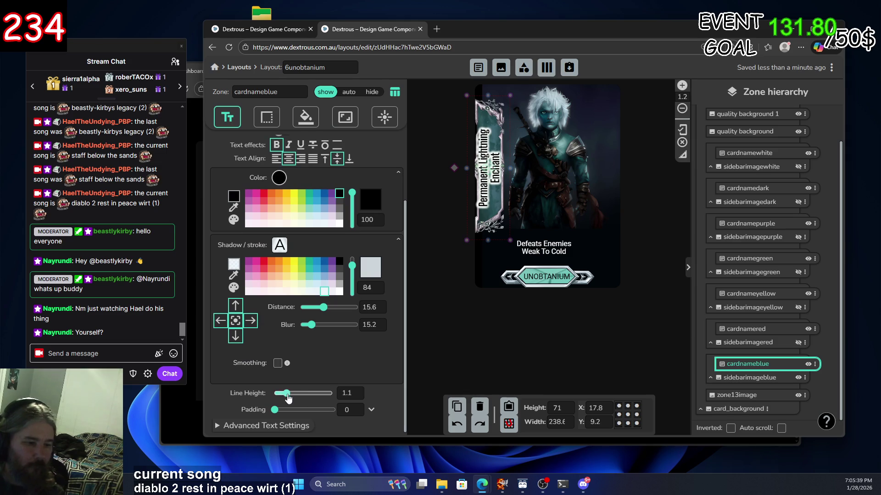
pyautogui.click(343, 120)
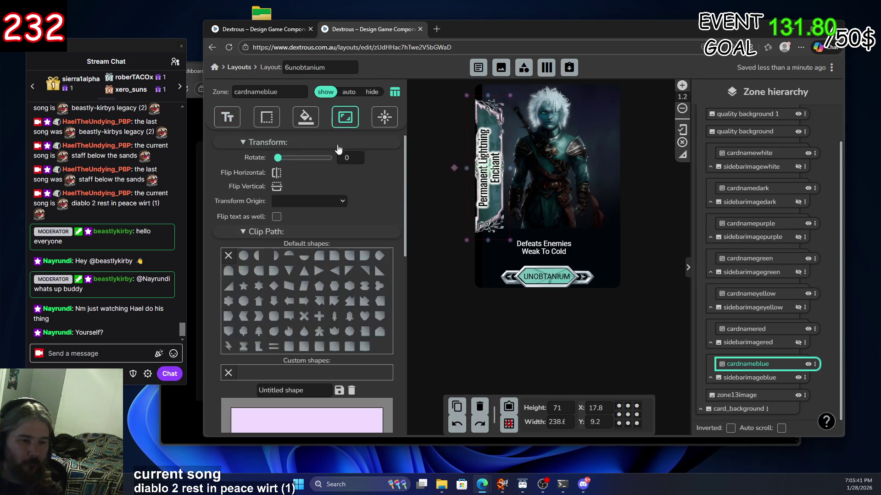
# Bump the cardnameblue Max Width up to 187 px so 'Permanent Lightning Enchant' fits on one line
pyautogui.scroll(-6, 295, 379)
pyautogui.scroll(-1, 295, 379)
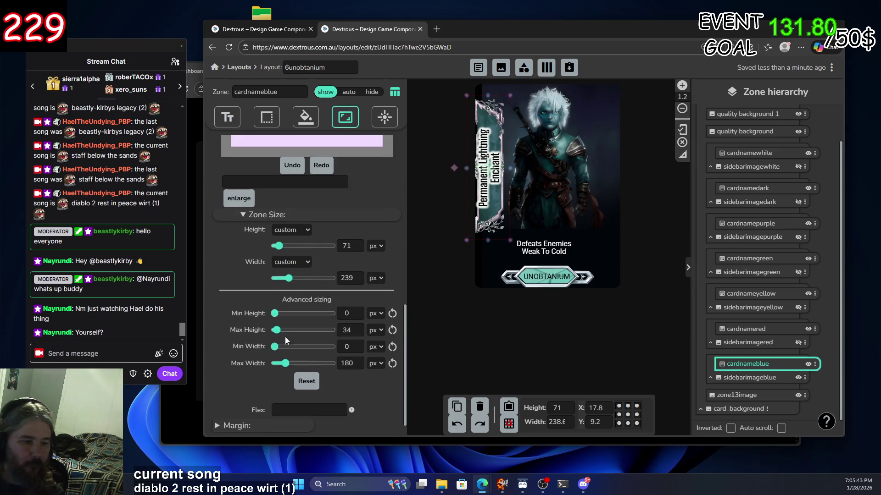
pyautogui.click(359, 361)
pyautogui.click(358, 361)
pyautogui.click(359, 361)
pyautogui.click(359, 360)
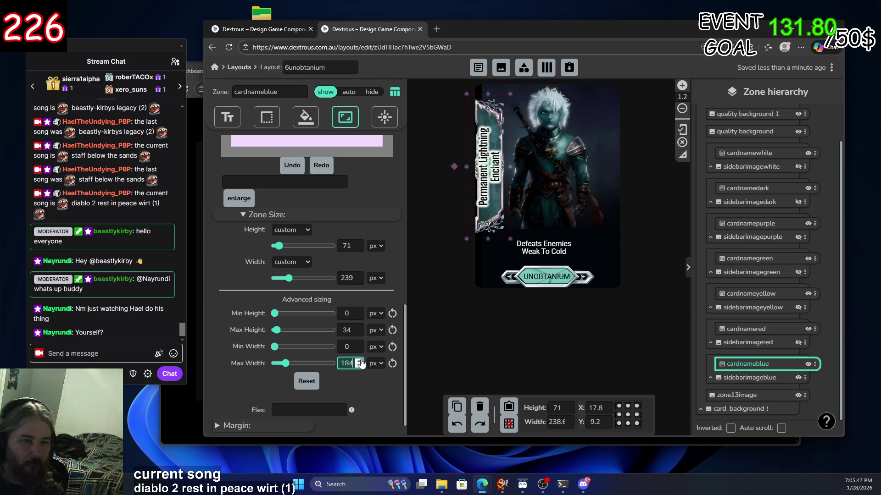
pyautogui.click(358, 361)
pyautogui.click(358, 360)
pyautogui.click(358, 361)
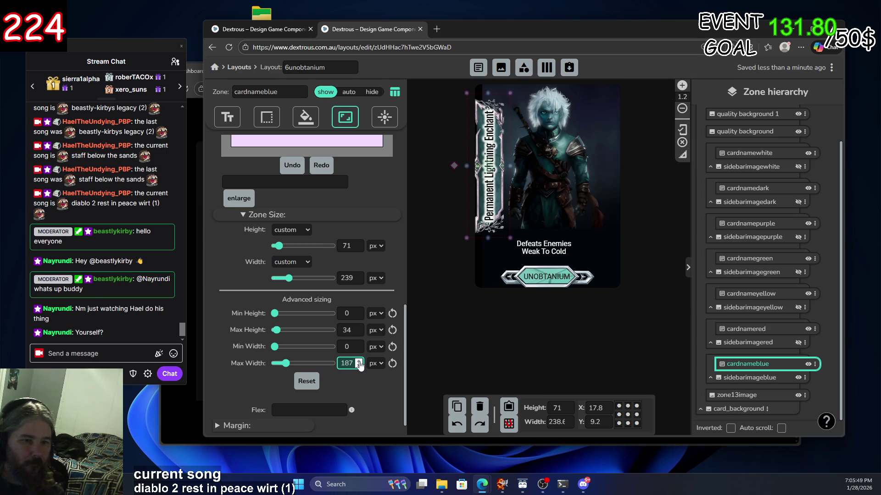
pyautogui.click(490, 171)
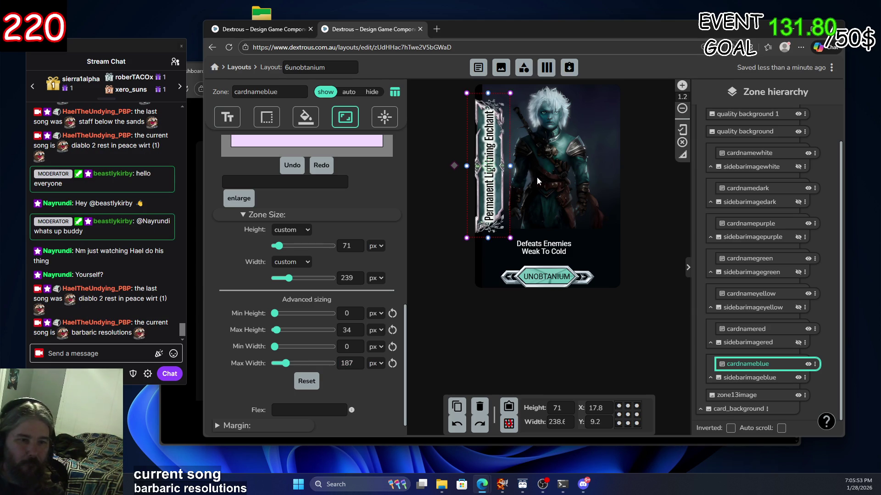
pyautogui.scroll(3, 343, 245)
pyautogui.scroll(6, 343, 242)
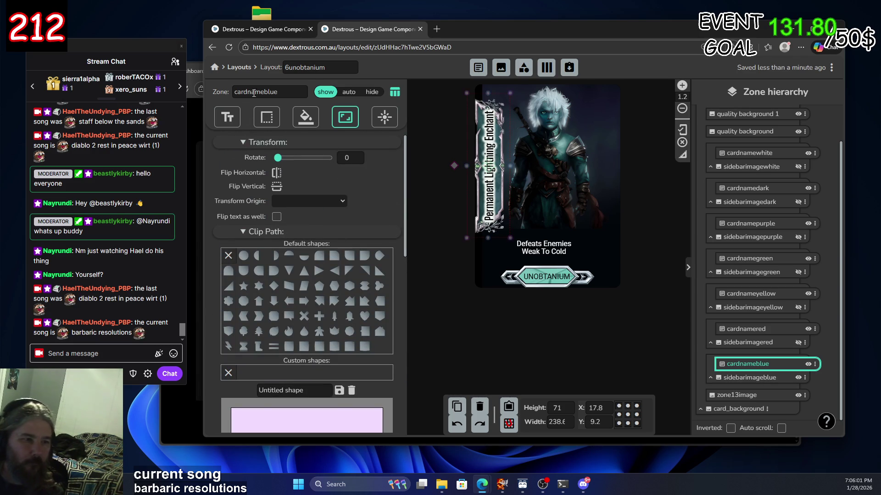
pyautogui.click(227, 117)
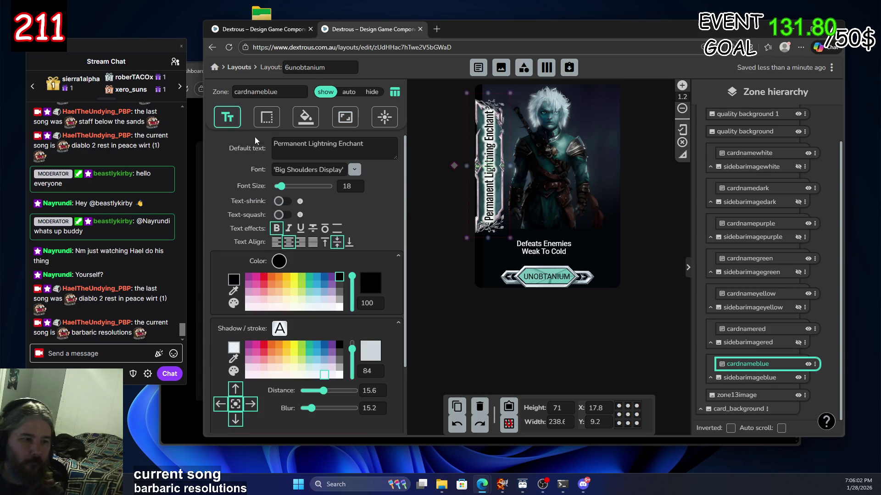
# Lower the name's font size from 18 to 17 and delete the word 'Lightning' from the name
pyautogui.click(359, 190)
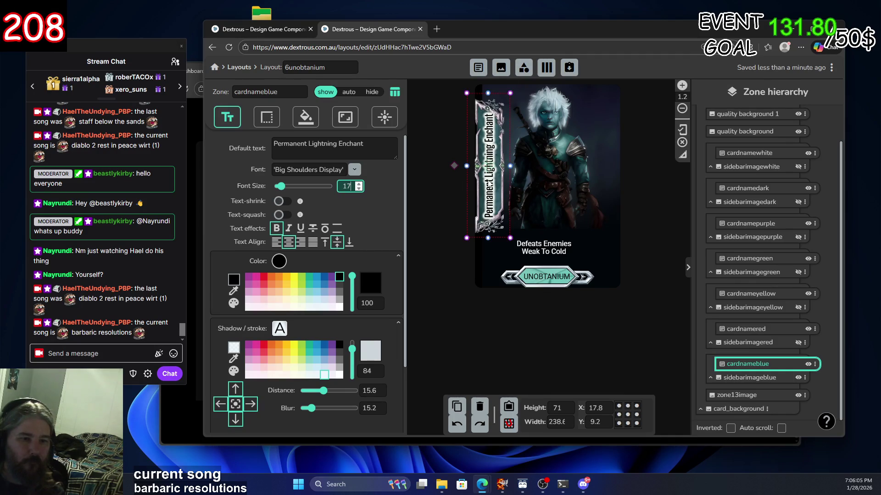
pyautogui.moveTo(491, 167); pyautogui.dragTo(492, 167)
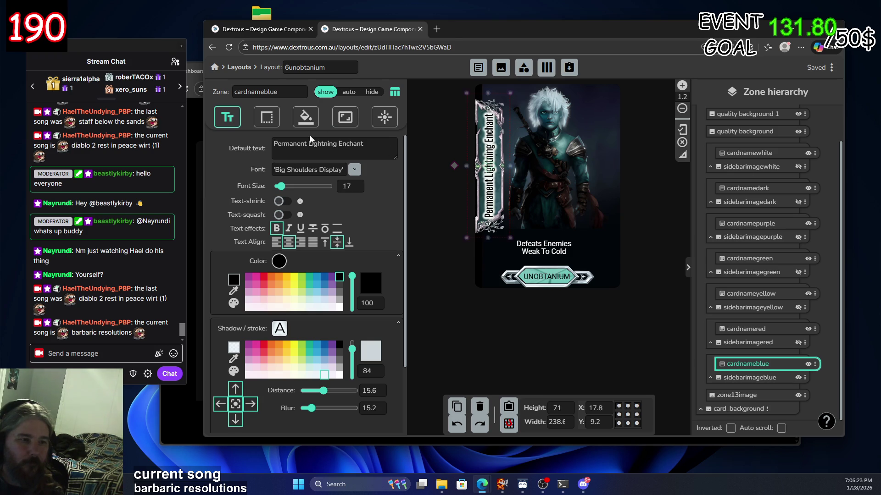
pyautogui.moveTo(337, 144); pyautogui.dragTo(311, 144)
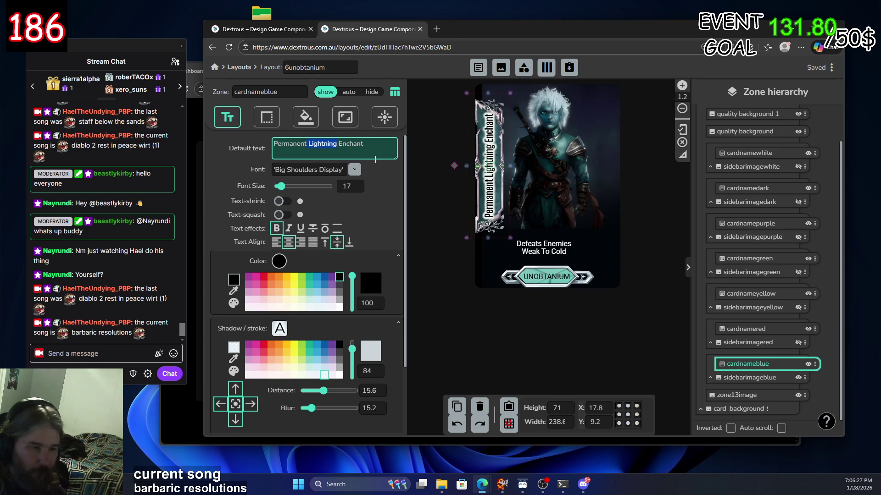
pyautogui.press('BackSpace')
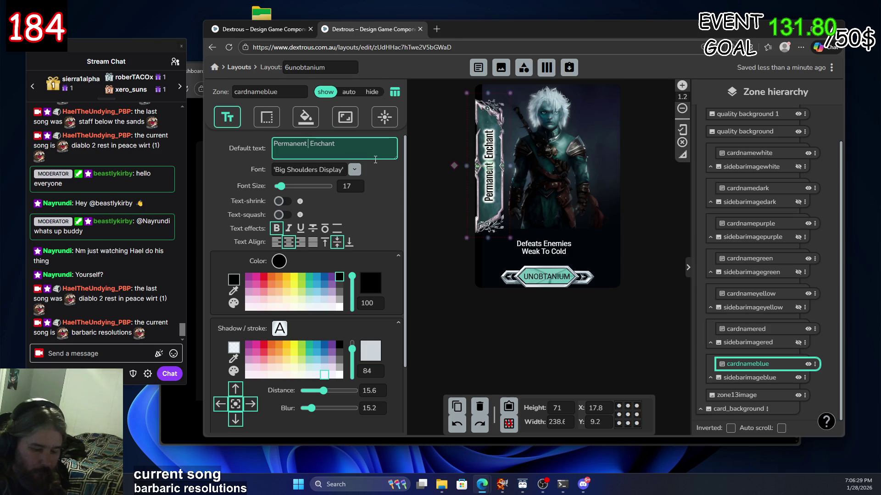
# Type 'Cold' between 'Permanent' and 'Enchant', correcting typos along the way
pyautogui.write('Cl')
pyautogui.press('BackSpace')
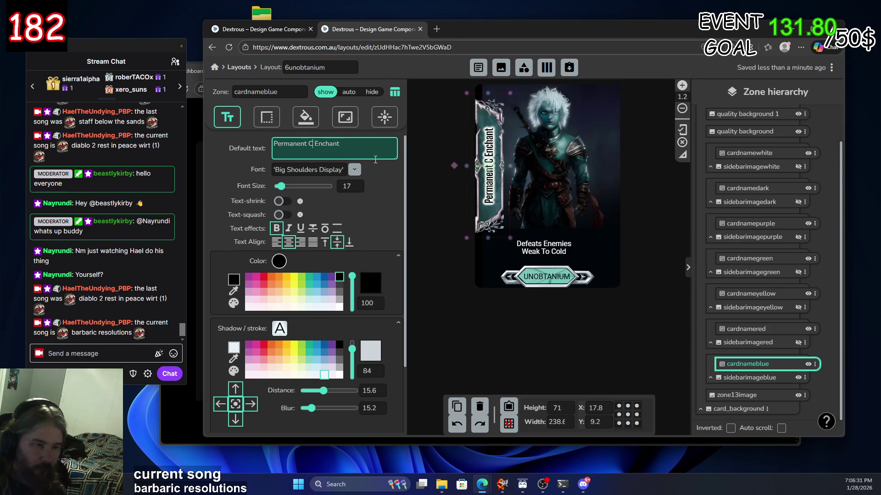
pyautogui.write('OL')
pyautogui.press('BackSpace')
pyautogui.press('BackSpace')
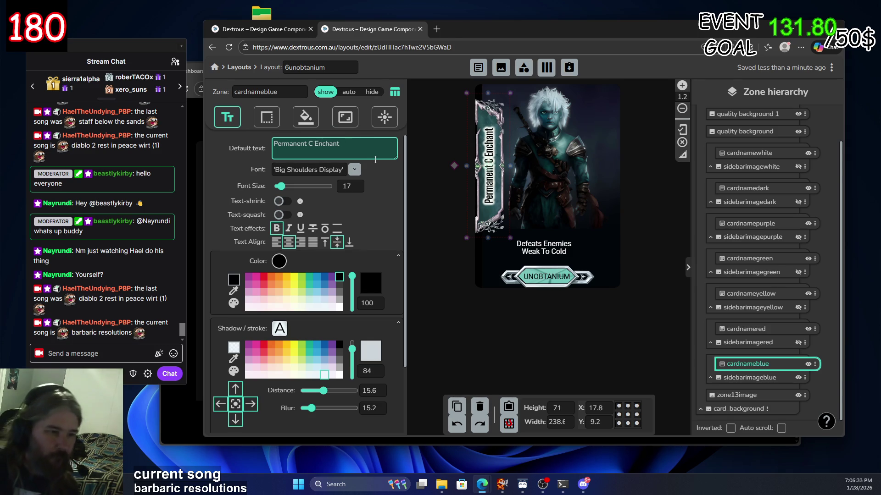
pyautogui.write('old')
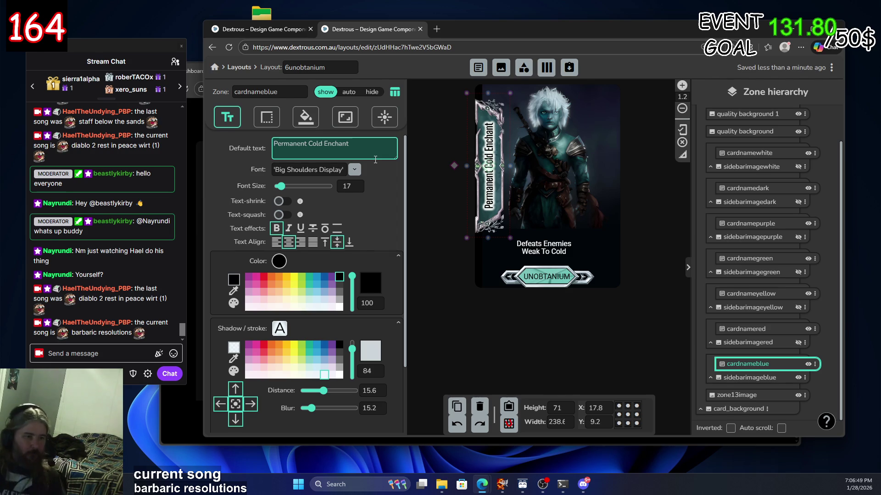
pyautogui.click(286, 205)
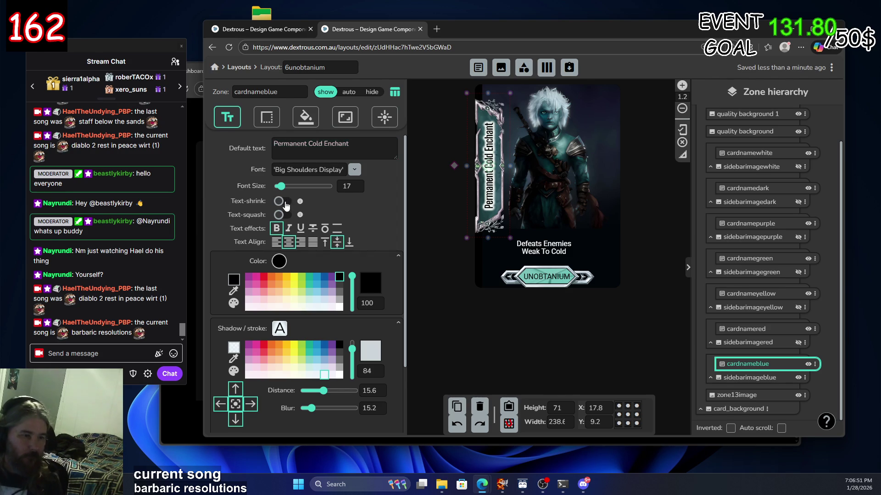
# Turn on Text-shrink and add 'bob bob bob' test words to check how the name fits
pyautogui.click(285, 202)
pyautogui.click(362, 151)
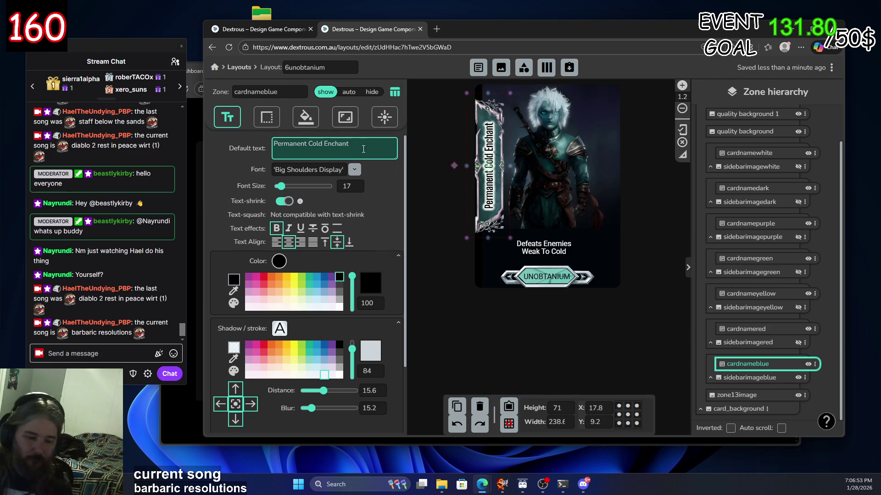
pyautogui.write(' bob')
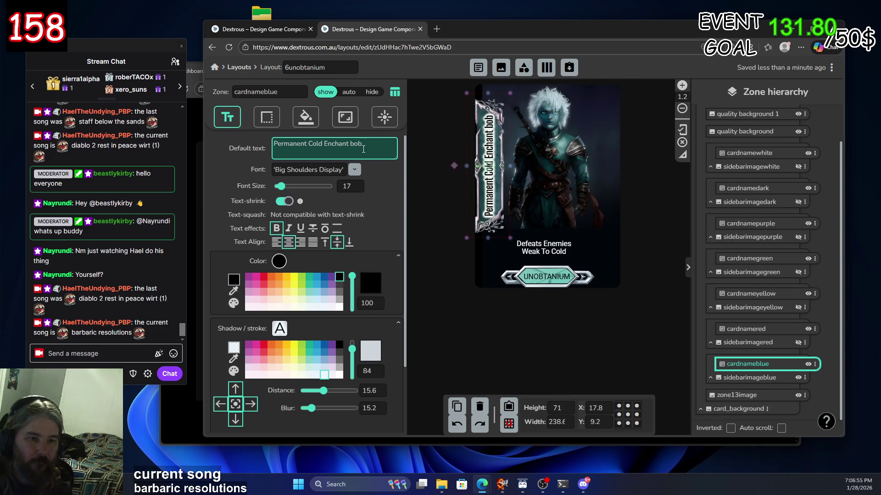
pyautogui.write(' bob')
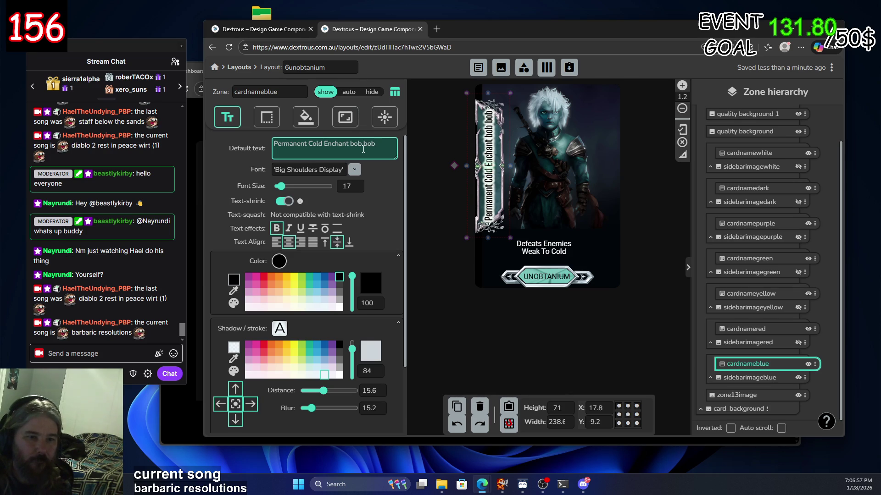
pyautogui.write(' bob')
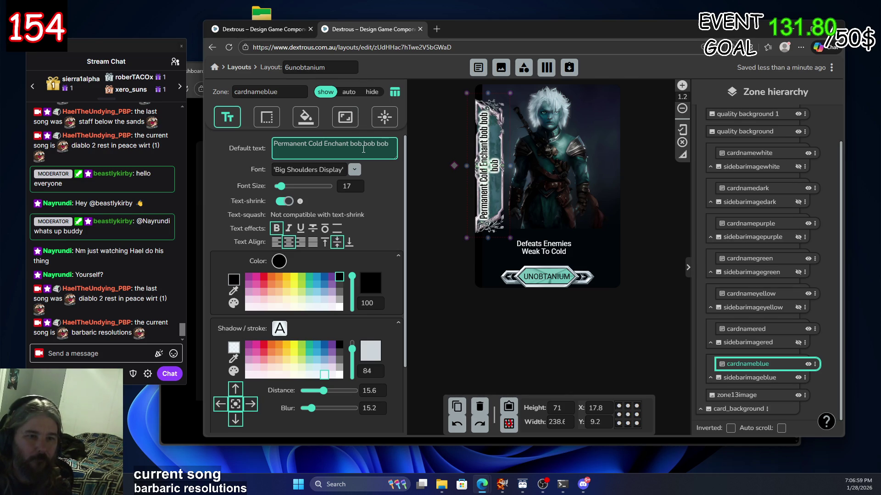
pyautogui.press('BackSpace')
pyautogui.press('BackSpace')
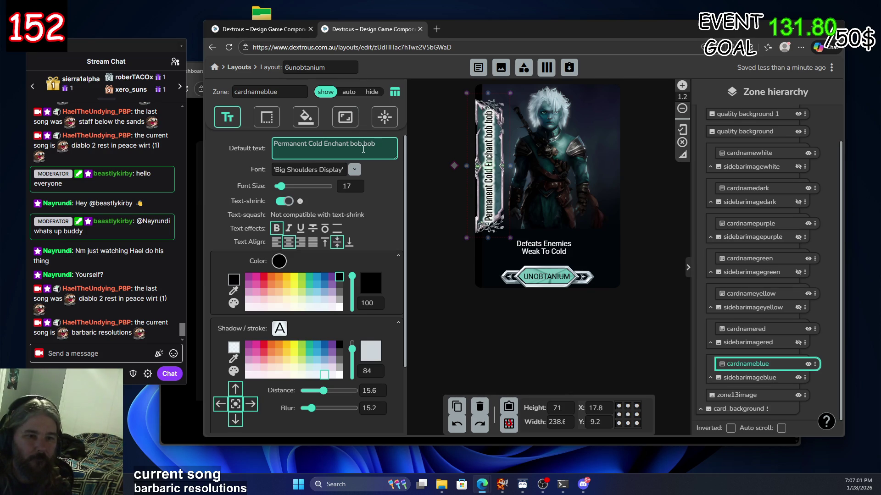
pyautogui.press('BackSpace')
pyautogui.press('BackSpace')
pyautogui.press('BackSpace')
pyautogui.press('BackSpace')
pyautogui.press('BackSpace')
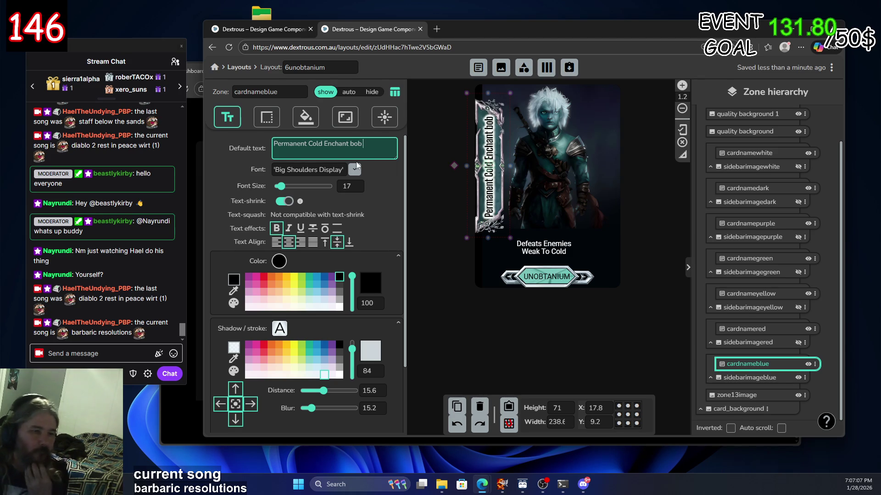
# Set font size 18, replace 'Cold' with 'Lightning', and delete the leftover 'bob' test word
pyautogui.click(360, 184)
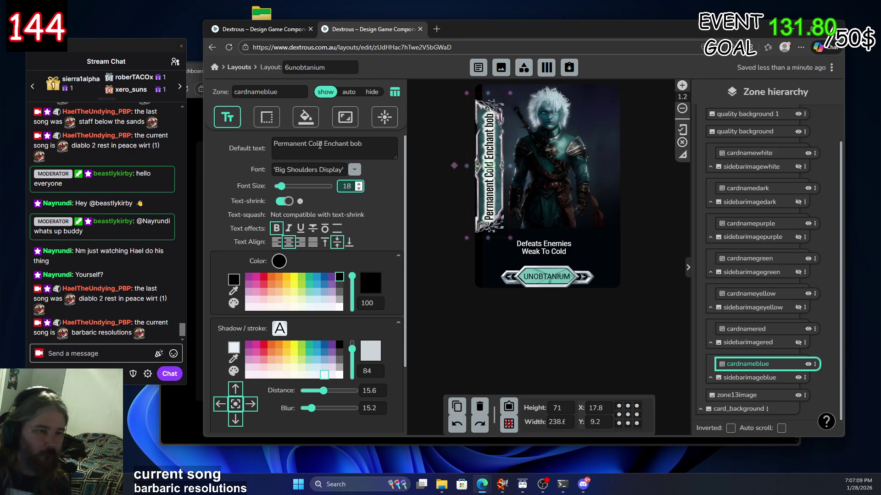
pyautogui.doubleClick(319, 145)
pyautogui.write('L')
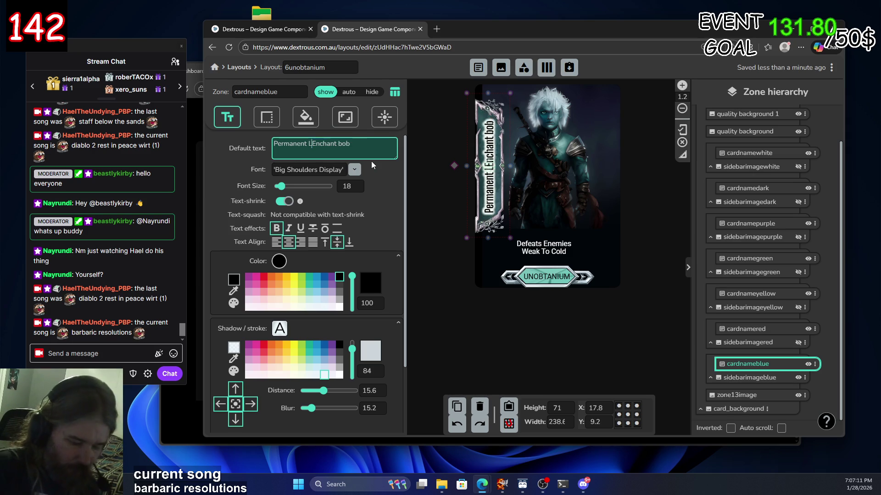
pyautogui.write('ightni')
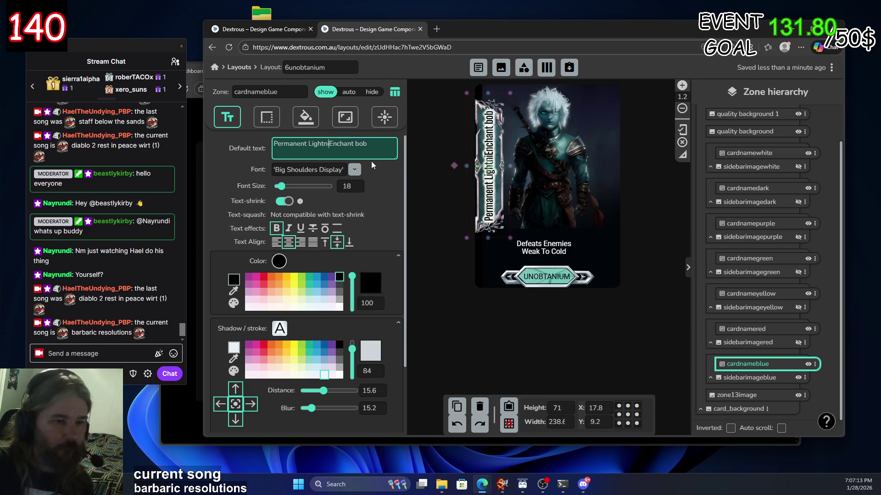
pyautogui.write('ng')
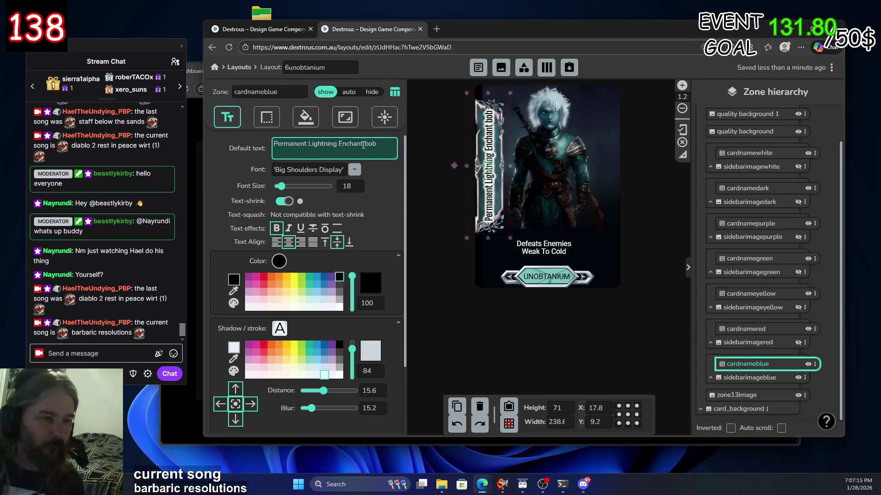
pyautogui.doubleClick(367, 145)
pyautogui.press('BackSpace')
pyautogui.press('BackSpace')
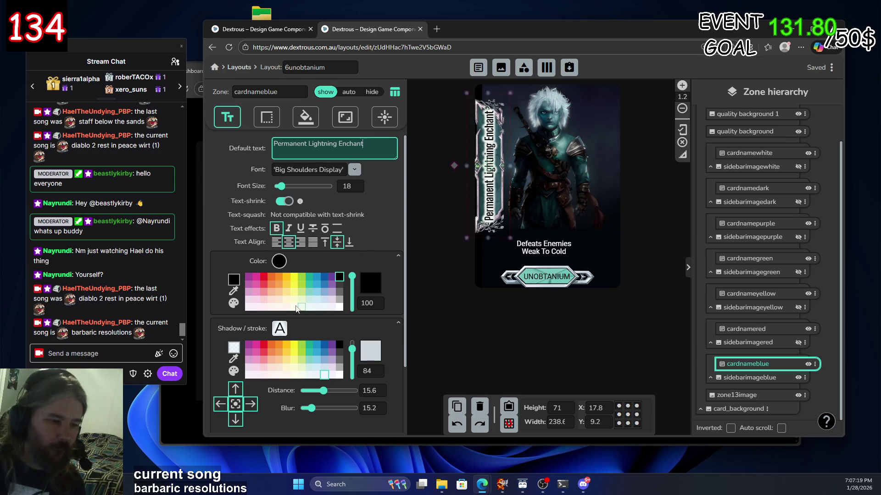
# Step the blue name zone's Max Width down from 187 to 172 px
pyautogui.scroll(-2, 302, 308)
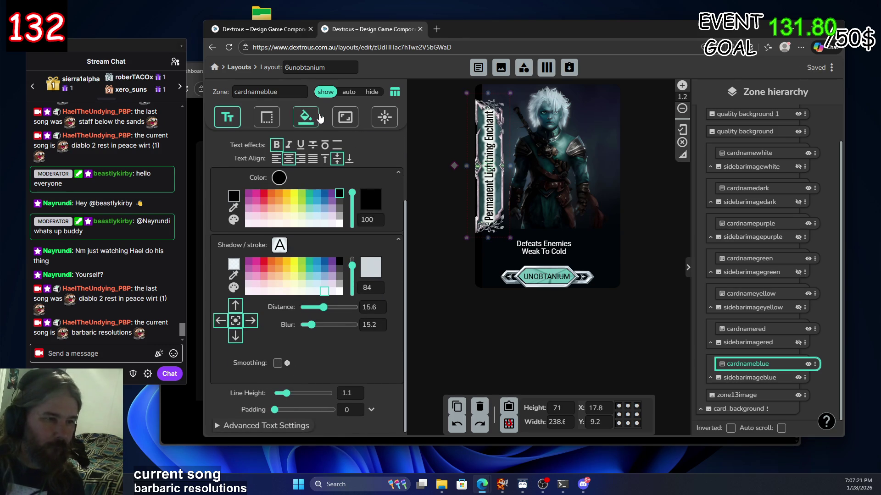
pyautogui.click(345, 117)
pyautogui.scroll(-5, 319, 295)
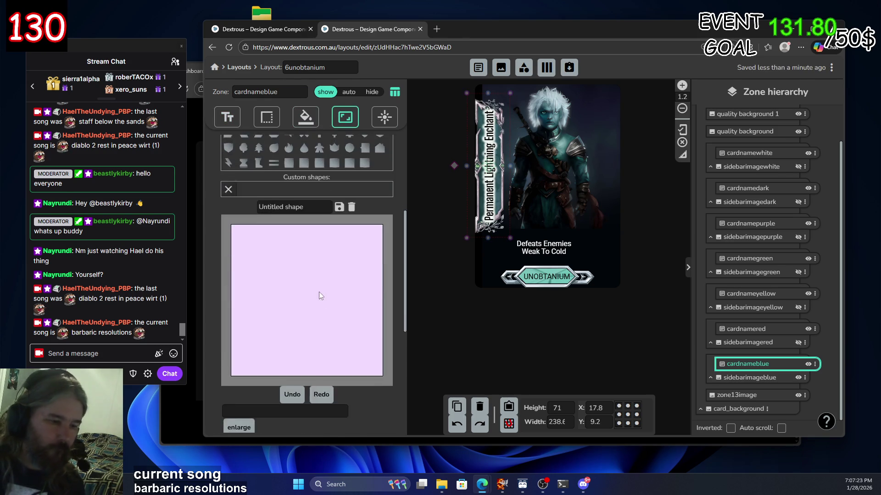
pyautogui.scroll(-6, 318, 295)
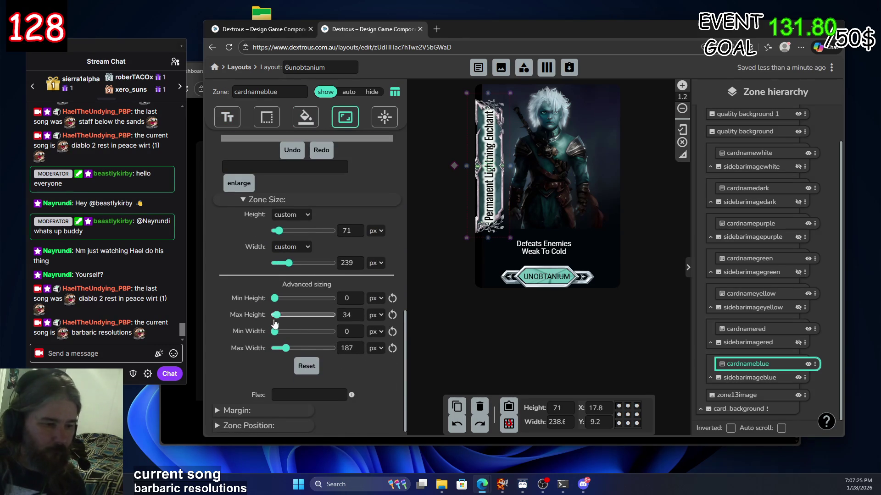
pyautogui.click(359, 350)
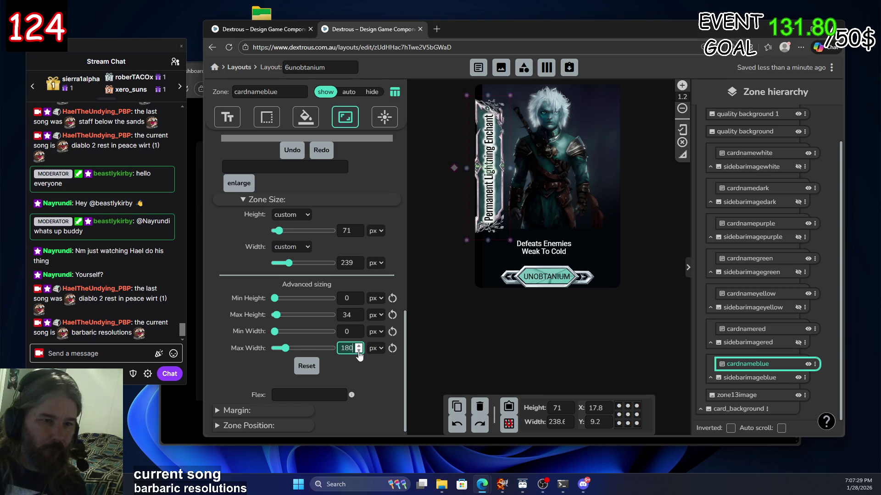
pyautogui.click(358, 351)
pyautogui.click(359, 351)
pyautogui.click(359, 351)
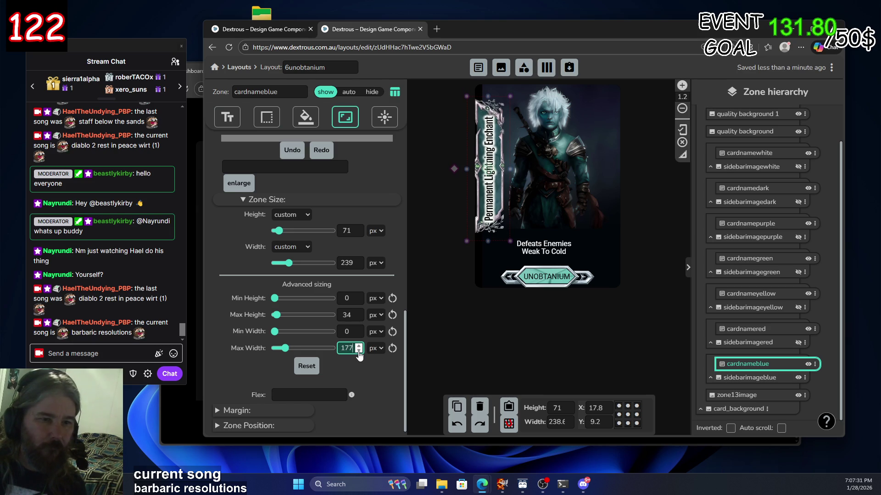
pyautogui.click(359, 351)
pyautogui.click(359, 351)
pyautogui.click(359, 351)
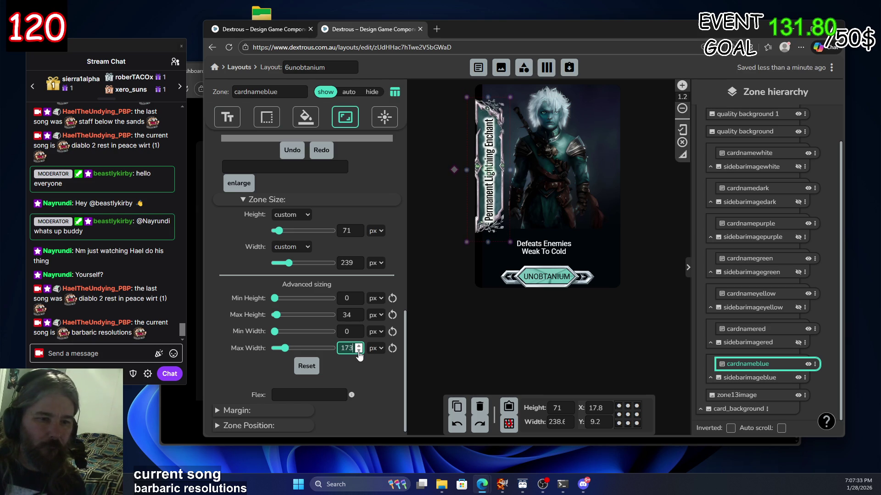
pyautogui.click(359, 351)
pyautogui.click(358, 350)
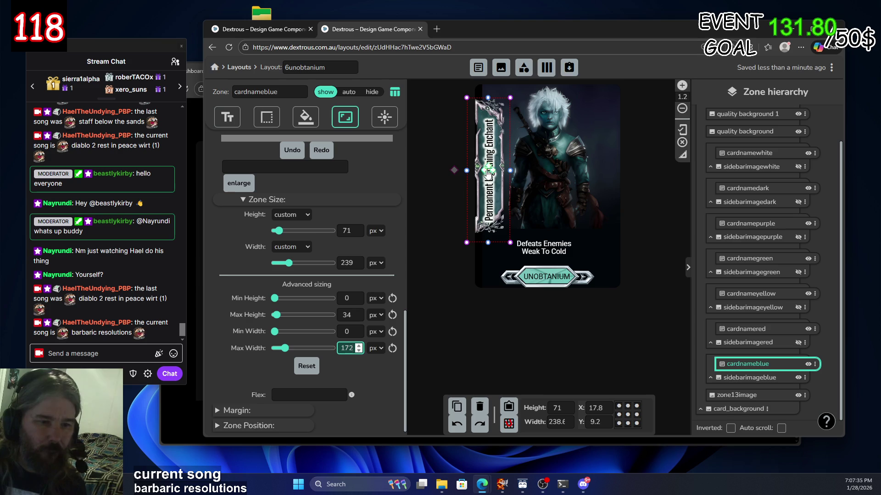
# Glance at the zone's text settings, then recheck its Advanced sizing values
pyautogui.click(234, 116)
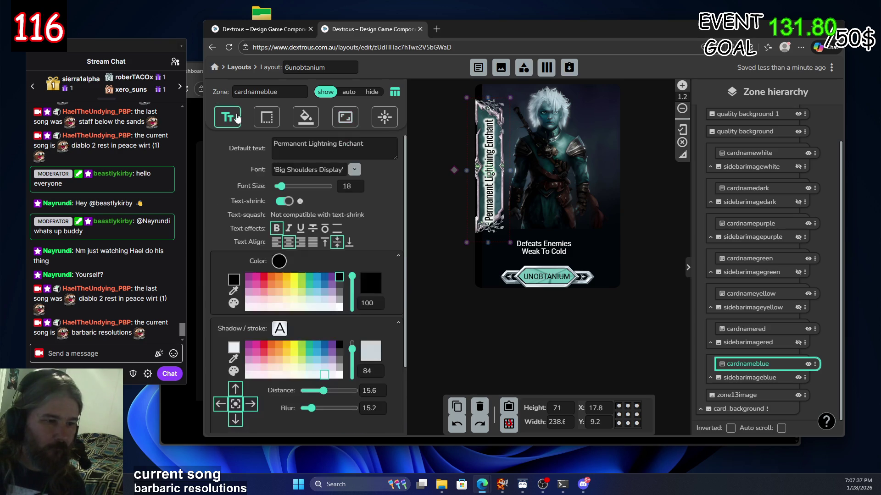
pyautogui.scroll(-2, 364, 247)
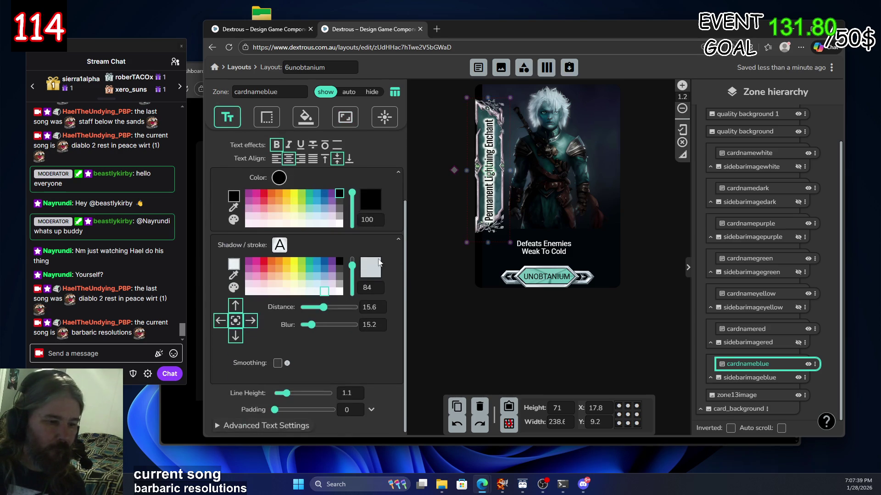
pyautogui.click(345, 117)
pyautogui.scroll(-2, 381, 197)
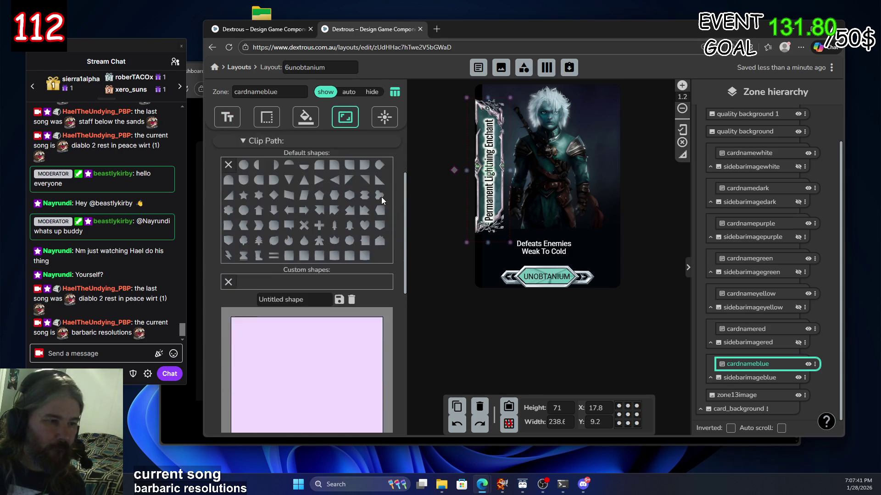
pyautogui.scroll(2, 385, 183)
pyautogui.scroll(-10, 383, 207)
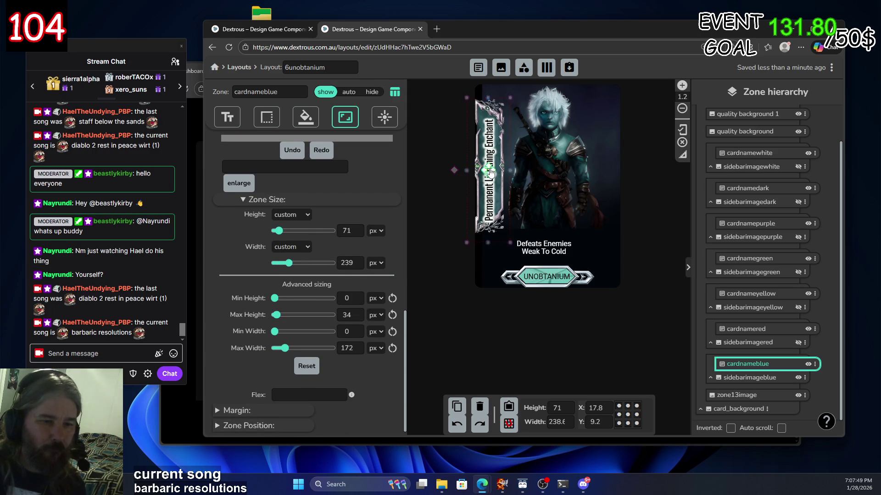
# Nudge the blue name zone right to X 23.8 and lower its Max Width to 169 px
pyautogui.moveTo(490, 172); pyautogui.dragTo(486, 168)
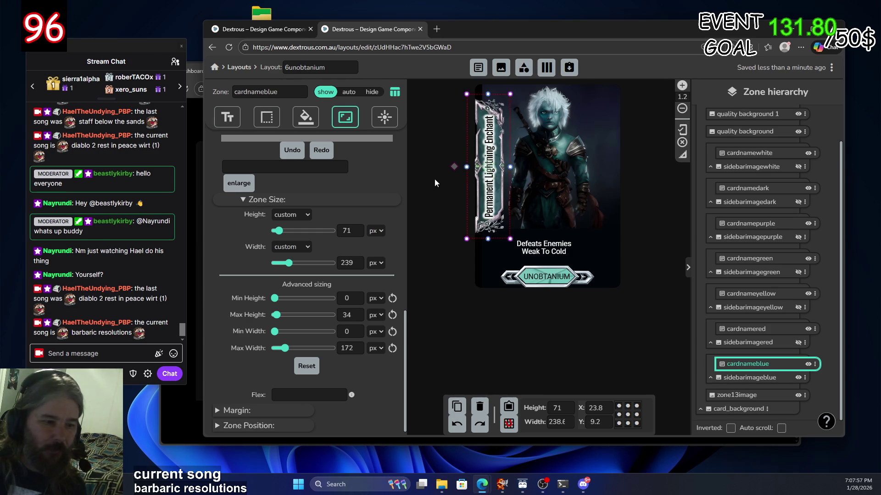
pyautogui.click(358, 351)
pyautogui.click(358, 351)
pyautogui.click(358, 350)
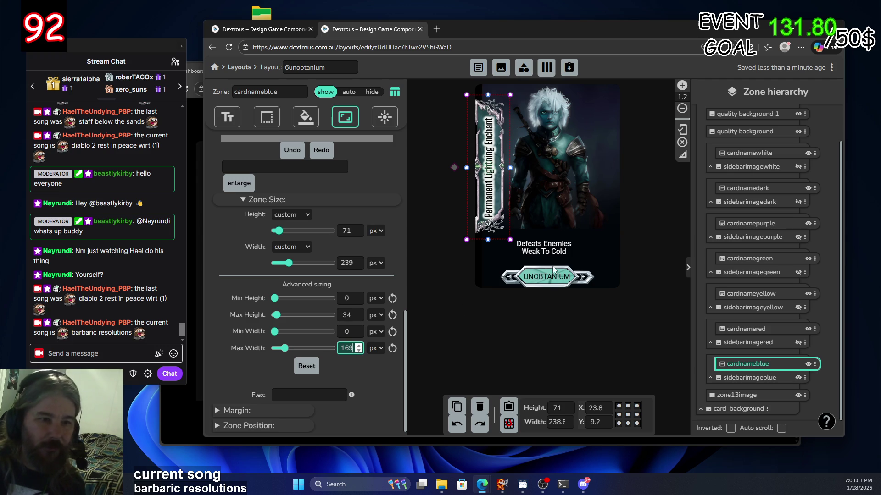
pyautogui.click(543, 350)
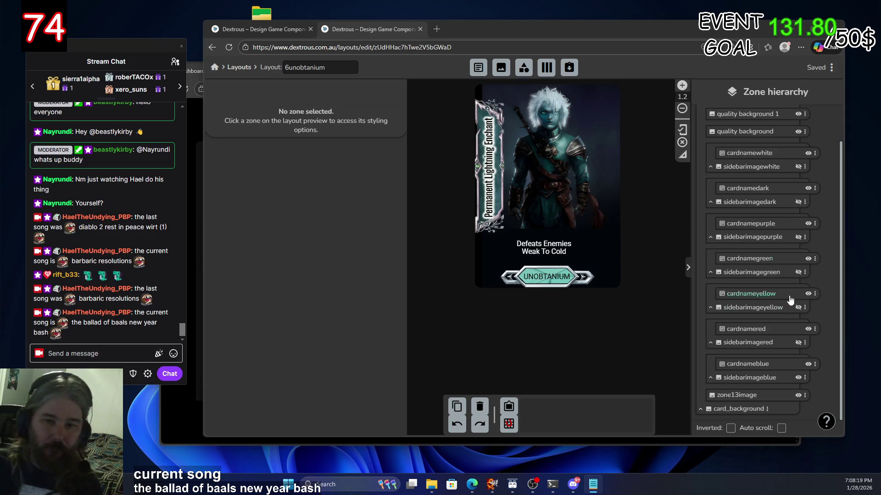
pyautogui.click(766, 379)
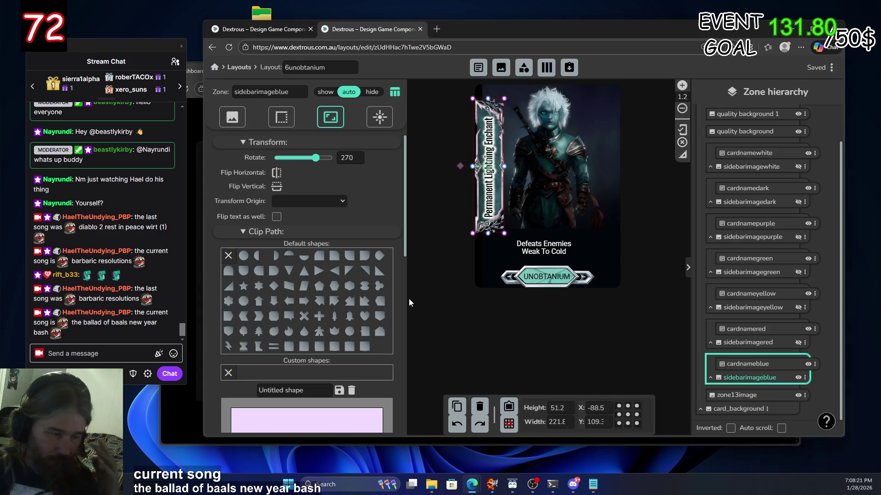
# Select the blue name zone and review its transform and text settings
pyautogui.scroll(-5, 348, 222)
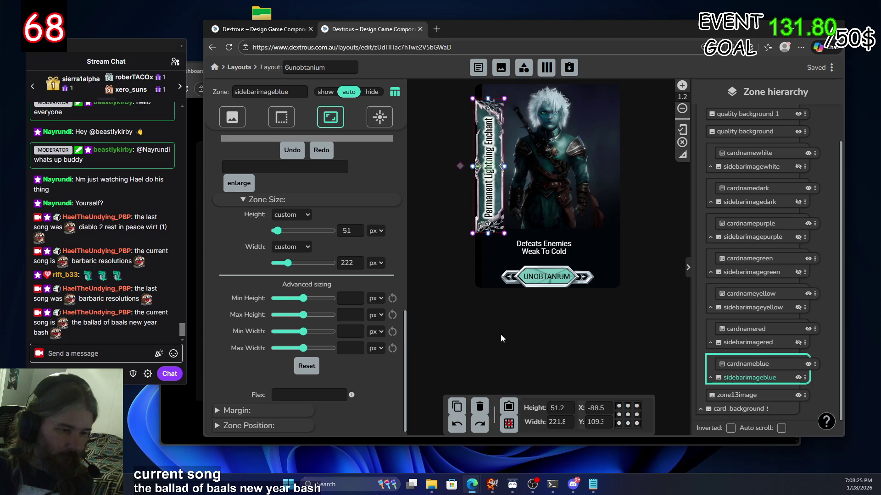
pyautogui.click(773, 365)
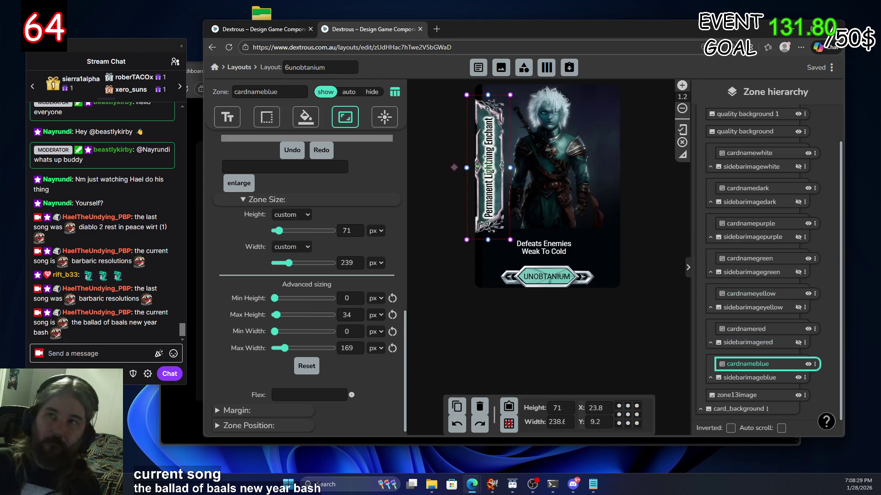
pyautogui.click(224, 285)
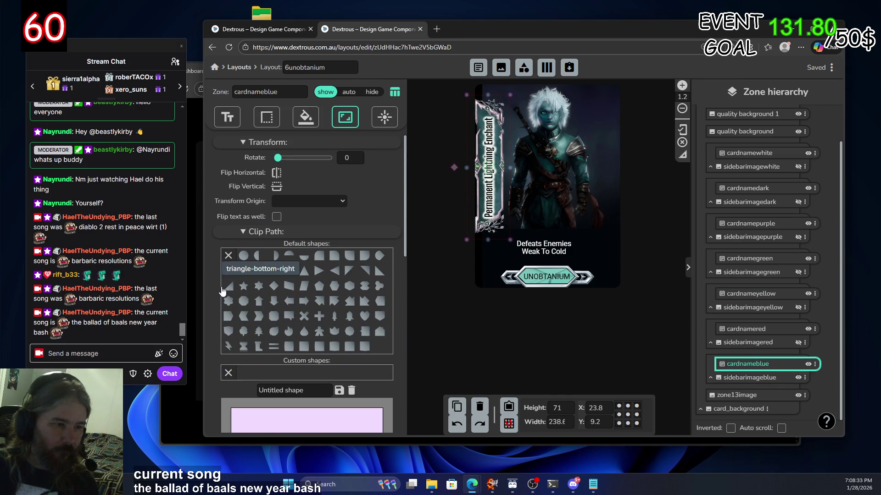
pyautogui.scroll(-5, 219, 298)
pyautogui.scroll(-4, 217, 314)
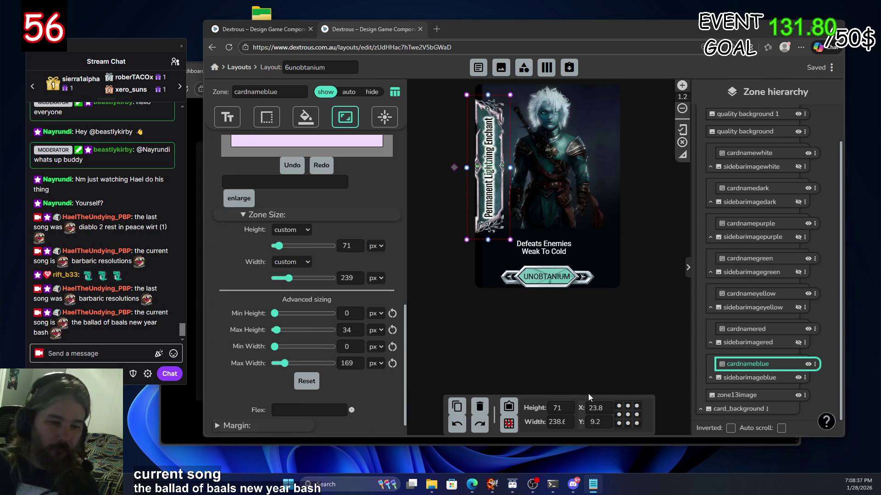
pyautogui.click(235, 123)
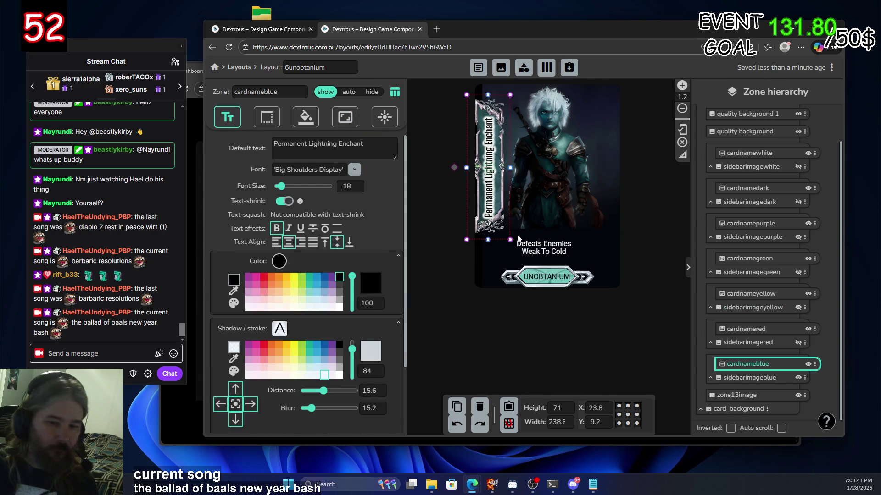
# Compare against the red name zone, recheck the blue zone's 71×239 size and limits, then hide the blue banner
pyautogui.click(775, 332)
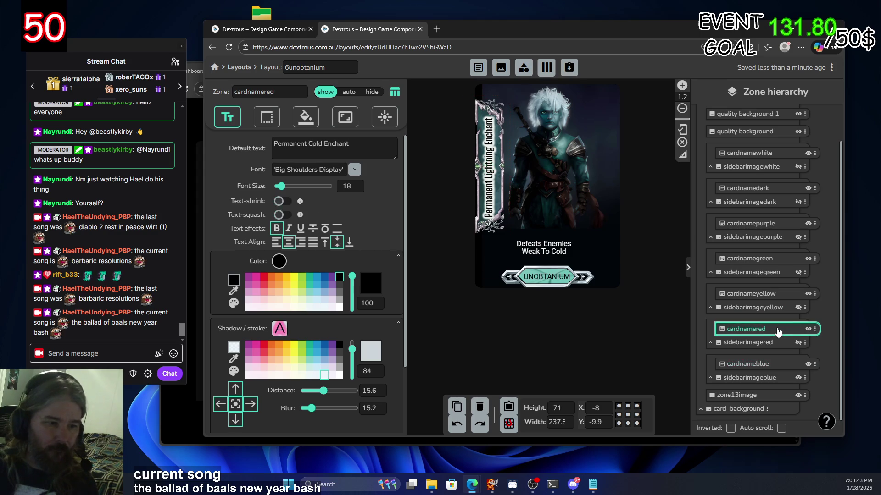
pyautogui.click(779, 366)
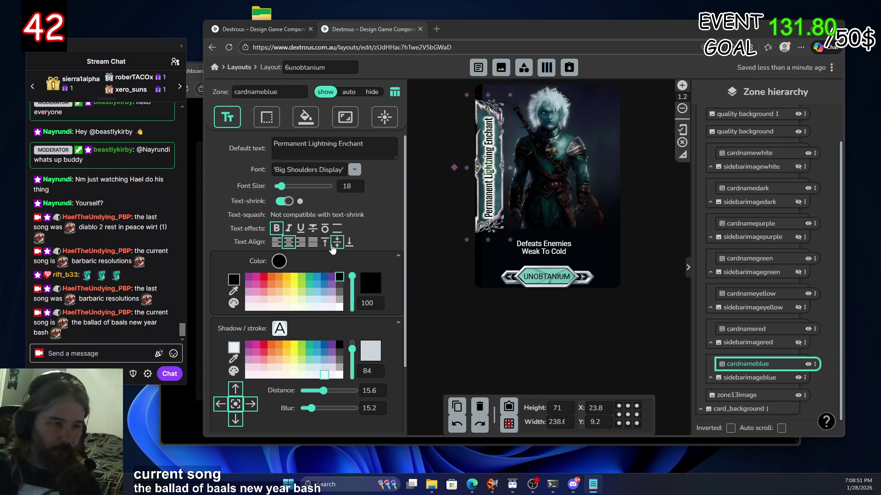
pyautogui.click(305, 120)
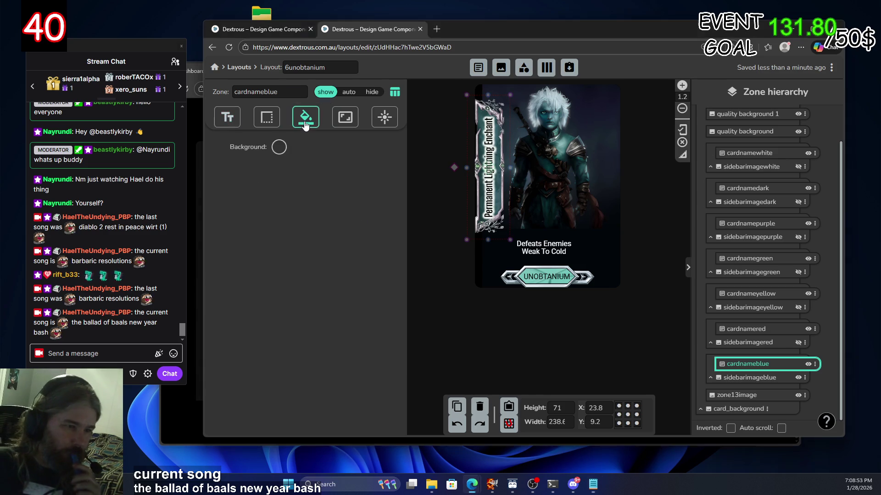
pyautogui.click(340, 121)
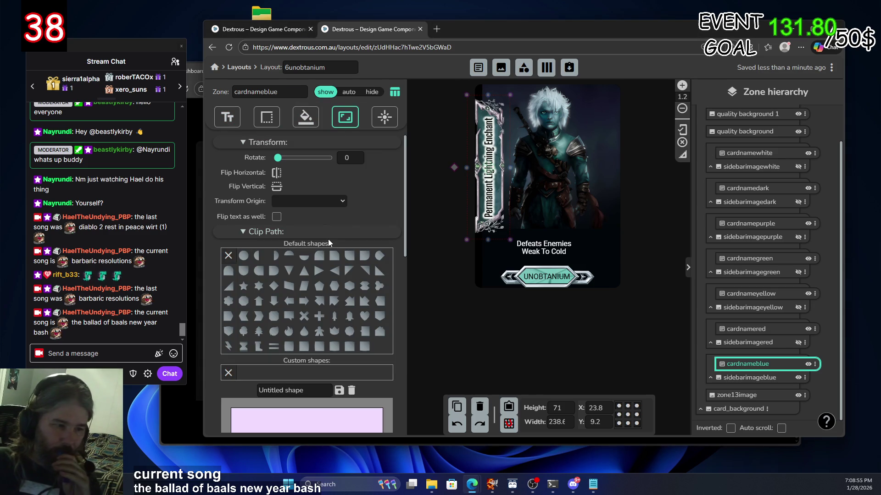
pyautogui.scroll(-8, 328, 240)
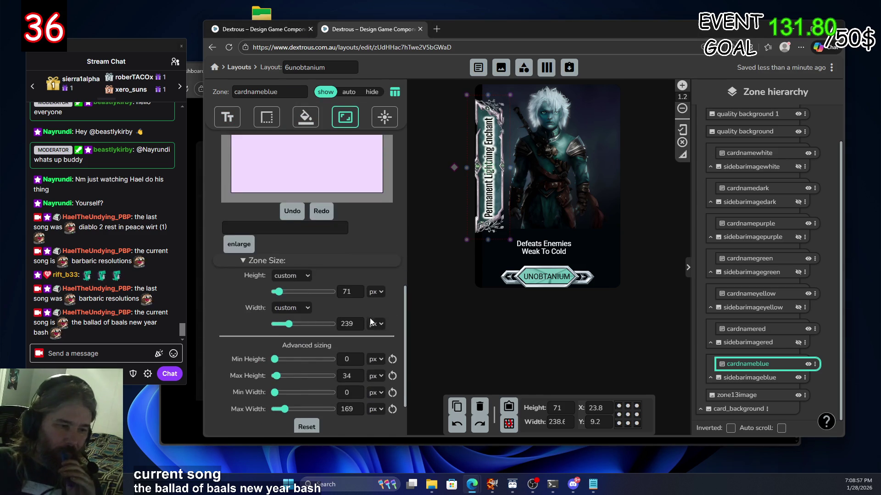
pyautogui.scroll(-2, 357, 243)
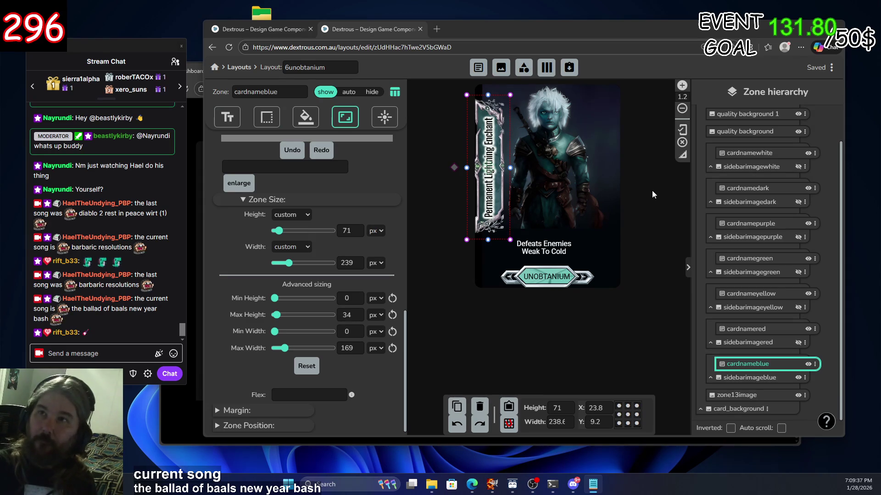
pyautogui.click(798, 378)
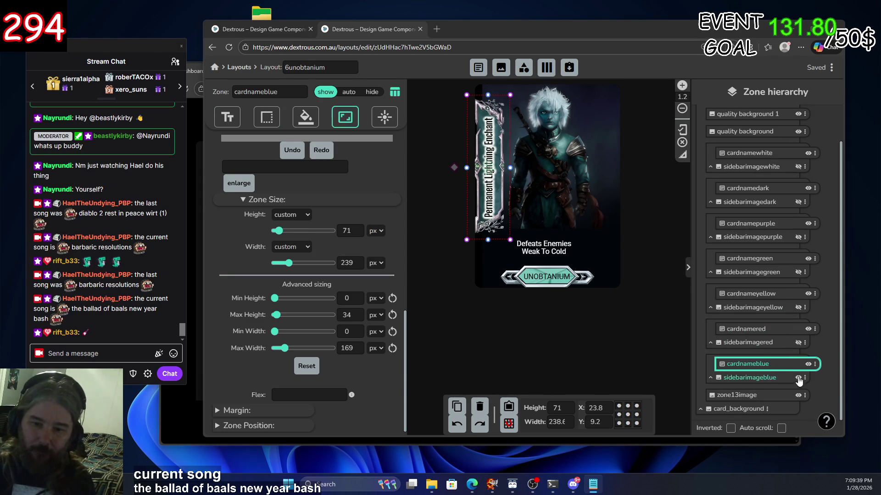
# Enter 34 for the red name zone's Max Height and 169 for its Min Width
pyautogui.click(784, 331)
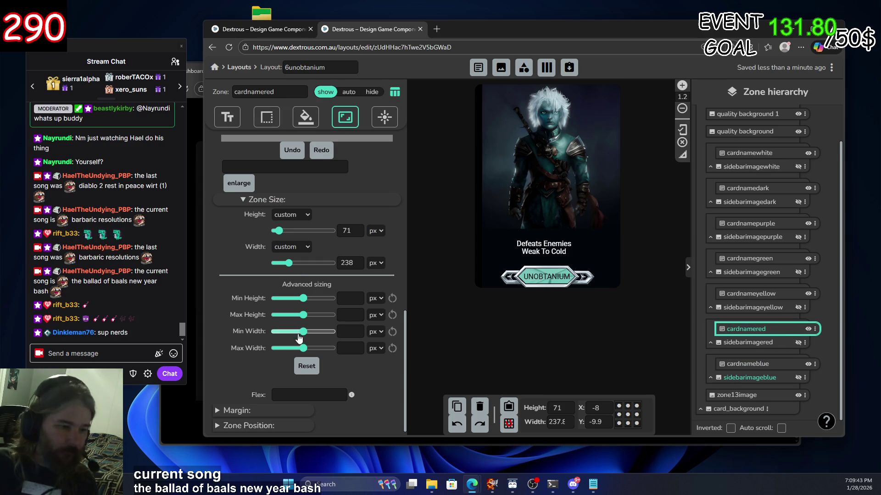
pyautogui.click(358, 314)
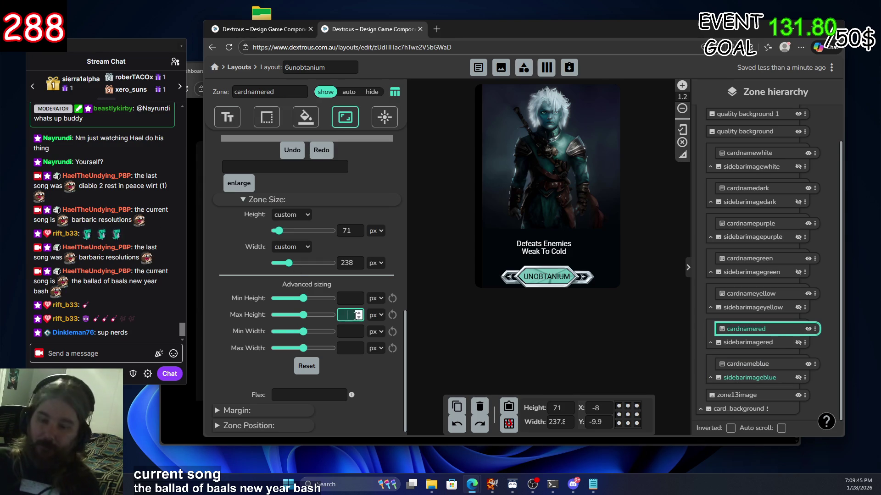
pyautogui.write('34')
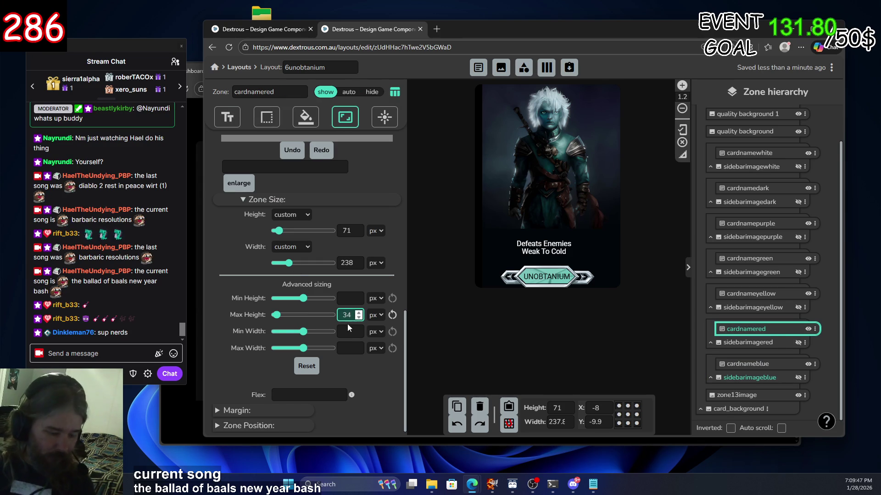
pyautogui.press('Tab')
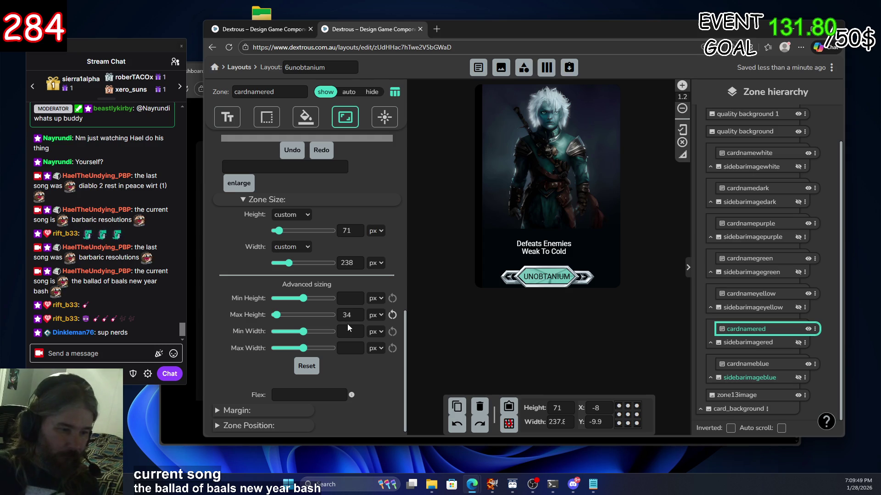
pyautogui.click(353, 331)
pyautogui.write('480')
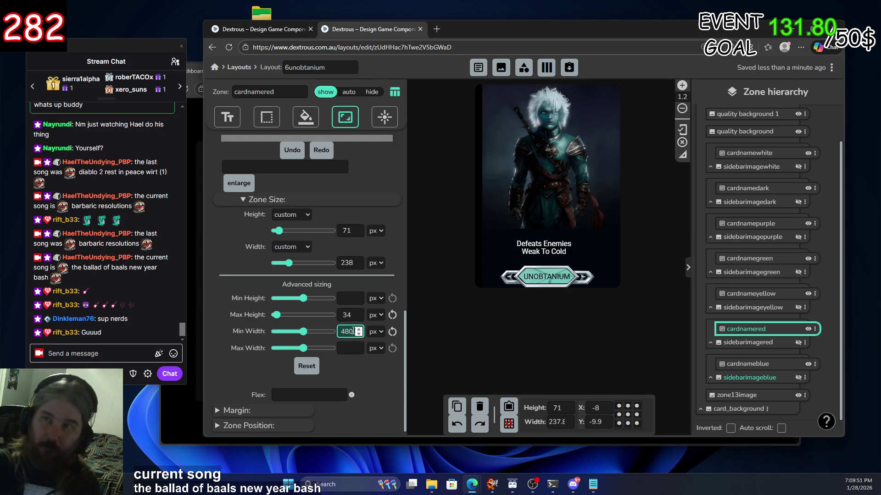
pyautogui.hotkey('ctrl', 'a')
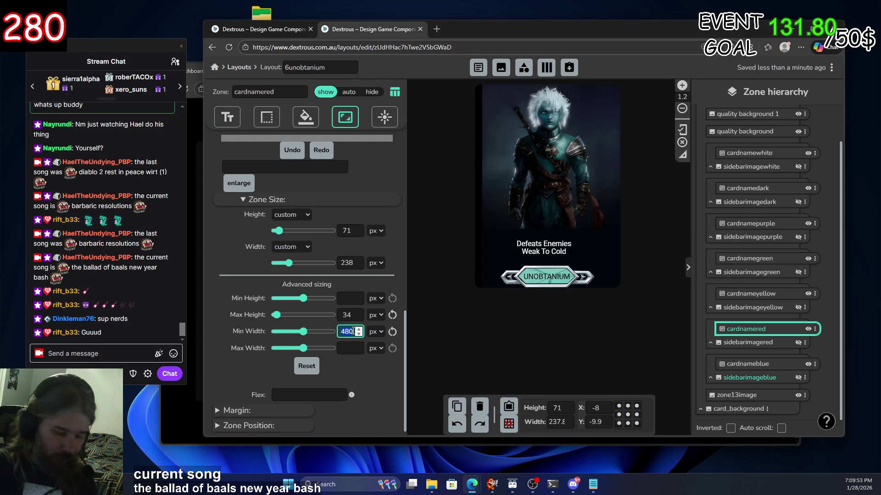
pyautogui.write('1')
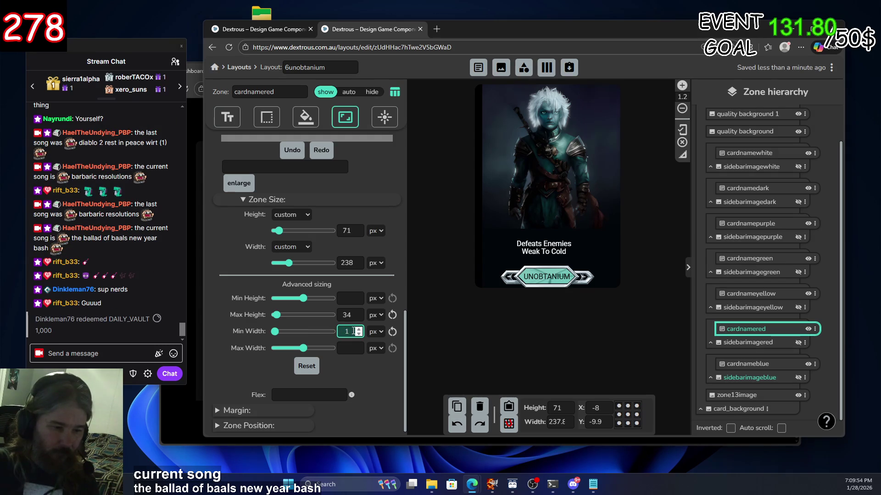
pyautogui.write('69')
pyautogui.click(358, 380)
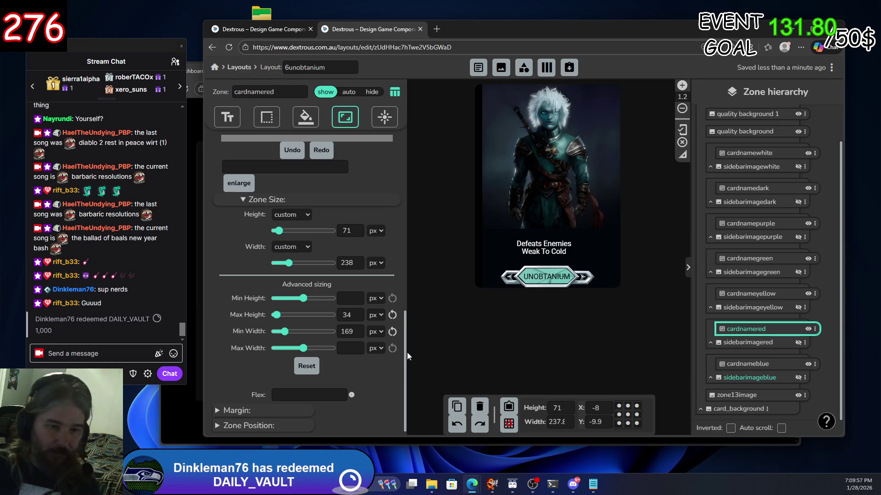
pyautogui.click(752, 342)
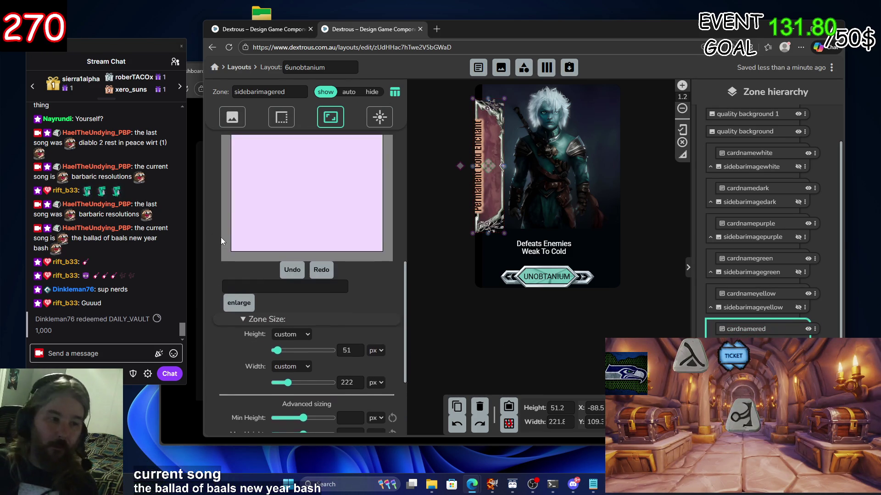
# Try resizing the red sidebar banner to height 71 and width 239
pyautogui.scroll(-1, 250, 338)
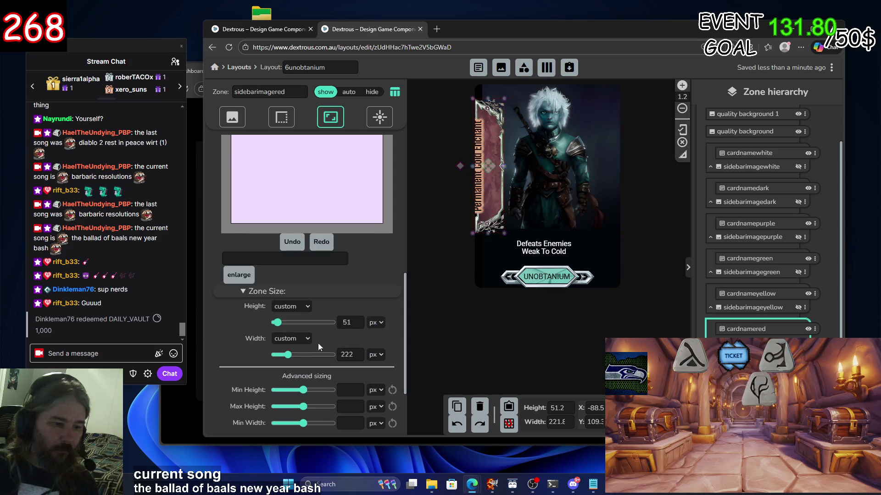
pyautogui.click(346, 323)
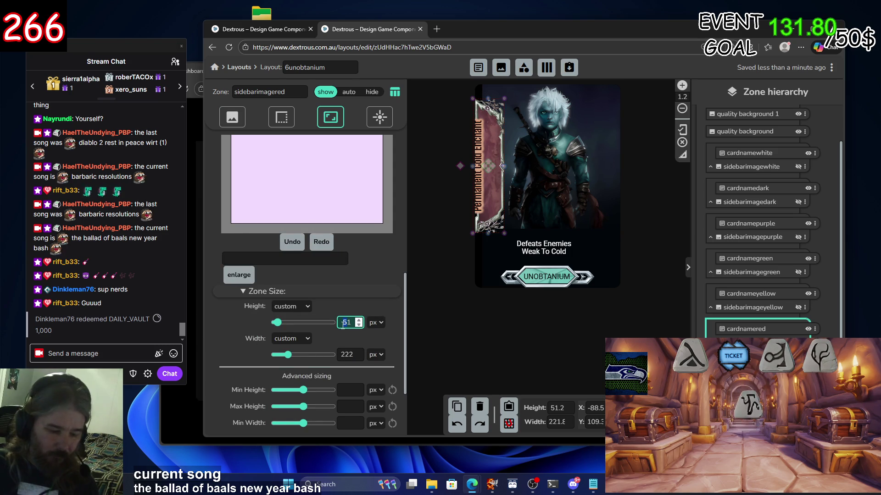
pyautogui.press('BackSpace')
pyautogui.write('7')
pyautogui.doubleClick(346, 354)
pyautogui.write('239')
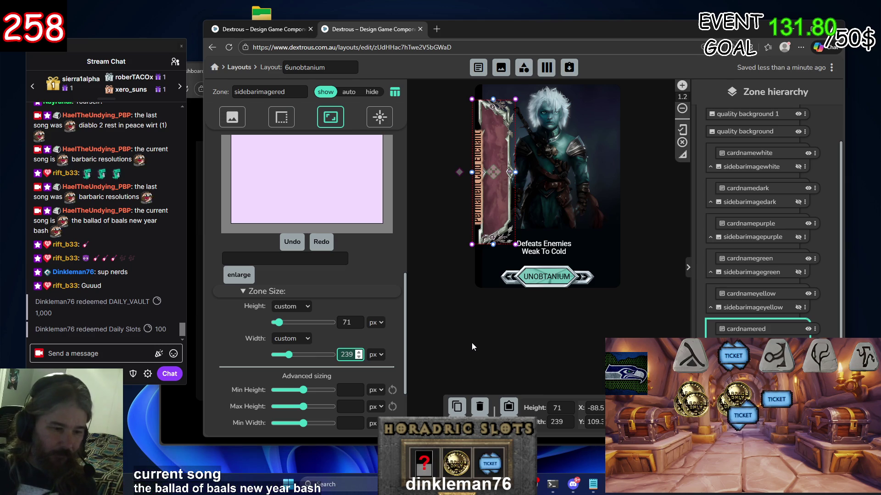
# Undo the resize back to 51×222 and leave the red banner hidden
pyautogui.click(457, 425)
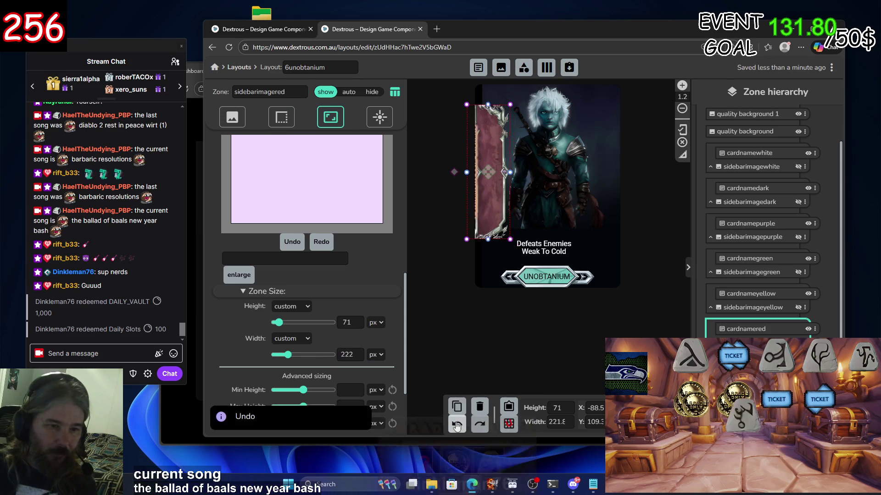
pyautogui.click(456, 424)
pyautogui.click(457, 424)
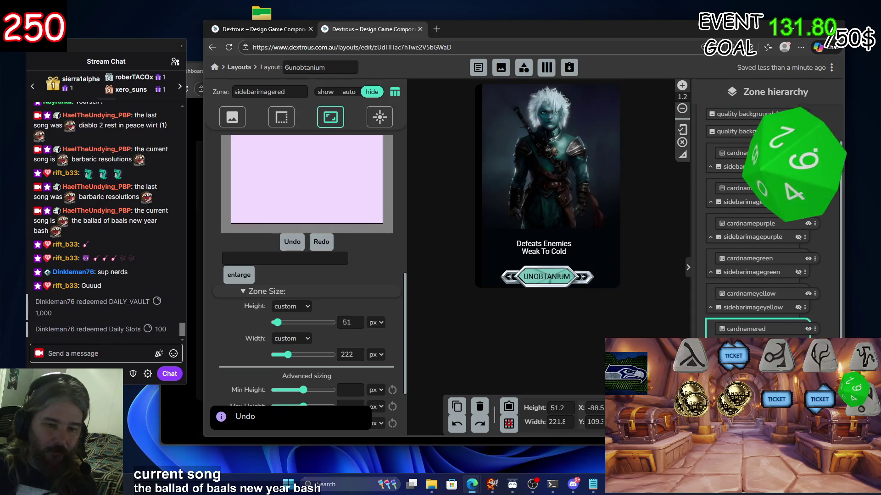
pyautogui.hotkey('ctrl', 'y')
pyautogui.hotkey('ctrl', 'z')
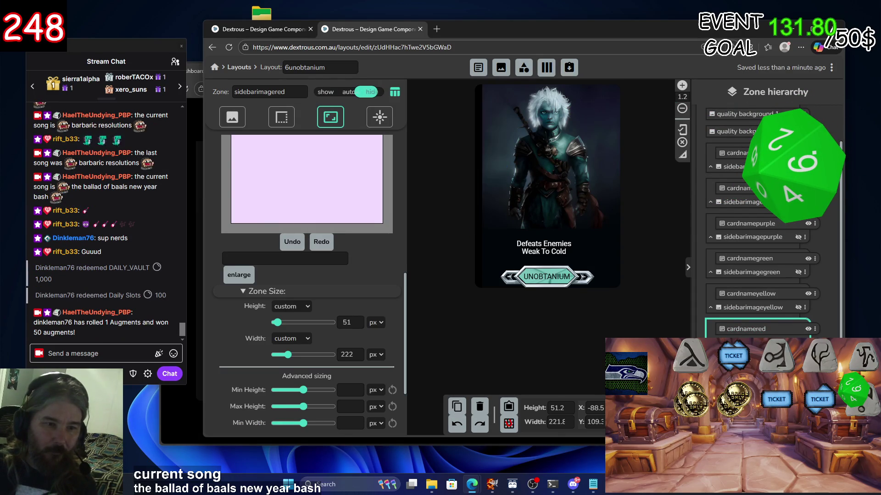
pyautogui.hotkey('ctrl', 'y')
pyautogui.hotkey('ctrl', 'z')
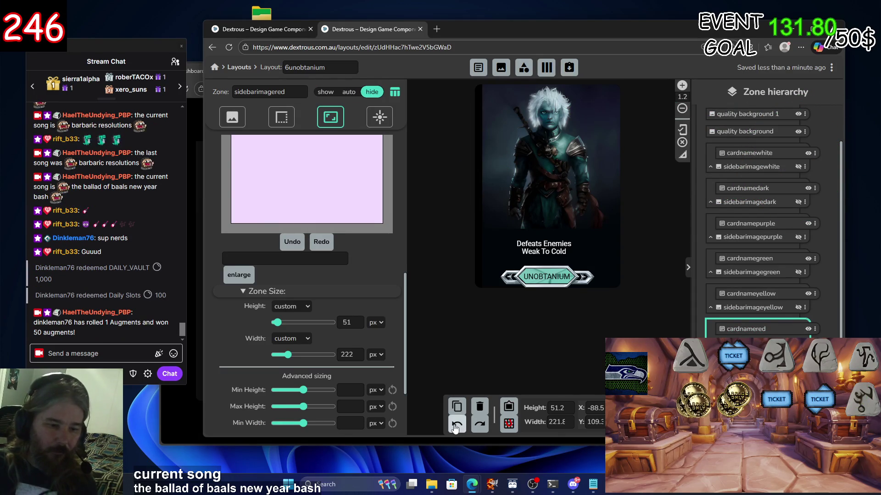
pyautogui.click(455, 424)
pyautogui.click(456, 425)
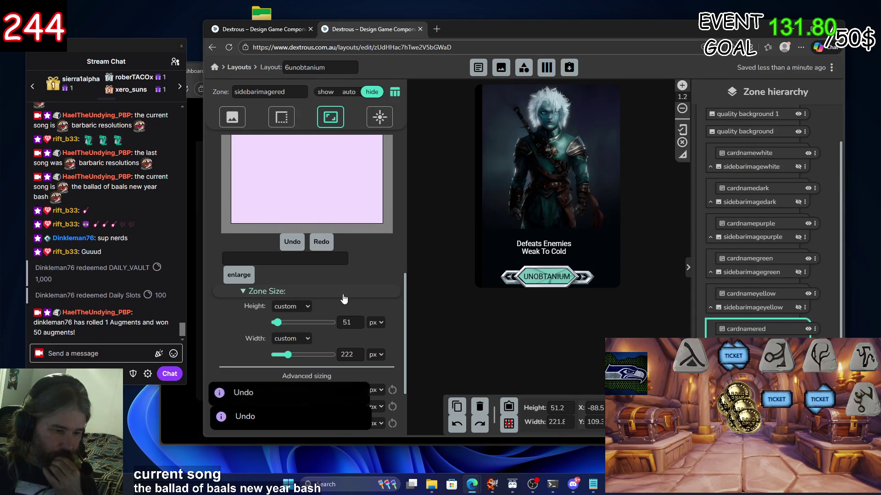
pyautogui.click(456, 424)
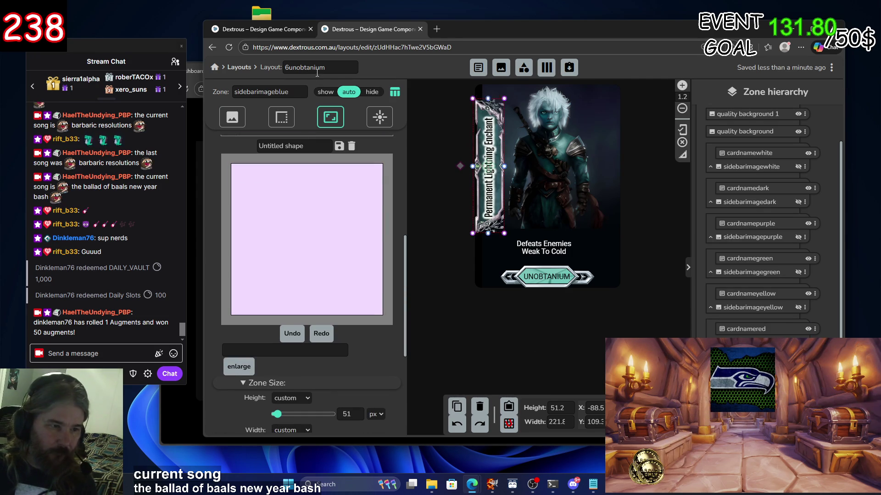
# Check cardnameblue's Zone Size values, then select cardnamered to show its settings
pyautogui.scroll(-2, 384, 364)
pyautogui.scroll(-1, 383, 364)
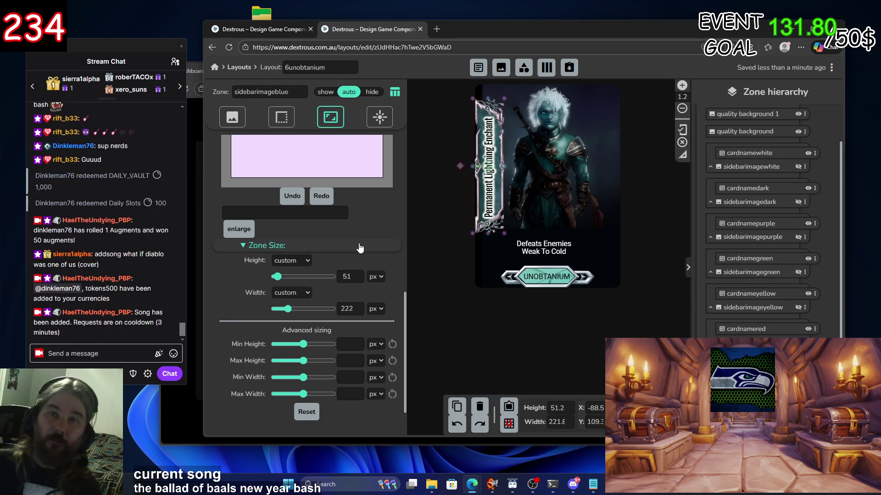
pyautogui.click(779, 364)
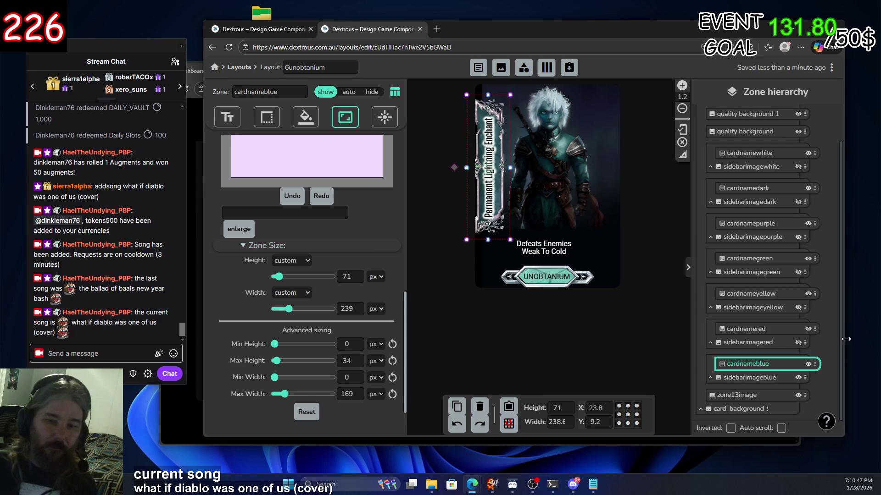
pyautogui.click(784, 331)
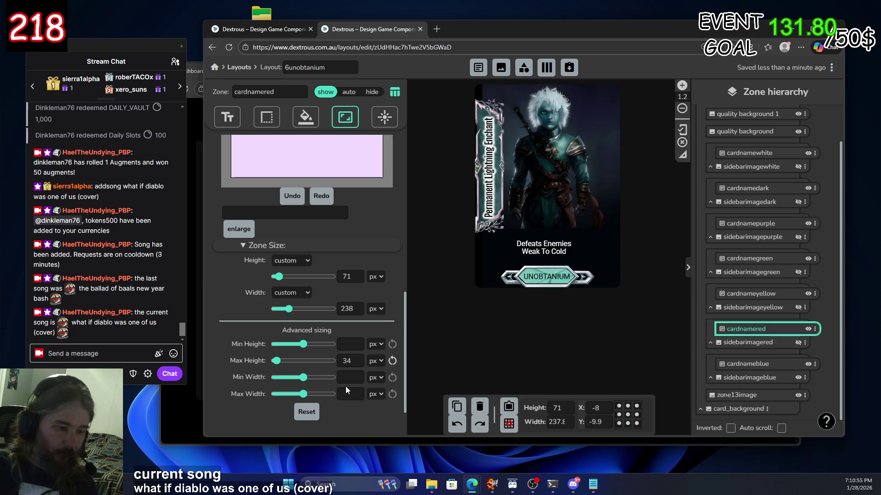
# Set the red name zone's Min Width to 169 and toggle the red sidebar banner back to visible
pyautogui.click(343, 377)
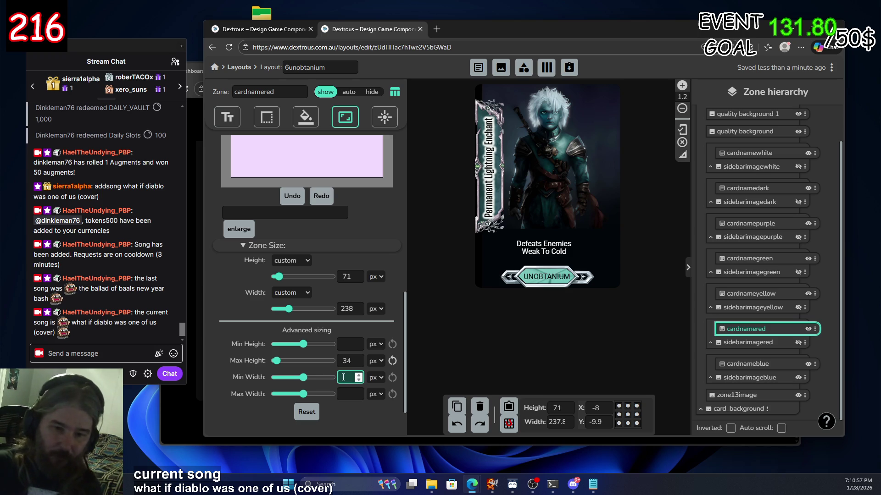
pyautogui.write('169')
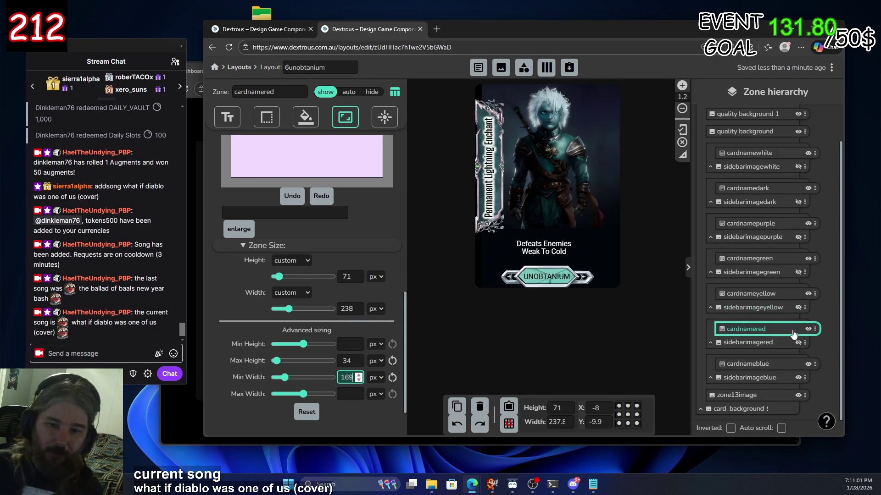
pyautogui.click(799, 344)
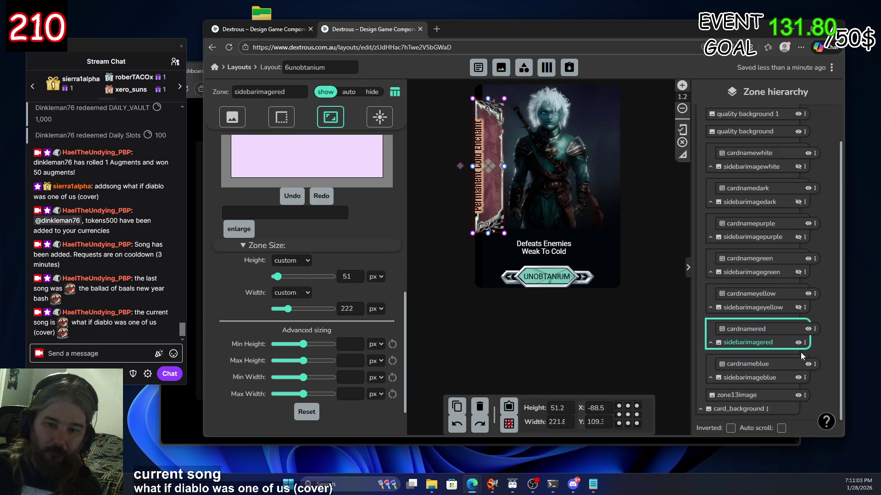
pyautogui.click(798, 344)
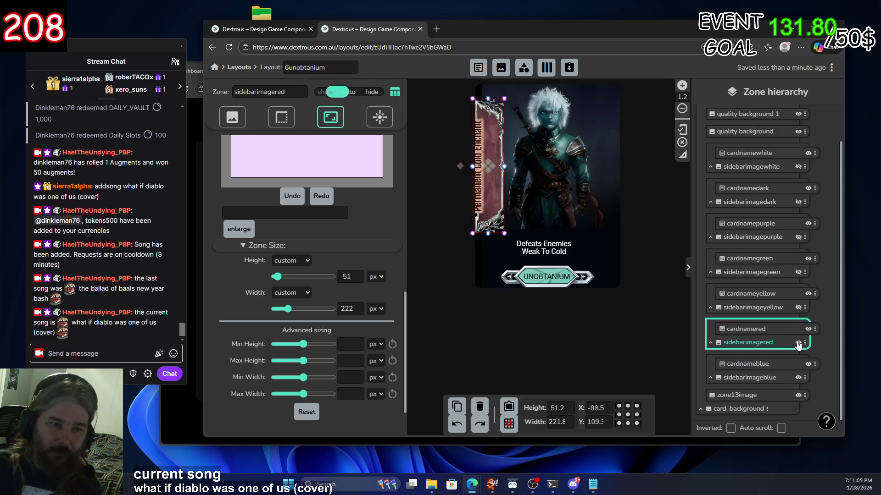
pyautogui.click(798, 344)
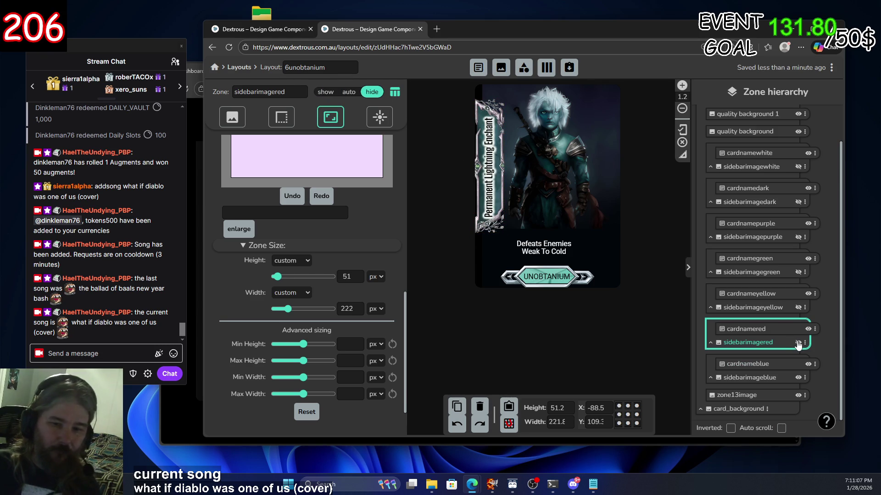
pyautogui.click(798, 344)
# Widen the red name zone to 239 px and look over its text settings
pyautogui.click(790, 330)
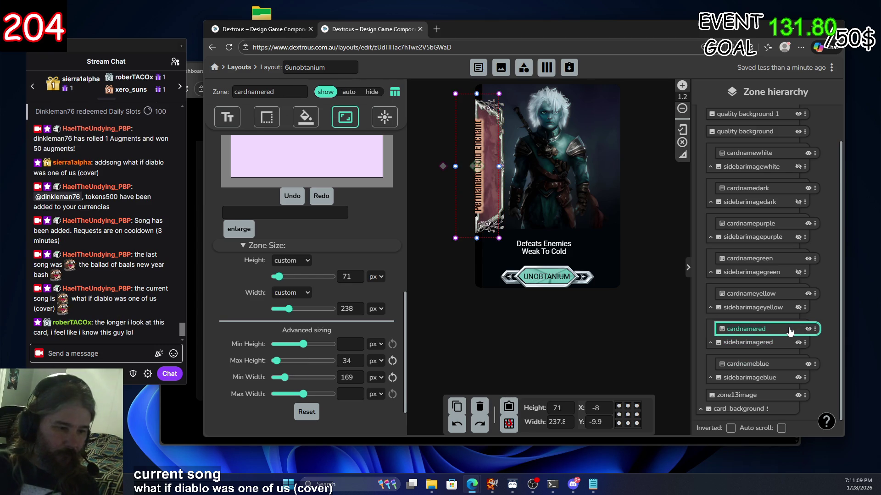
pyautogui.click(359, 307)
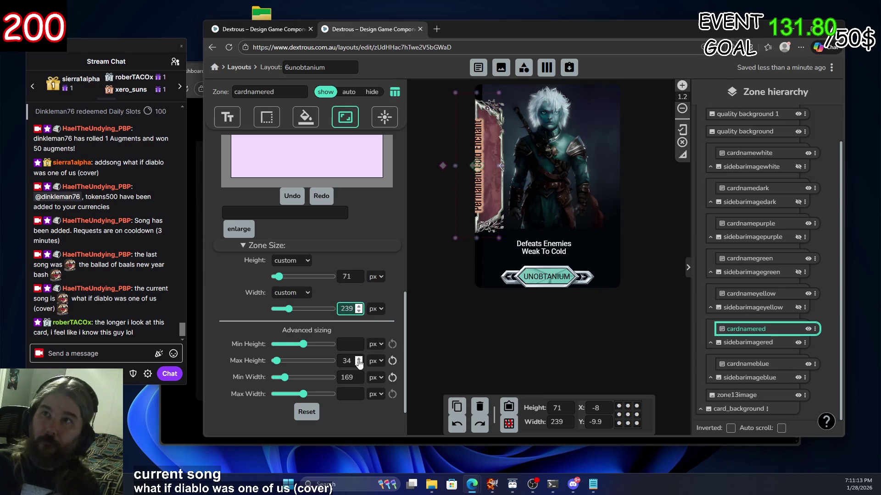
pyautogui.scroll(4, 386, 228)
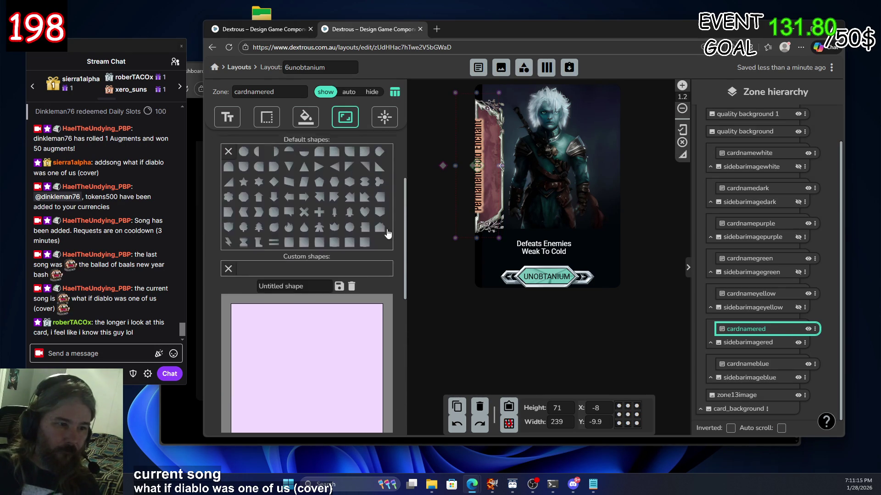
pyautogui.scroll(3, 387, 228)
pyautogui.click(238, 118)
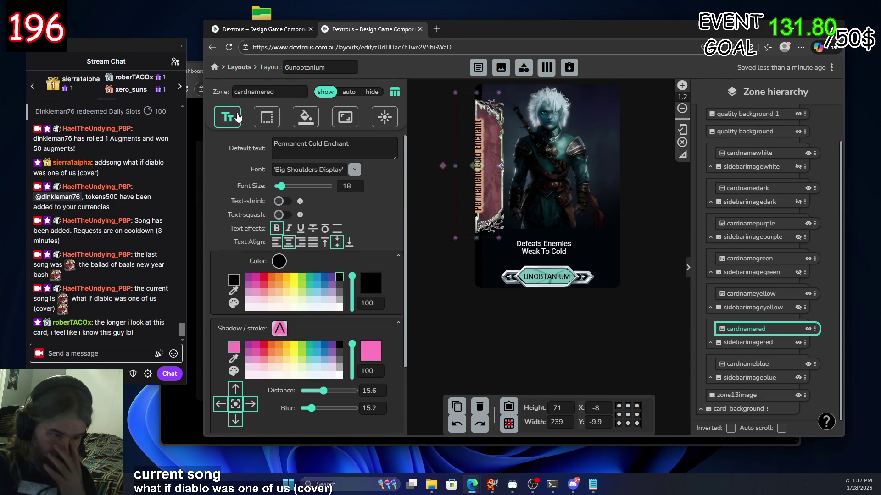
pyautogui.scroll(-2, 377, 199)
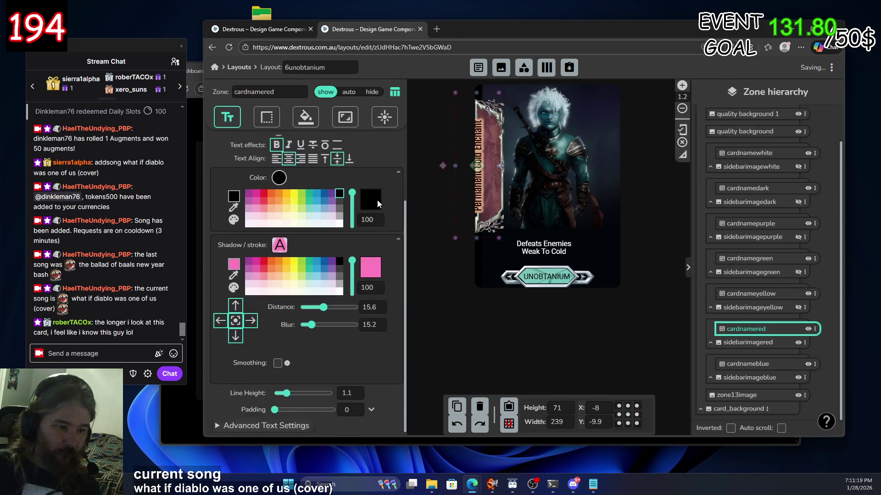
pyautogui.scroll(2, 386, 182)
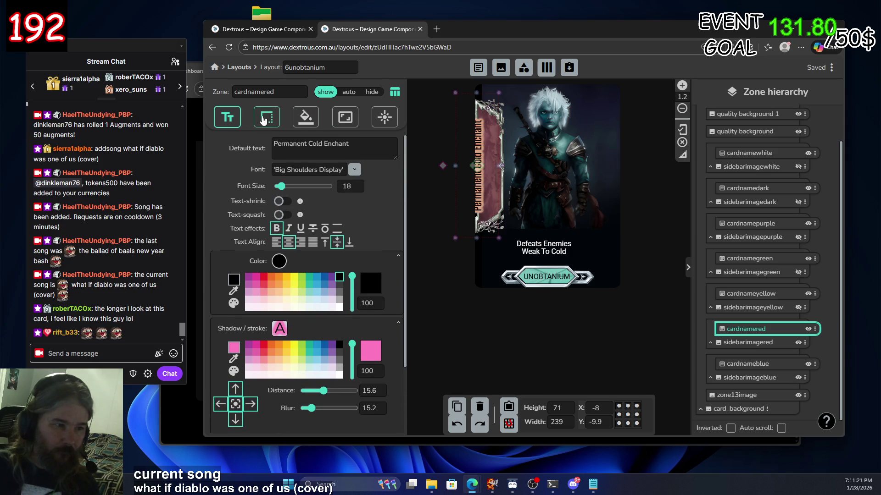
pyautogui.scroll(-2, 365, 151)
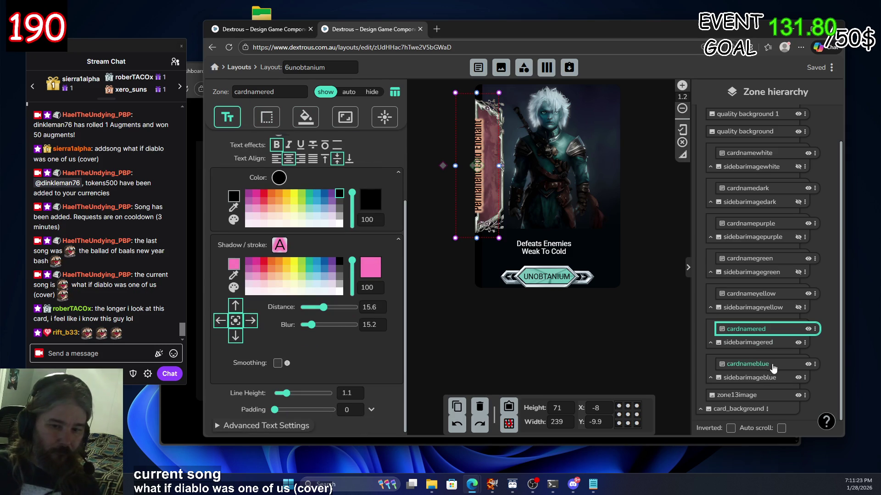
# Select cardnameblue and expand its Zone Position, showing horizontal 23.8 and vertical 9.2
pyautogui.click(768, 364)
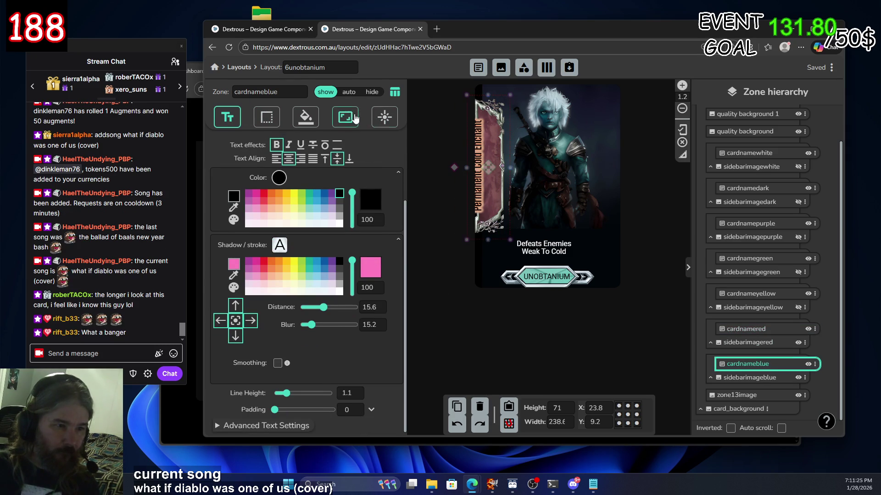
pyautogui.click(353, 118)
pyautogui.scroll(-10, 393, 223)
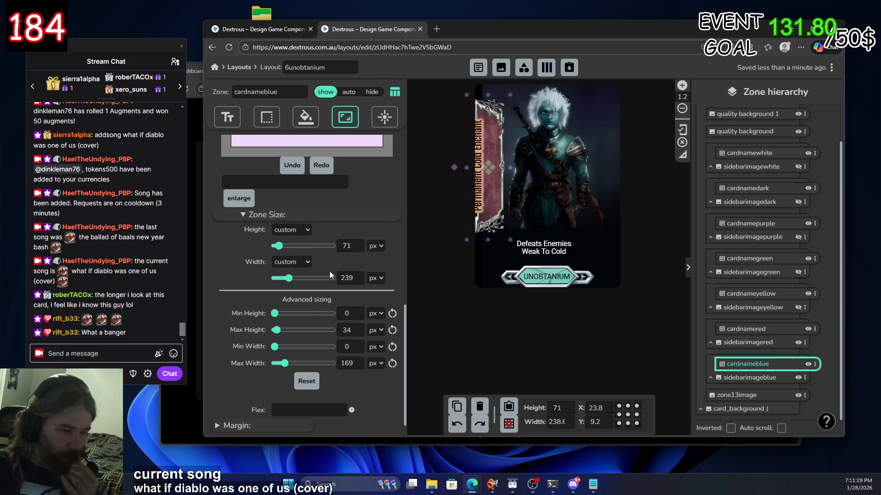
pyautogui.scroll(-1, 330, 271)
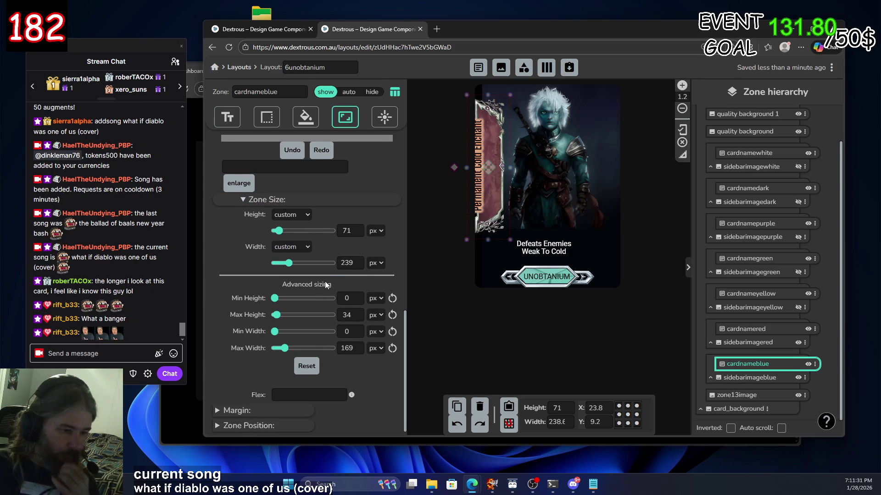
pyautogui.click(261, 424)
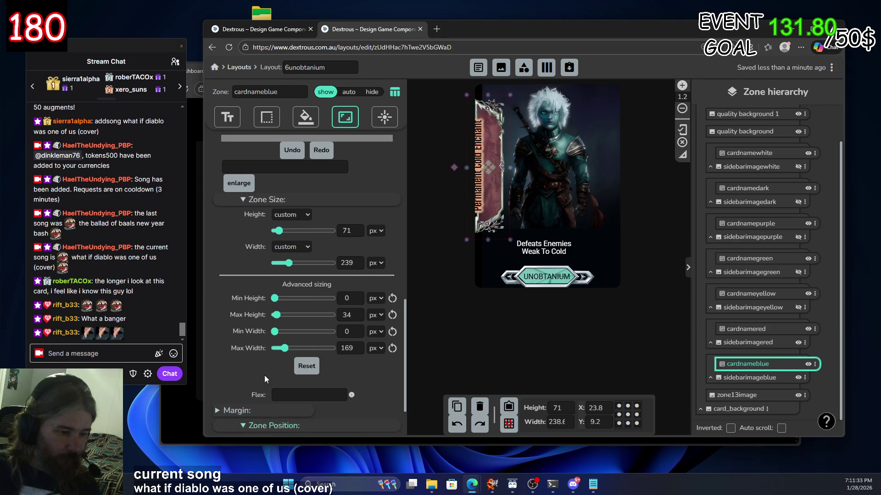
pyautogui.scroll(-1, 269, 395)
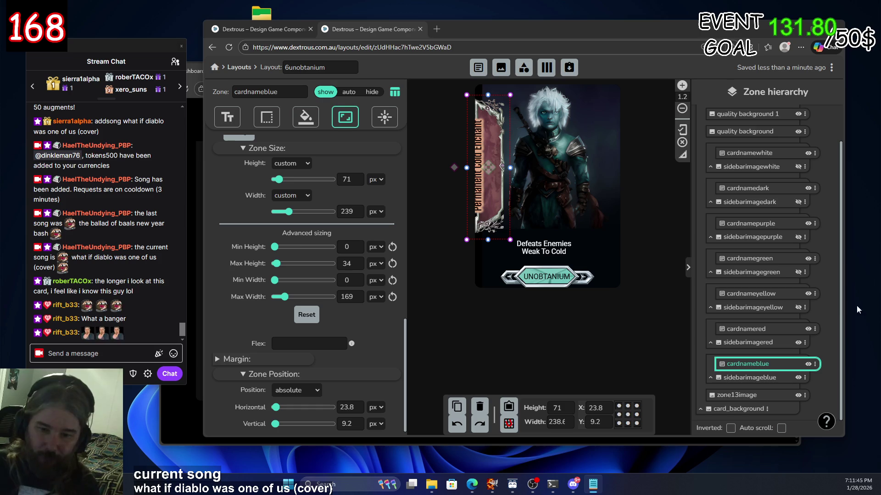
# Check the blue name zone's position and set the red name zone's horizontal position to 23.8
pyautogui.click(798, 379)
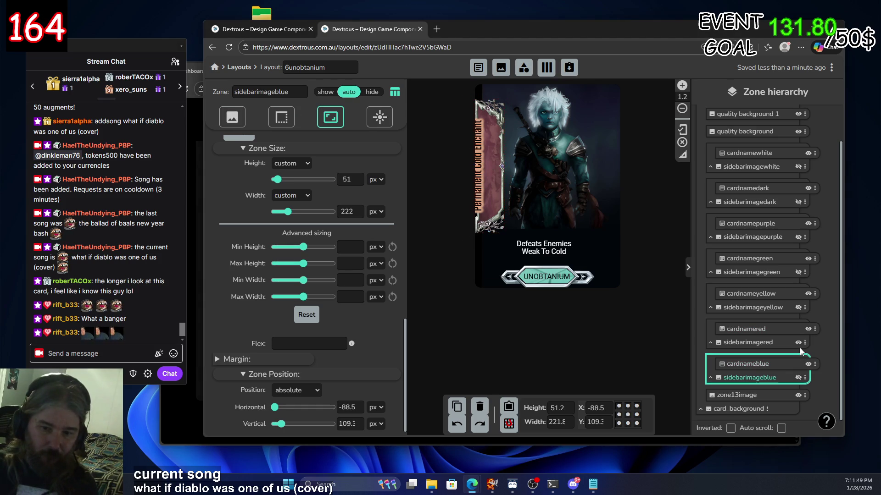
pyautogui.click(780, 330)
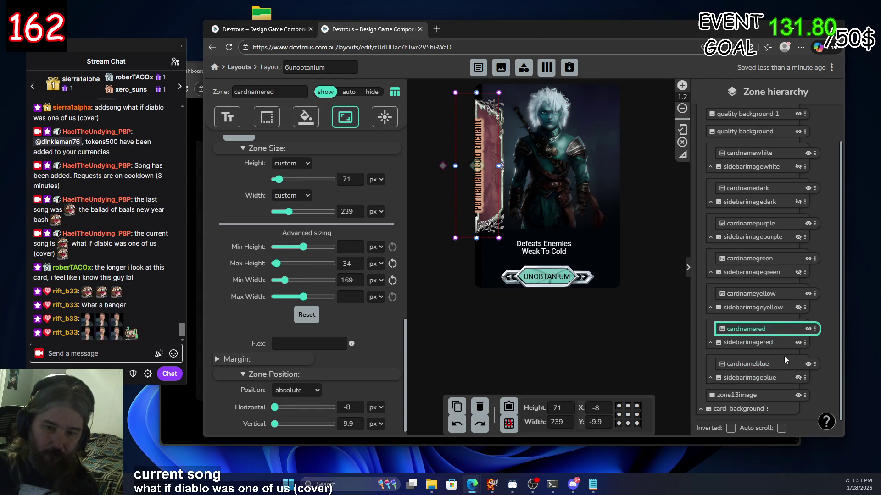
pyautogui.click(785, 365)
pyautogui.click(781, 330)
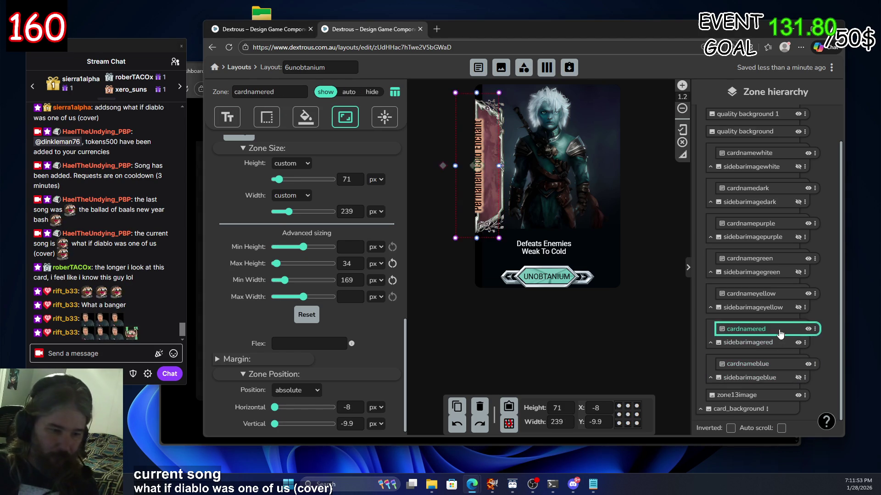
pyautogui.click(348, 408)
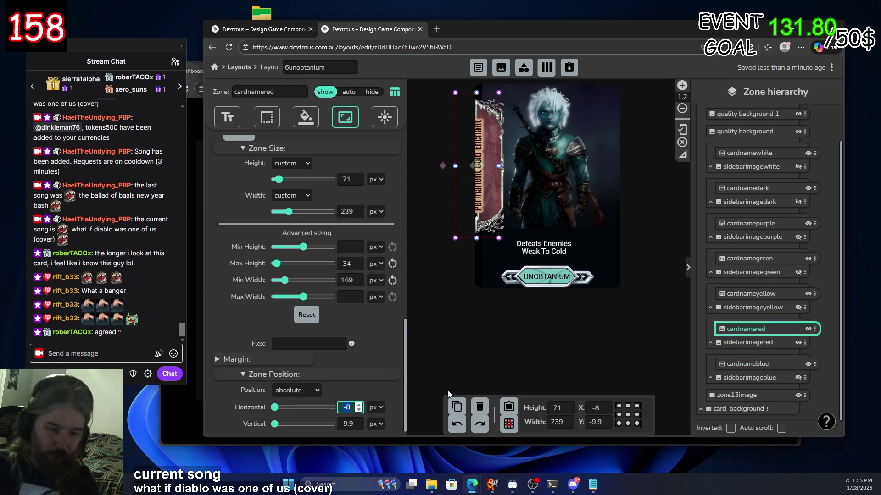
pyautogui.write('23.85')
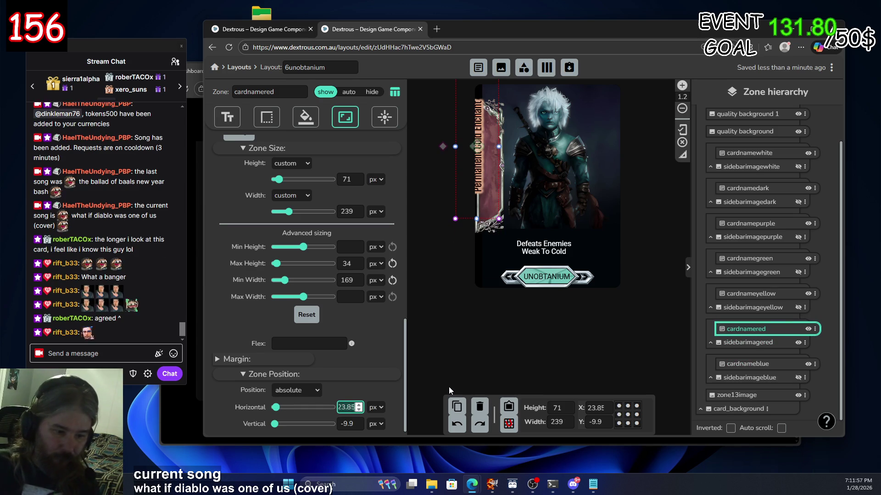
pyautogui.press('BackSpace')
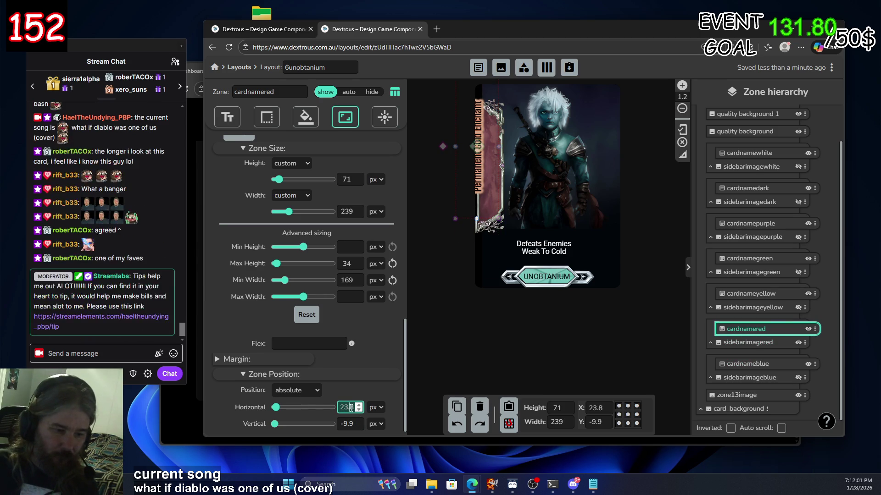
# Set the red name zone's vertical position to 9.2, then review the red and yellow banners
pyautogui.click(356, 424)
pyautogui.click(360, 426)
pyautogui.click(359, 426)
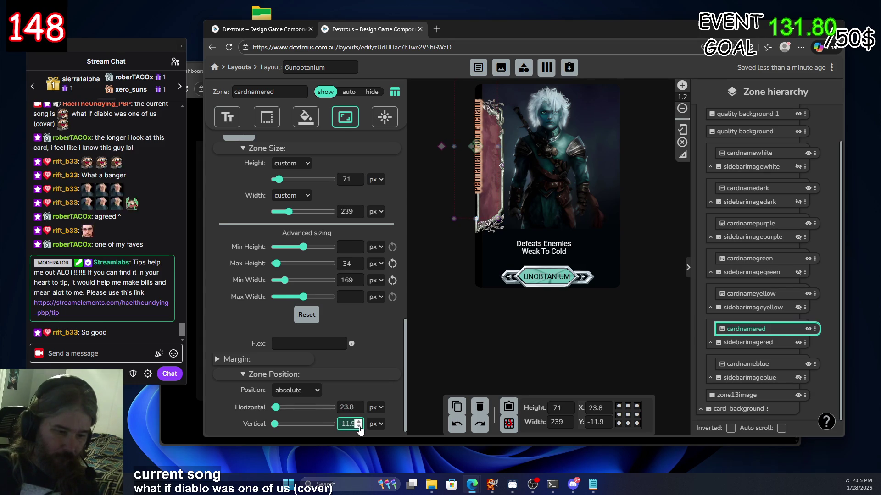
pyautogui.click(360, 425)
pyautogui.click(360, 426)
pyautogui.click(359, 422)
pyautogui.click(359, 422)
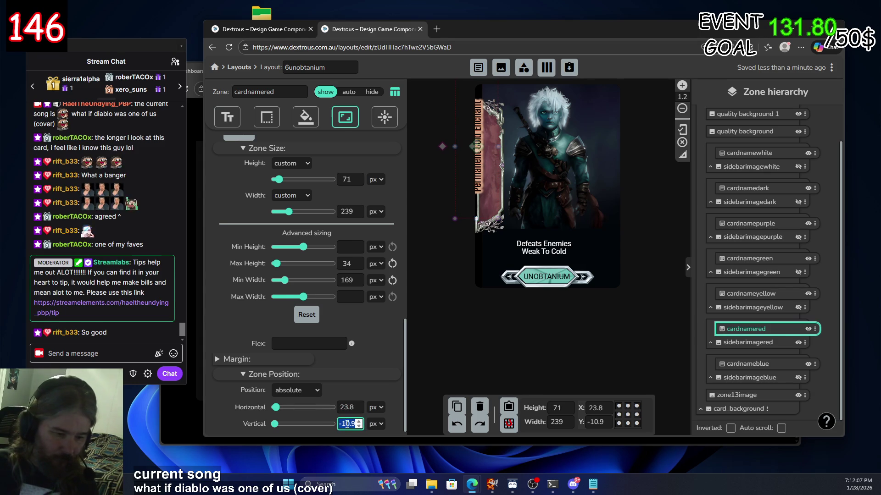
pyautogui.write('93')
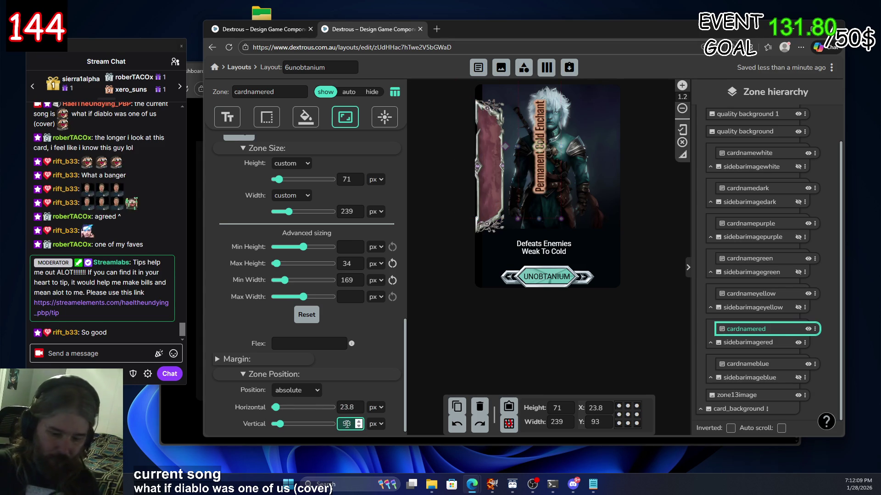
pyautogui.press('BackSpace')
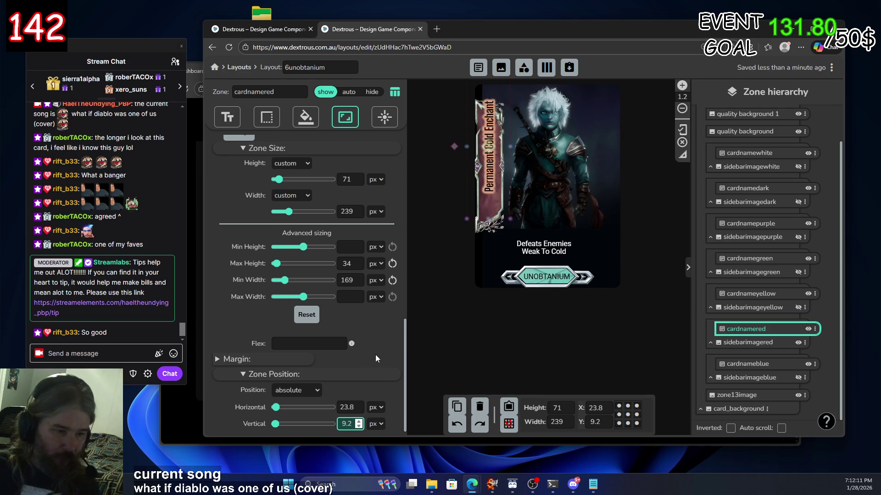
pyautogui.click(382, 354)
pyautogui.click(772, 344)
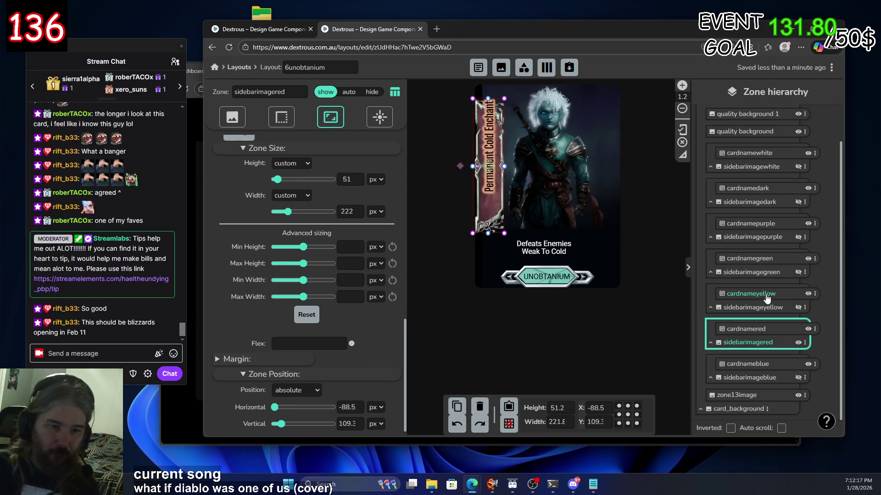
pyautogui.click(770, 312)
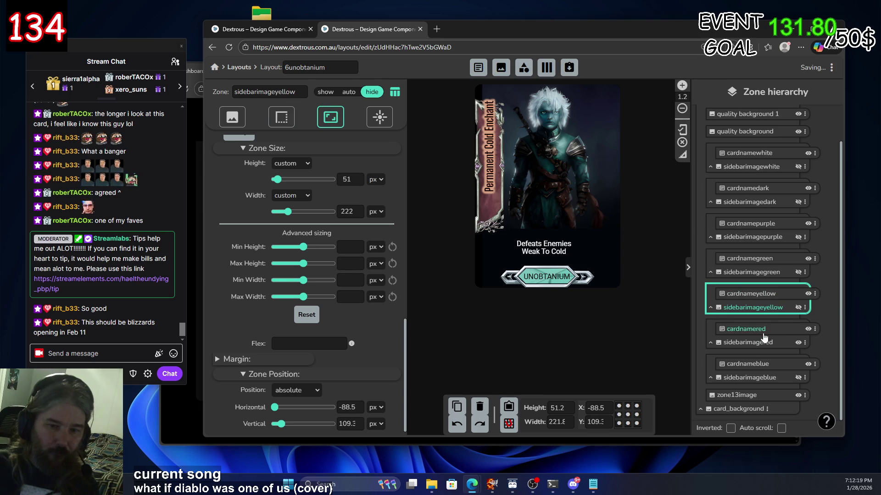
pyautogui.click(763, 331)
pyautogui.click(769, 297)
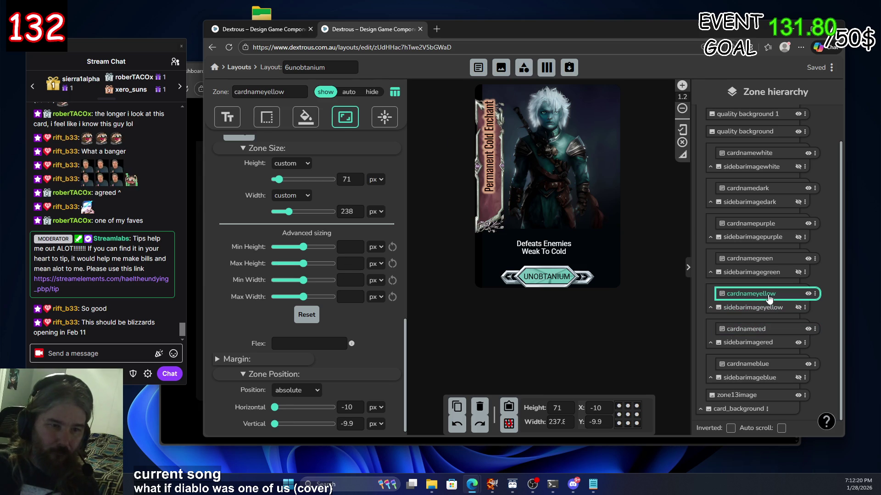
pyautogui.click(771, 331)
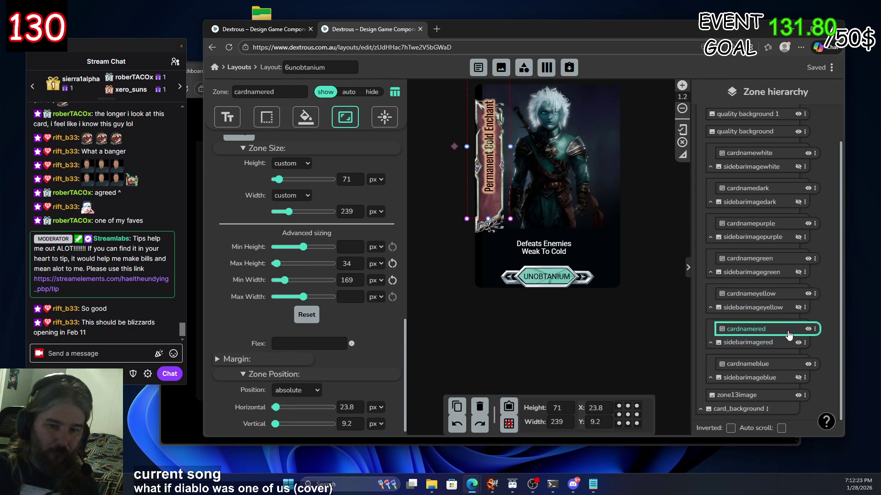
pyautogui.click(808, 329)
pyautogui.click(808, 330)
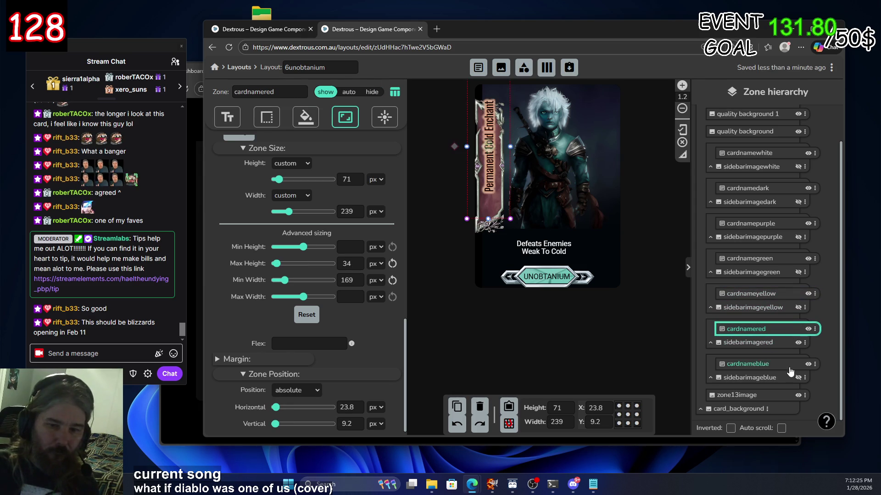
pyautogui.click(808, 365)
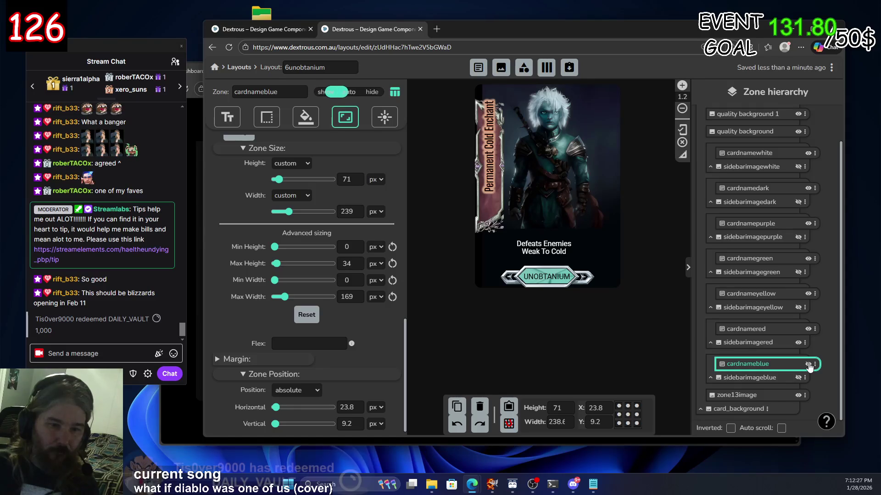
pyautogui.click(798, 343)
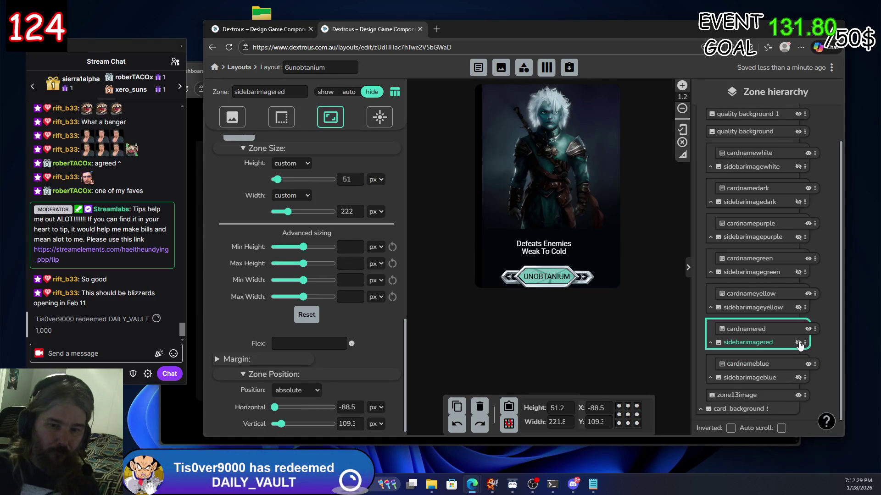
pyautogui.click(799, 345)
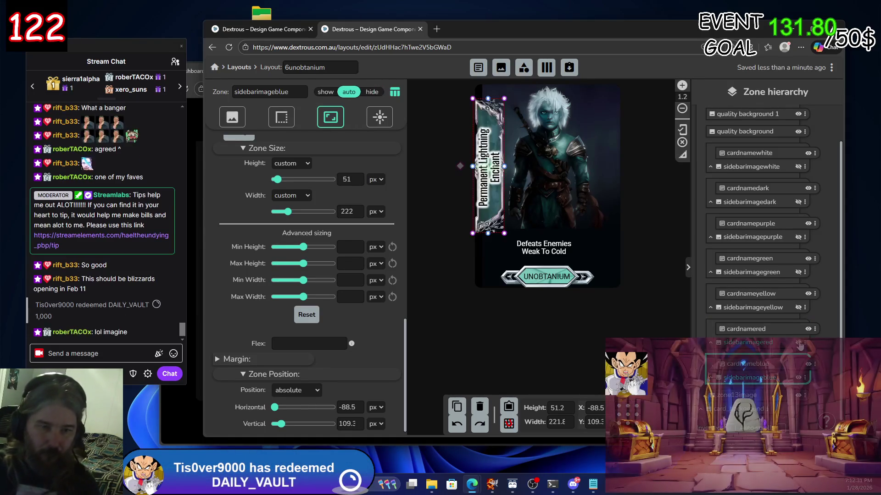
pyautogui.click(799, 345)
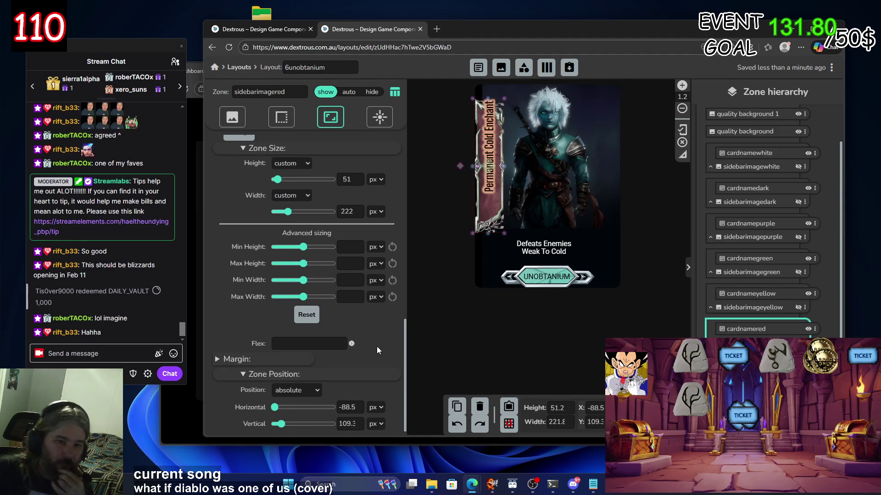
pyautogui.click(786, 331)
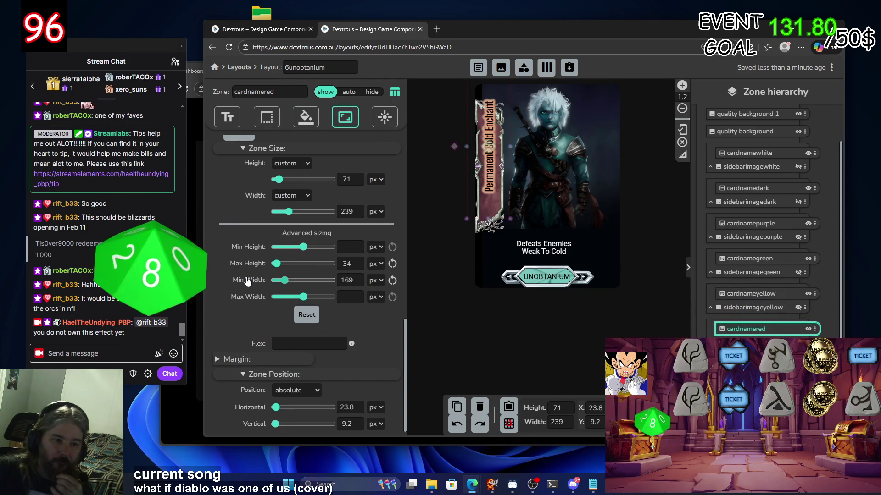
# Drag the red name zone's Min Width slider to 0 and enter 169 for Max Width
pyautogui.moveTo(285, 280); pyautogui.dragTo(246, 278)
pyautogui.click(349, 296)
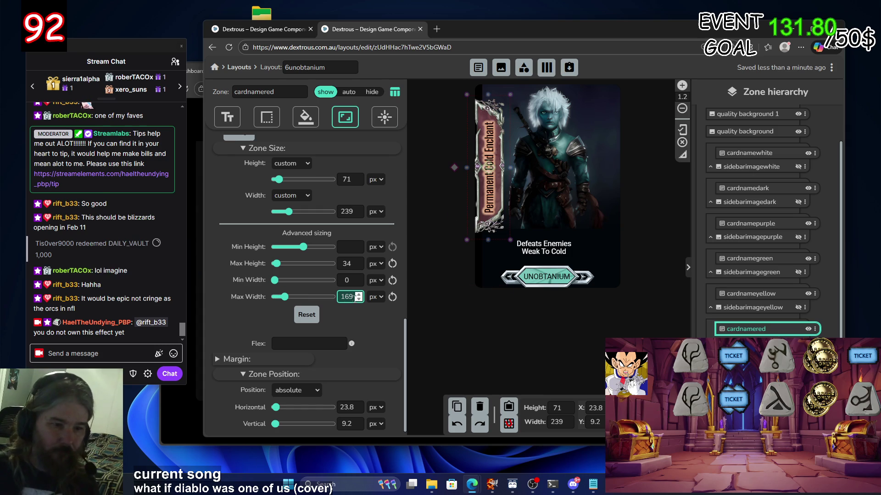
pyautogui.write('169')
pyautogui.click(364, 335)
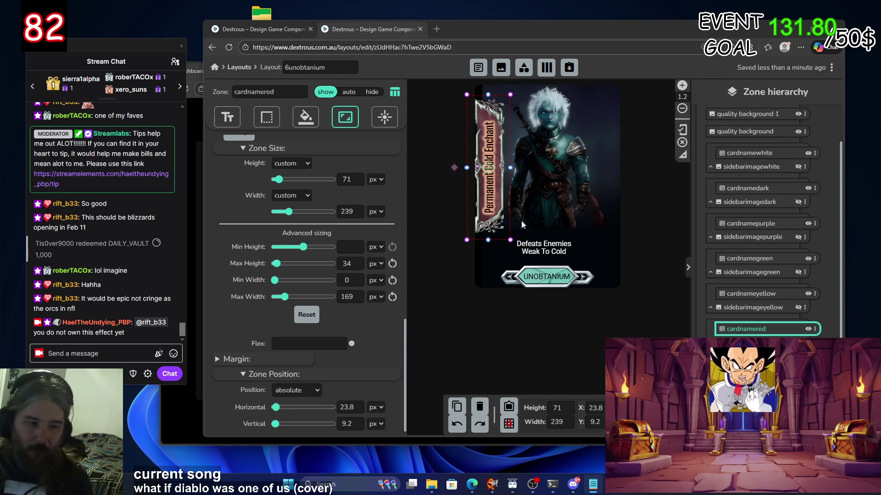
pyautogui.click(790, 296)
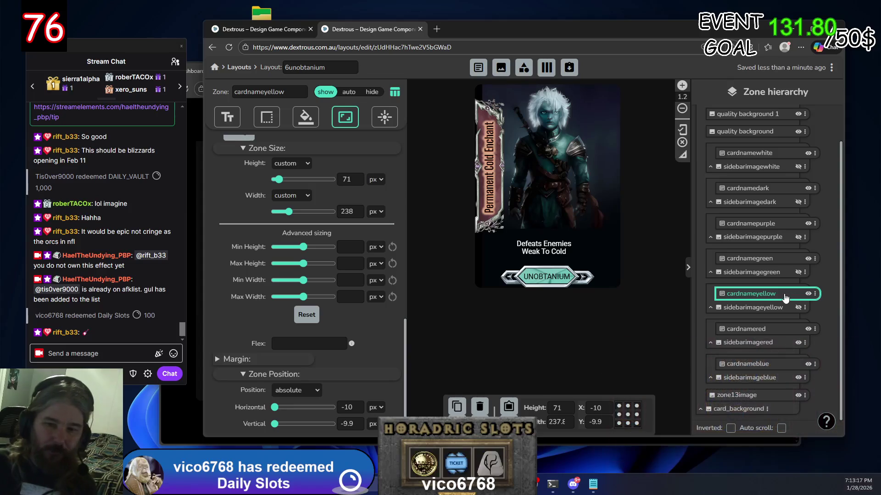
# Hide the red sidebar banner and show the yellow sidebar banner on the card instead
pyautogui.click(798, 345)
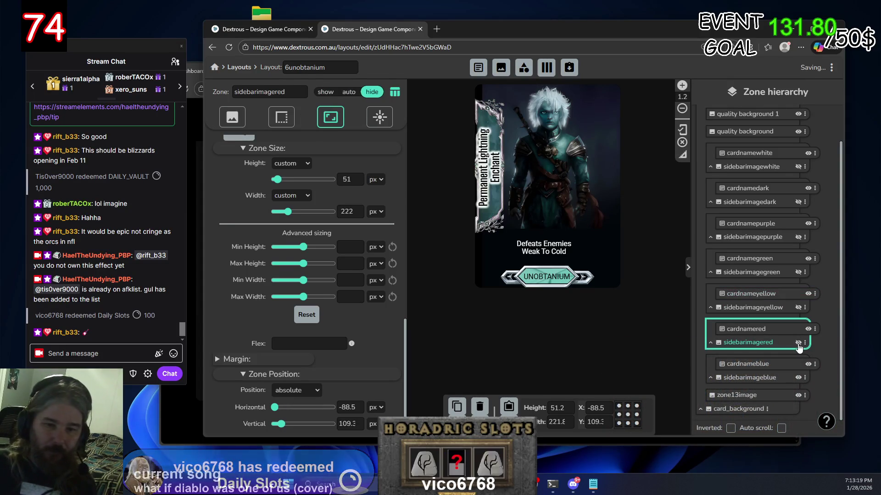
pyautogui.click(798, 378)
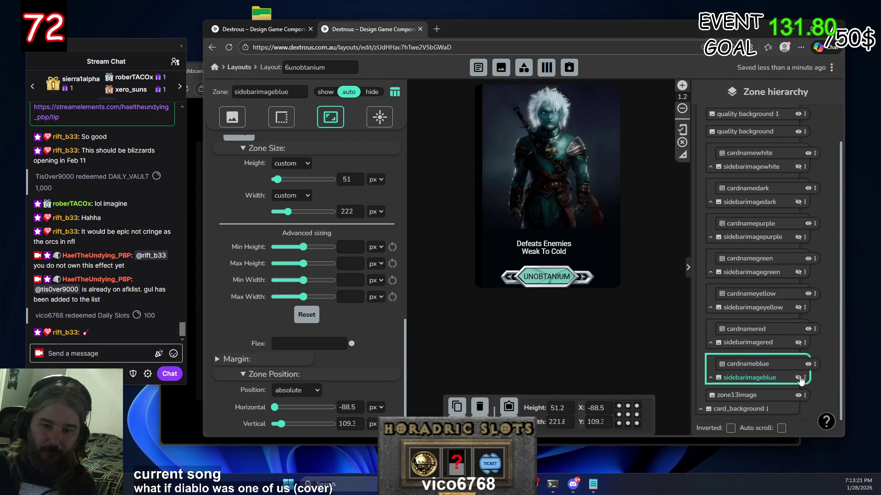
pyautogui.click(799, 309)
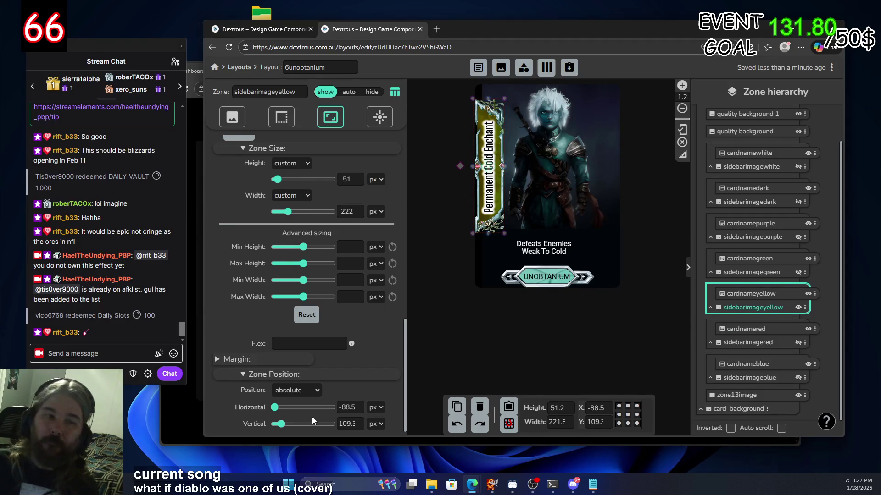
pyautogui.scroll(2, 232, 216)
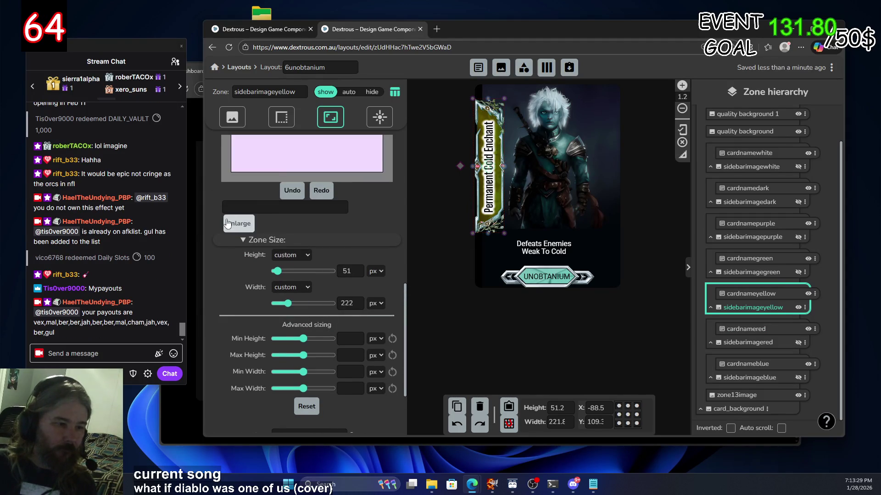
pyautogui.scroll(-2, 225, 289)
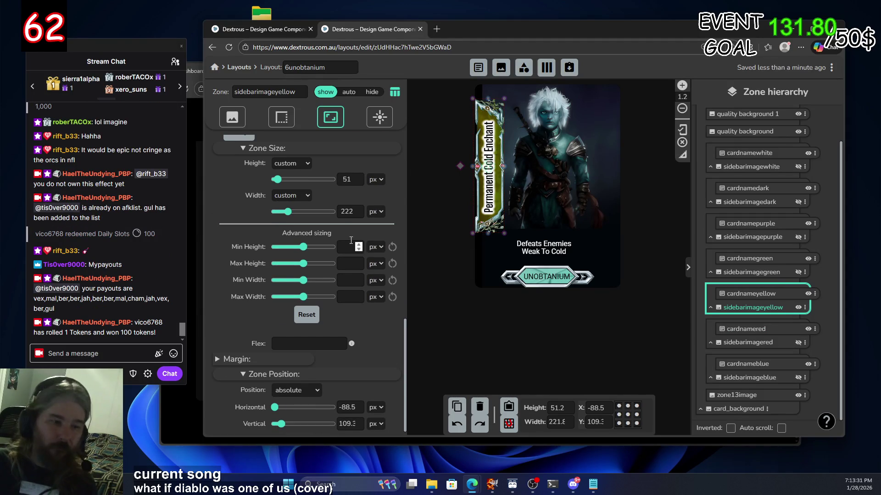
# Try a 34 max height and 169 max width on the yellow banner, undo both, then select cardnameyellow
pyautogui.click(352, 264)
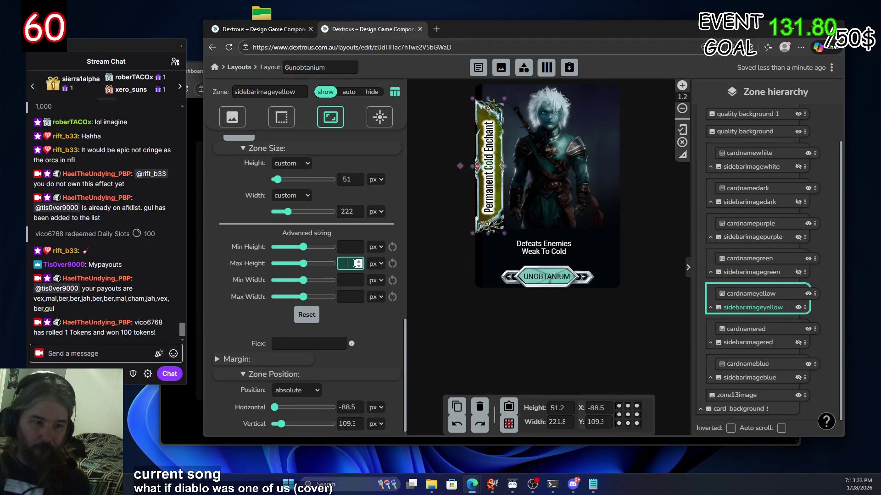
pyautogui.write('34')
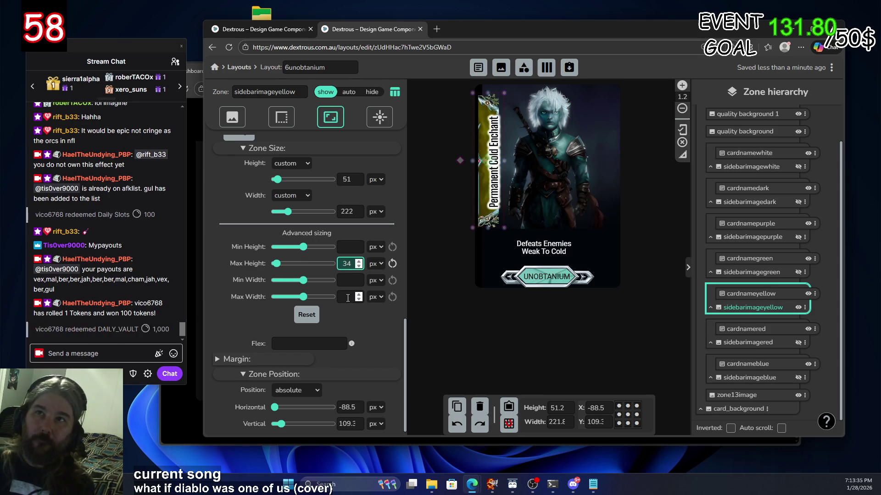
pyautogui.click(345, 295)
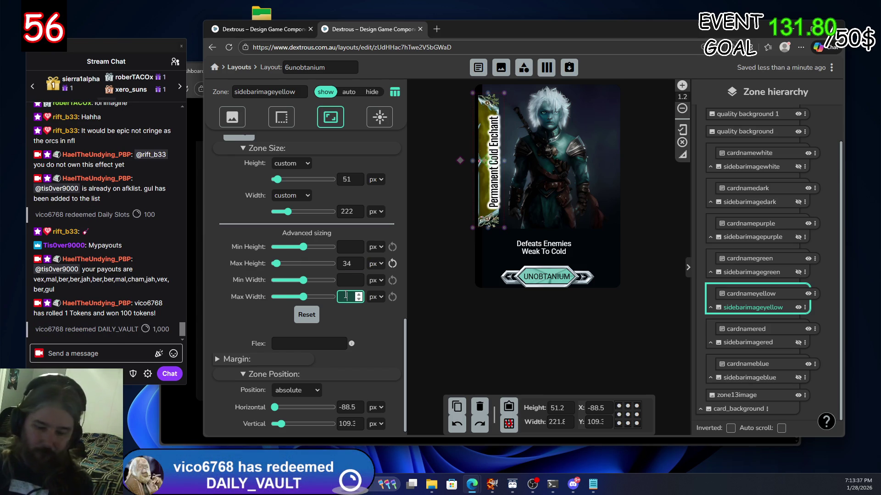
pyautogui.write('169')
pyautogui.click(373, 321)
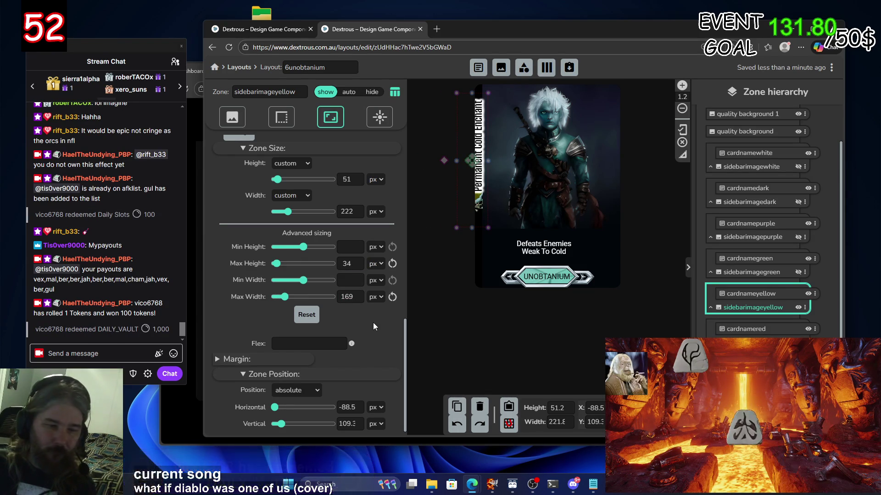
pyautogui.click(456, 425)
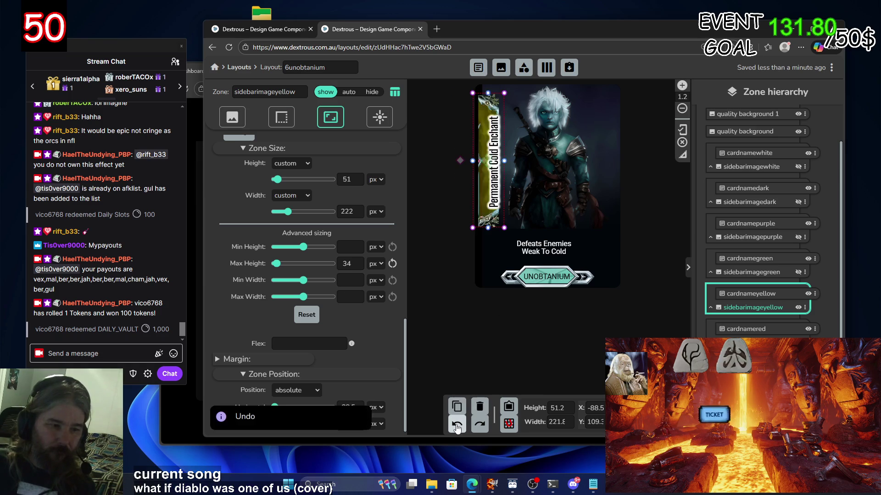
pyautogui.click(457, 425)
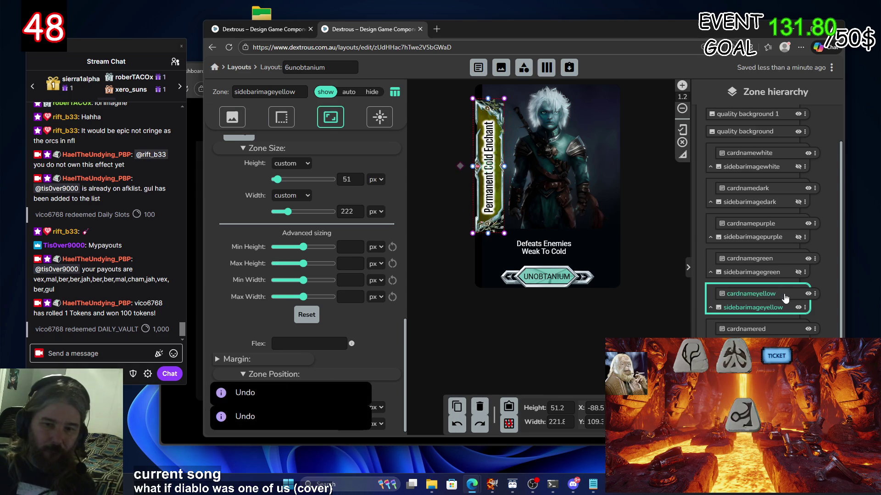
pyautogui.click(760, 294)
pyautogui.click(358, 264)
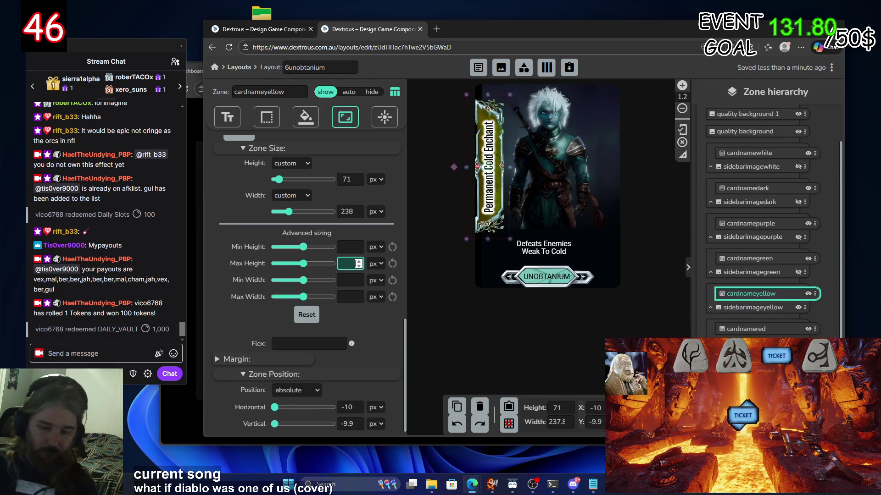
# Give cardnameyellow a 34 px max height and 169 px max width, and enter horizontal position 23.8
pyautogui.write('34')
pyautogui.click(352, 297)
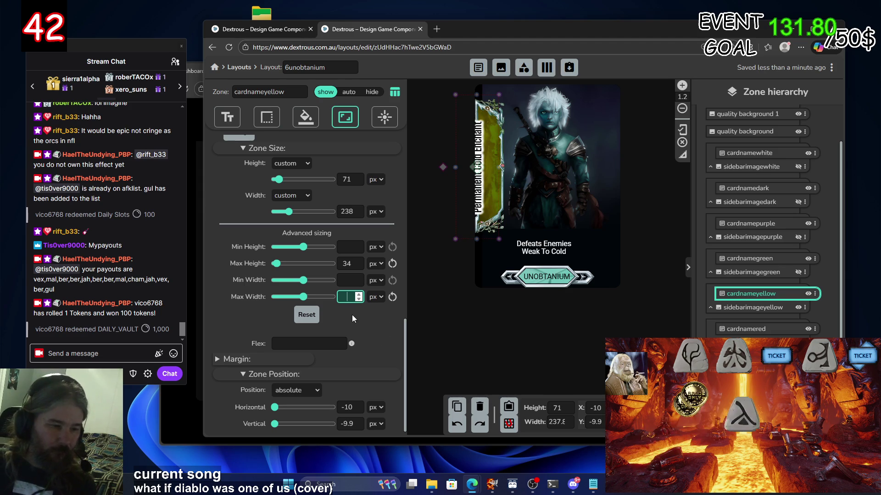
pyautogui.write('1')
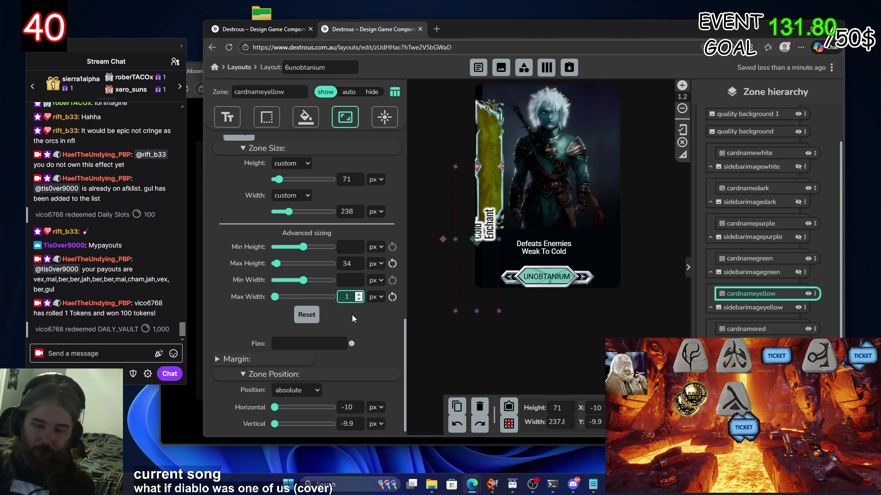
pyautogui.write('6')
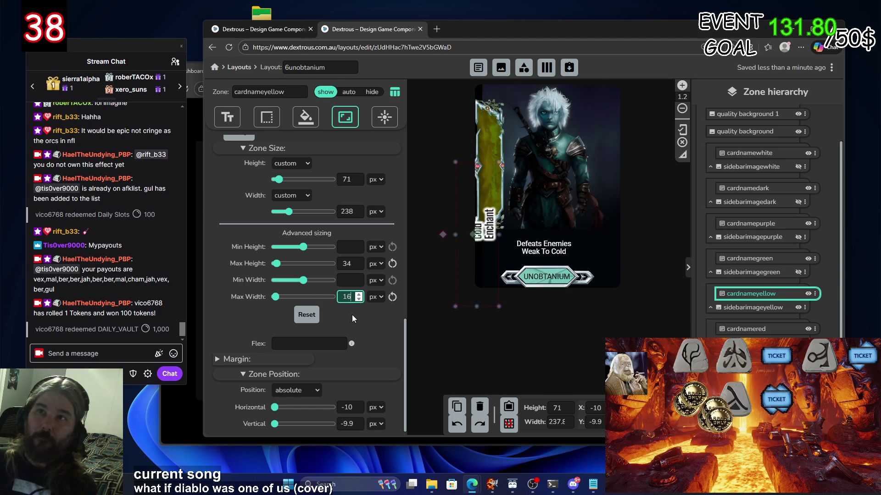
pyautogui.write('9')
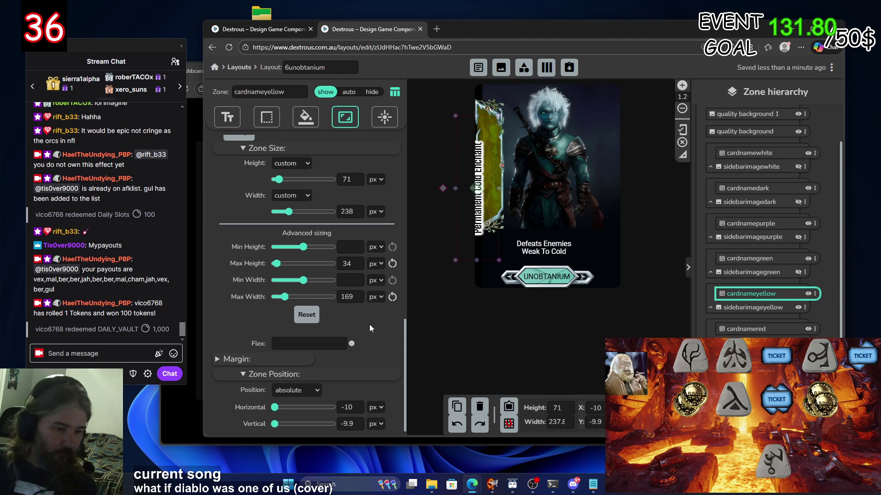
pyautogui.doubleClick(352, 407)
pyautogui.write('23.')
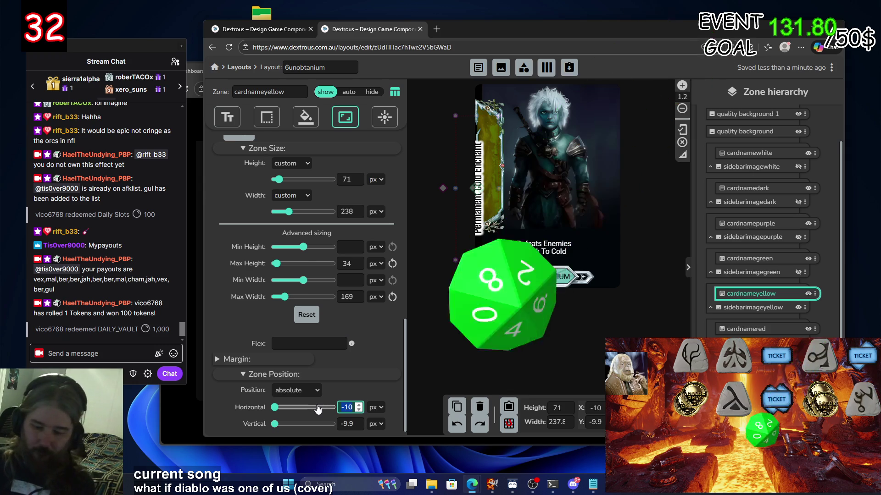
pyautogui.write('8')
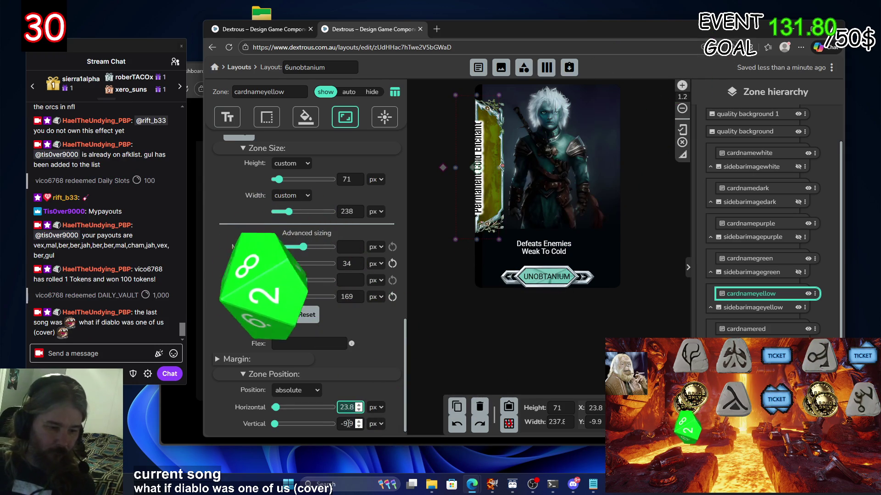
# Set cardnameyellow's vertical position to -9.2 and width to 239 px, then hide the zone
pyautogui.click(347, 423)
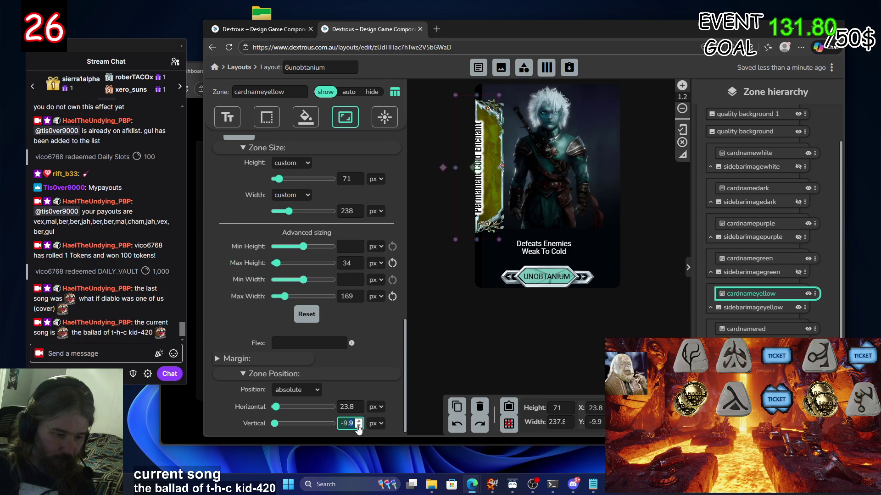
pyautogui.press('BackSpace')
pyautogui.write('2')
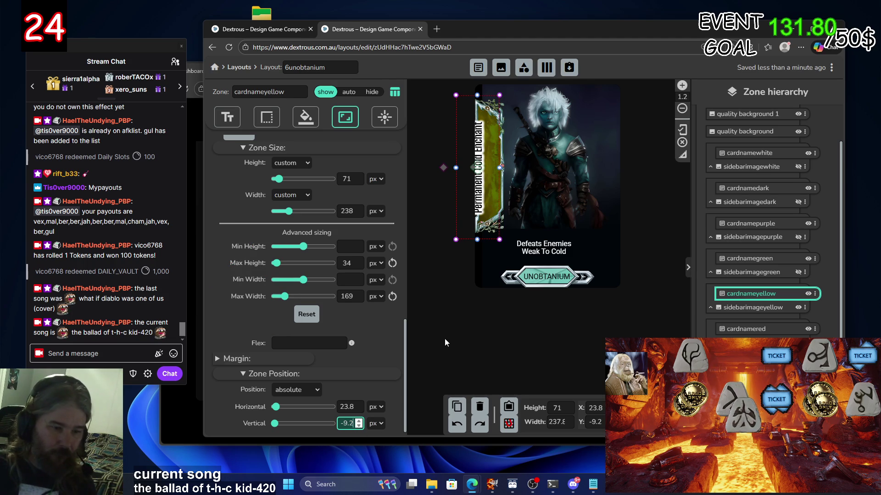
pyautogui.click(379, 338)
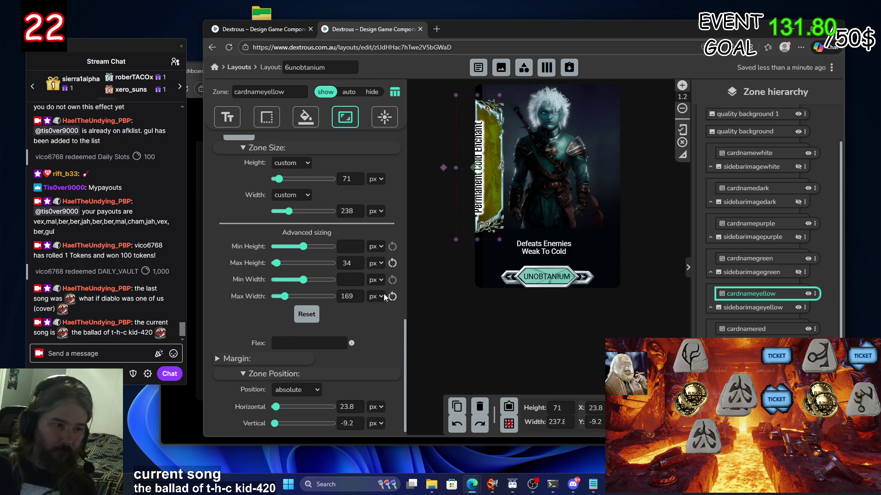
pyautogui.scroll(2, 360, 312)
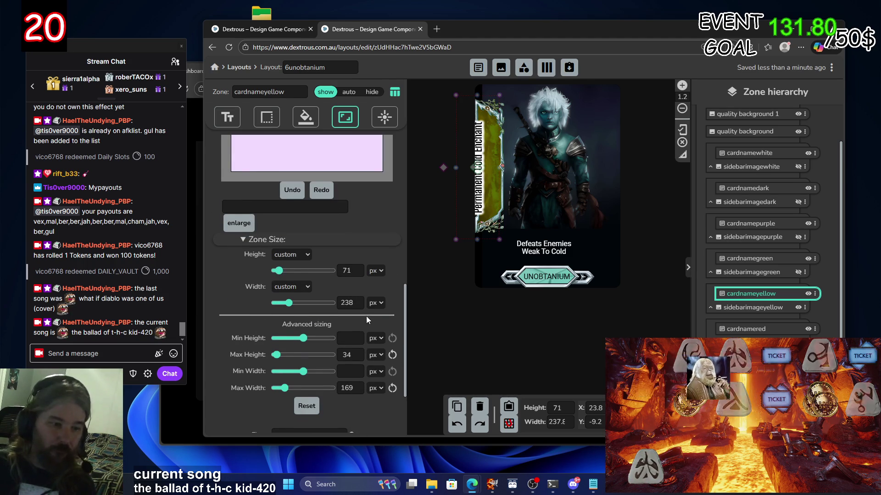
pyautogui.click(359, 301)
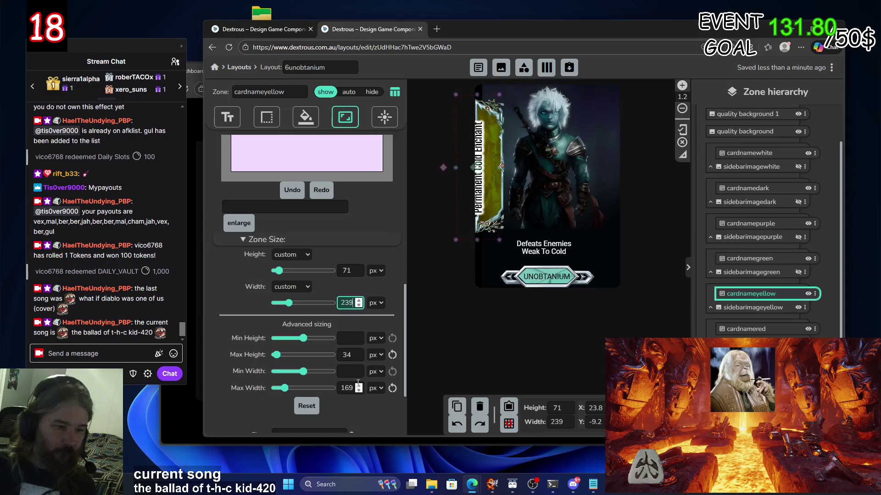
pyautogui.scroll(-2, 230, 177)
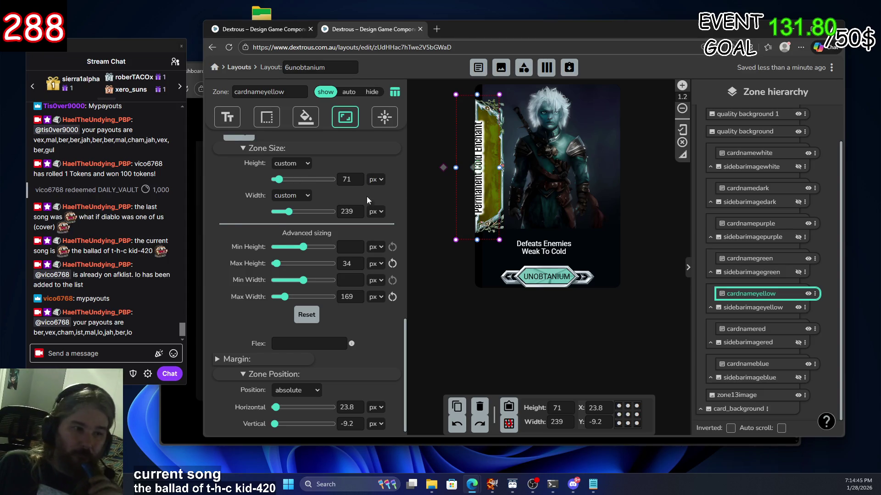
pyautogui.scroll(10, 233, 205)
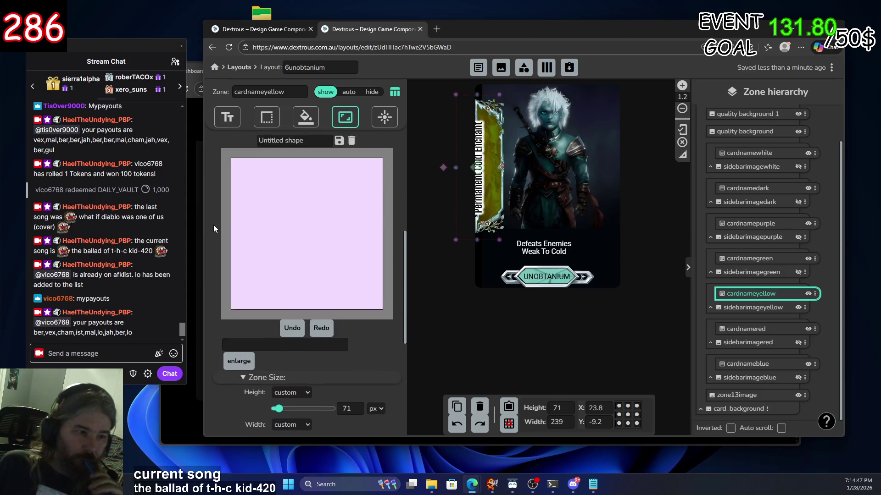
pyautogui.scroll(1, 213, 225)
pyautogui.scroll(-6, 213, 225)
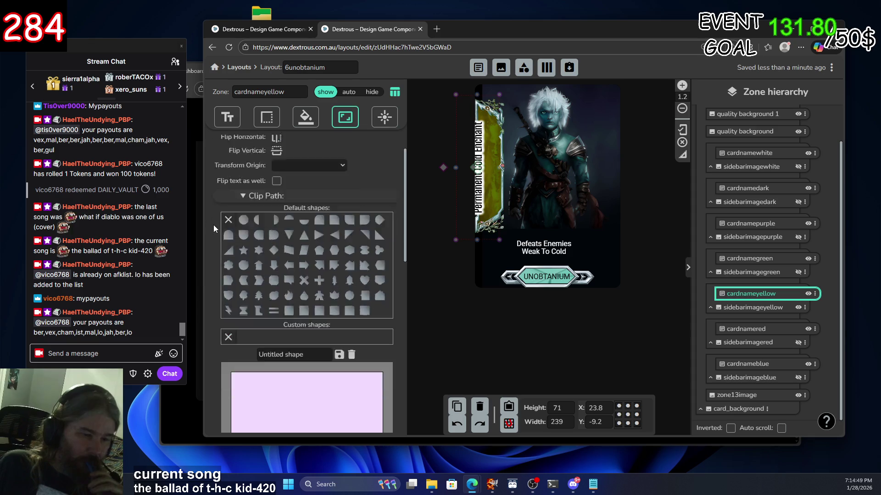
pyautogui.scroll(-4, 214, 225)
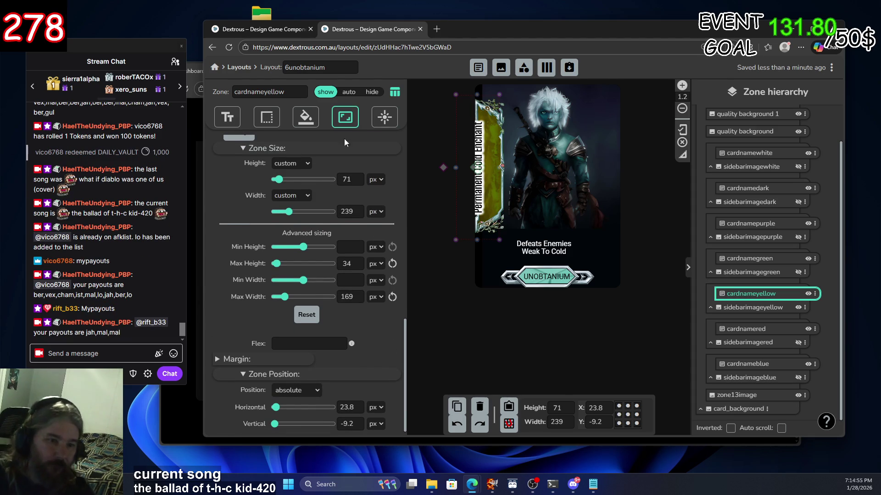
pyautogui.click(808, 295)
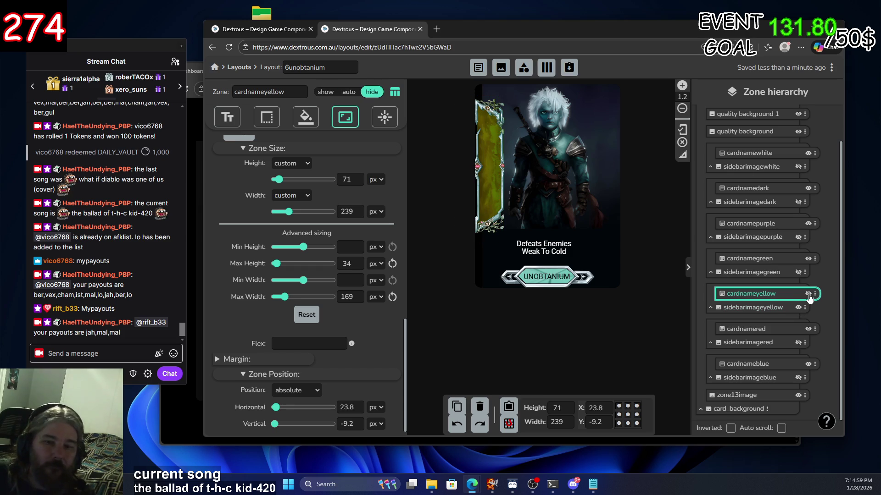
# Compare the yellow and red sidebar image zones, then make cardnameyellow visible again
pyautogui.click(775, 308)
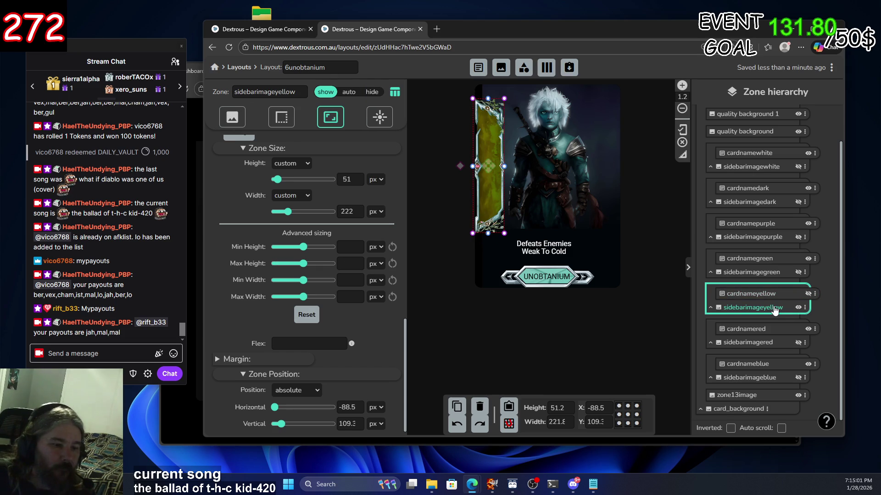
pyautogui.click(783, 345)
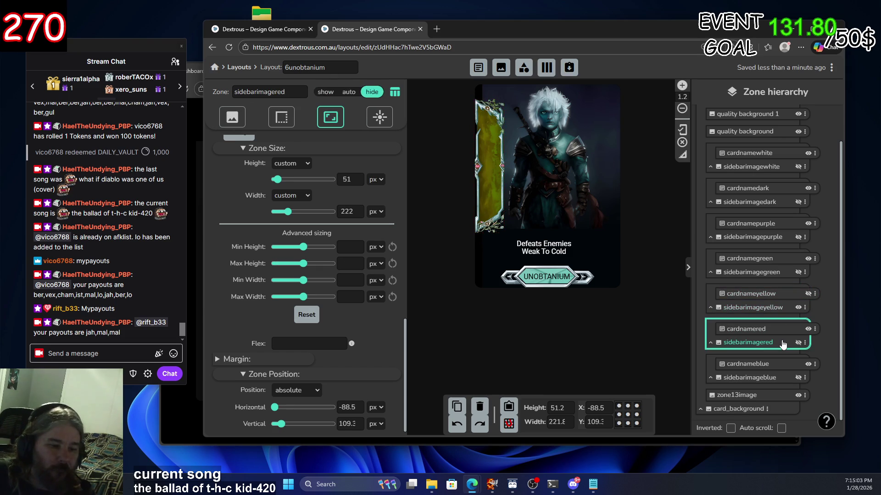
pyautogui.click(774, 312)
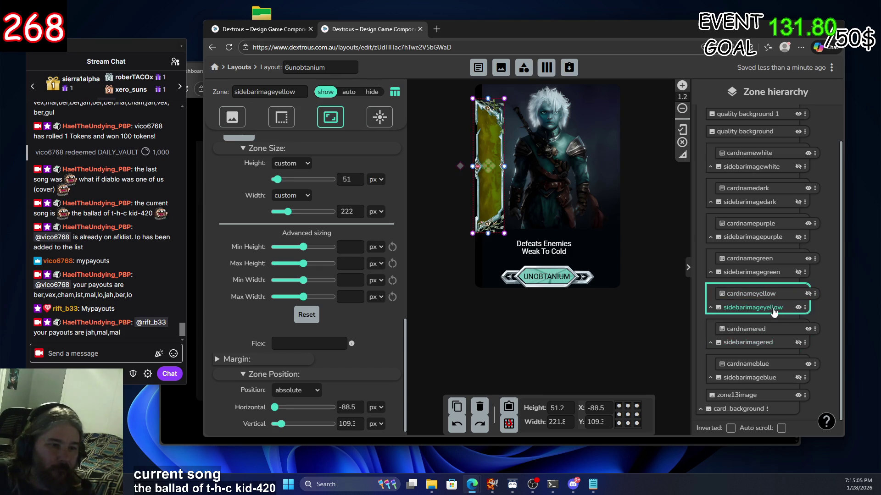
pyautogui.click(786, 294)
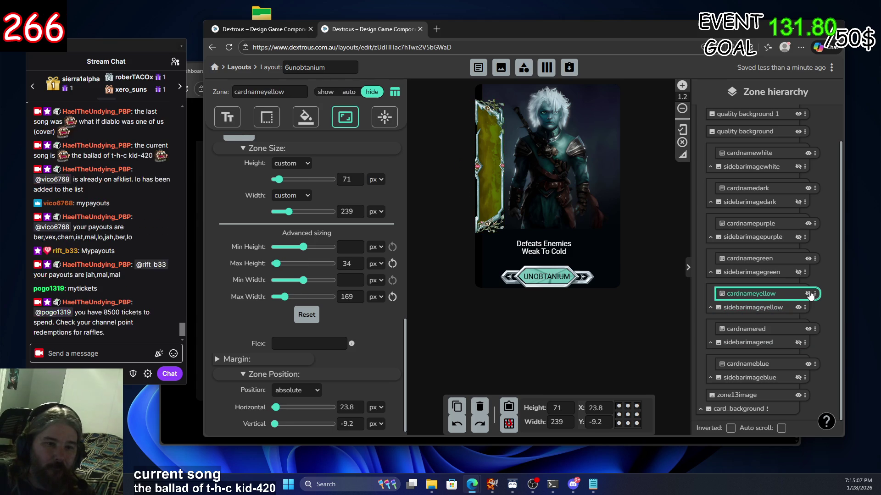
pyautogui.click(810, 294)
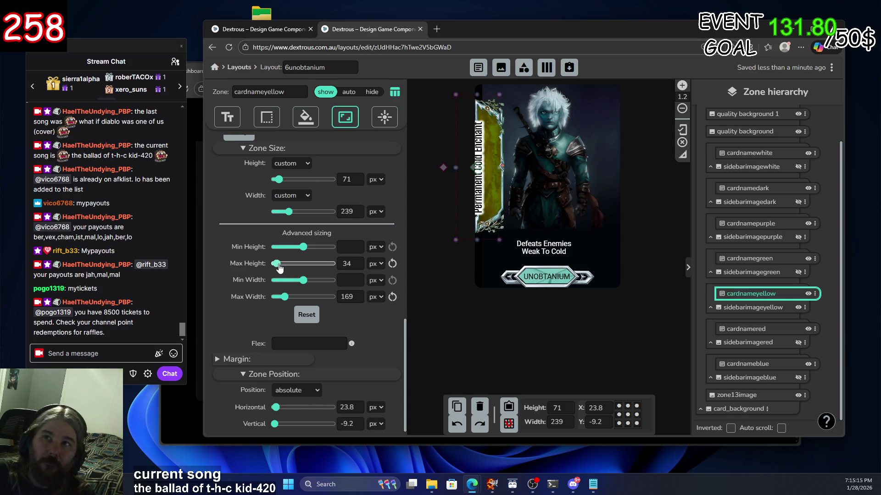
# Set cardnameyellow's min height and width to 0 and raise its max height to 134
pyautogui.moveTo(279, 268)
pyautogui.mouseDown()
pyautogui.moveTo(288, 270)
pyautogui.moveTo(274, 269)
pyautogui.mouseUp()
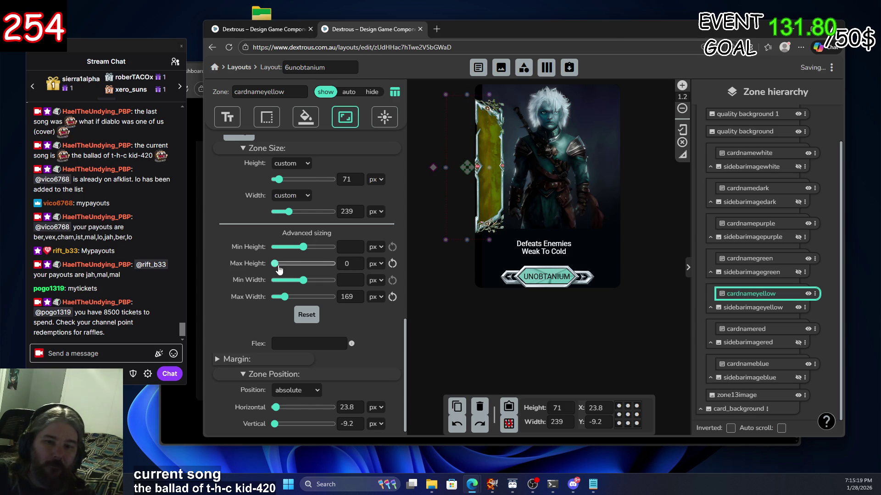
pyautogui.click(759, 330)
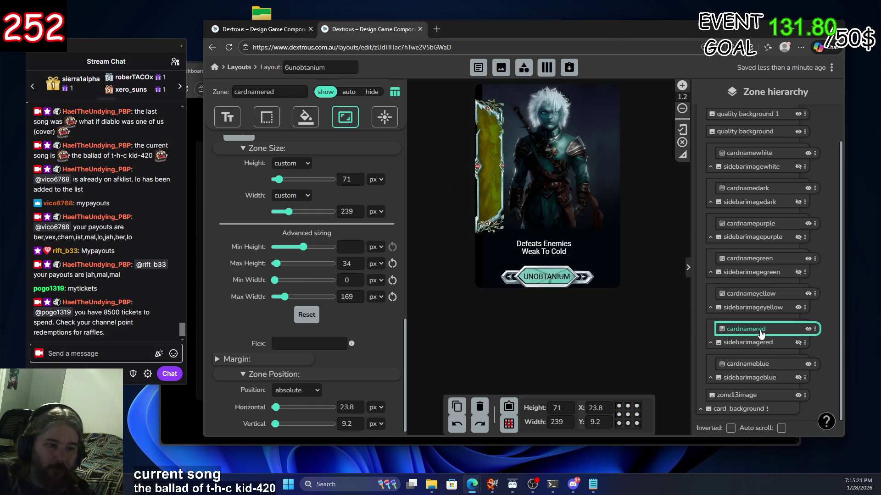
pyautogui.click(760, 296)
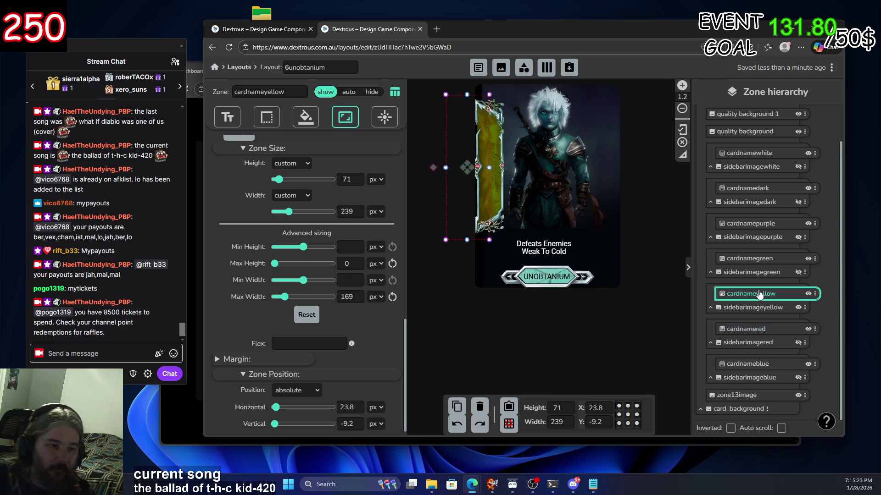
pyautogui.moveTo(259, 281)
pyautogui.mouseDown()
pyautogui.moveTo(252, 280)
pyautogui.moveTo(276, 268)
pyautogui.mouseUp()
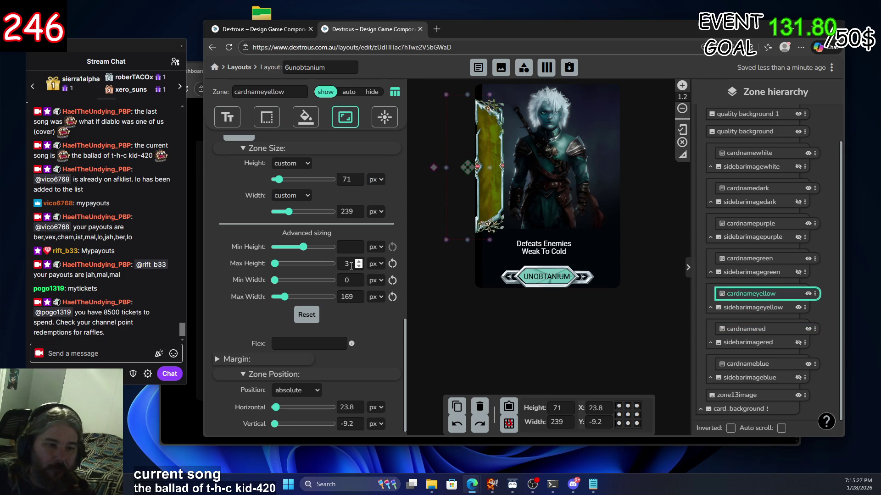
pyautogui.write('4')
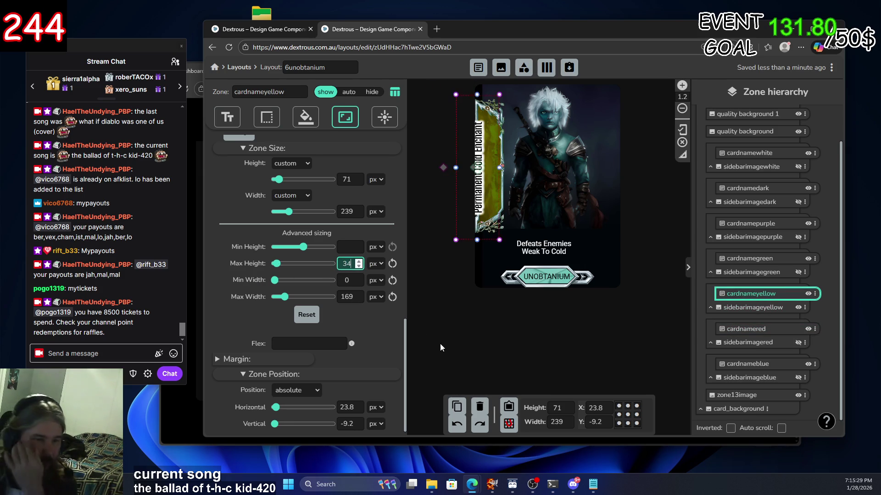
pyautogui.moveTo(302, 247); pyautogui.dragTo(274, 246)
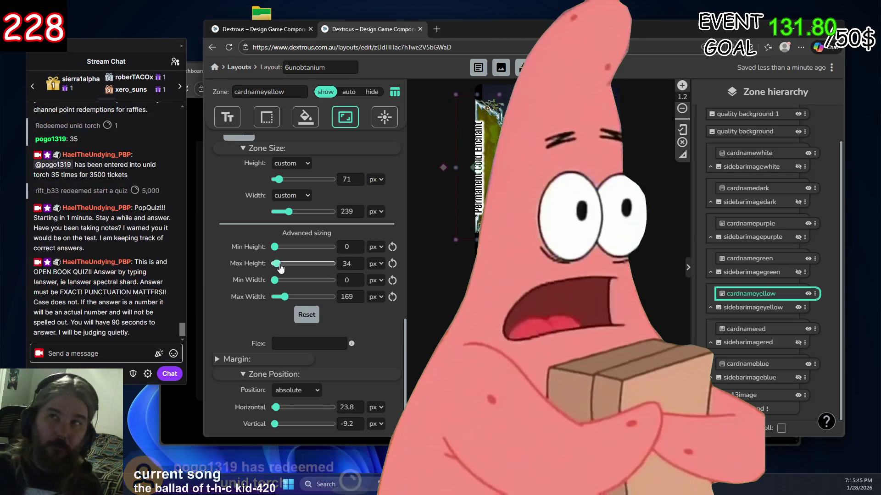
pyautogui.click(282, 268)
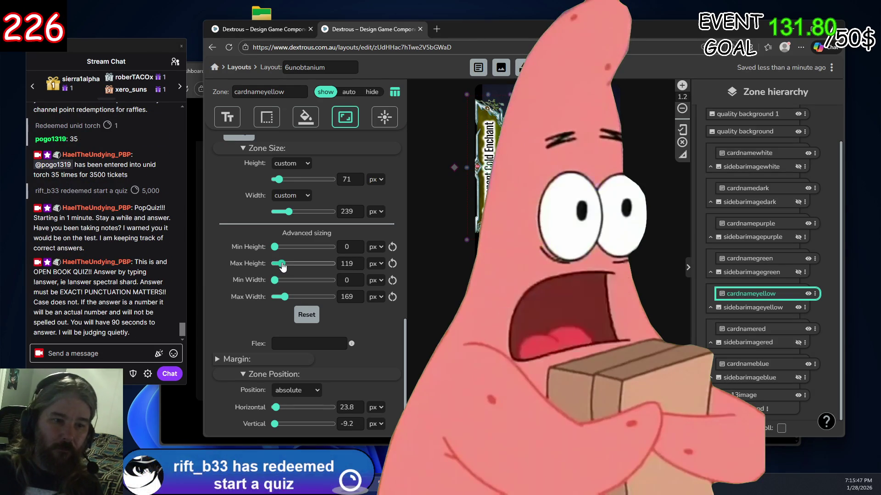
pyautogui.moveTo(282, 268); pyautogui.dragTo(284, 268)
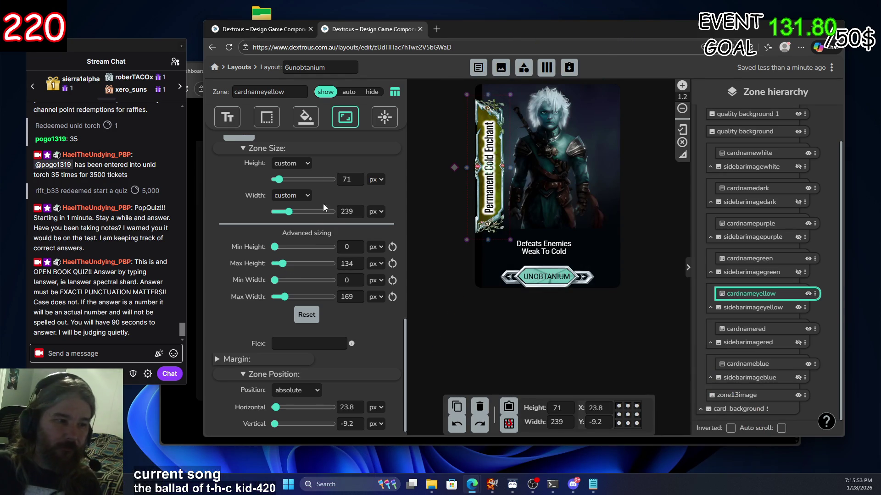
pyautogui.click(227, 116)
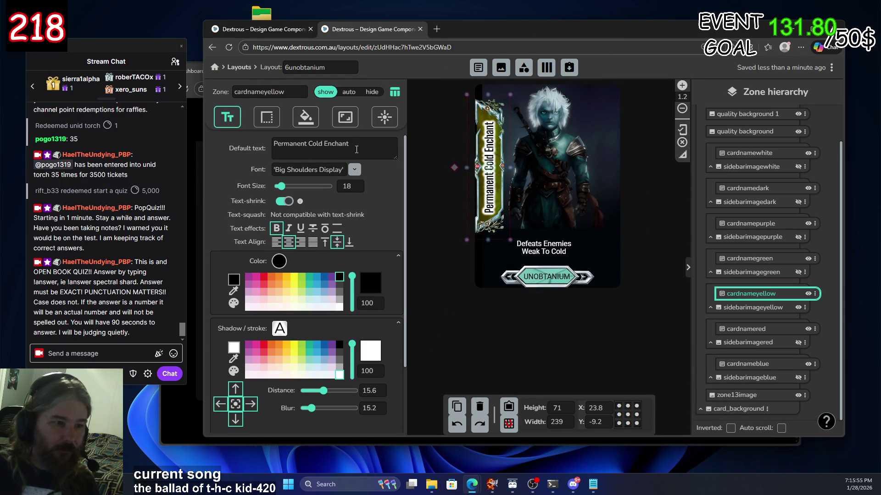
# Change the yellow name text to 'Permanent Lightning Enchant', leaving text-shrink on
pyautogui.click(320, 144)
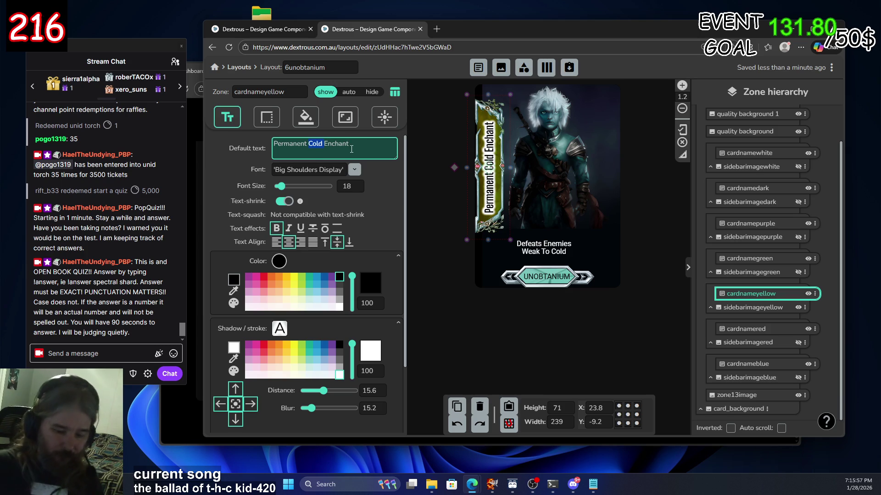
pyautogui.write('Ligh')
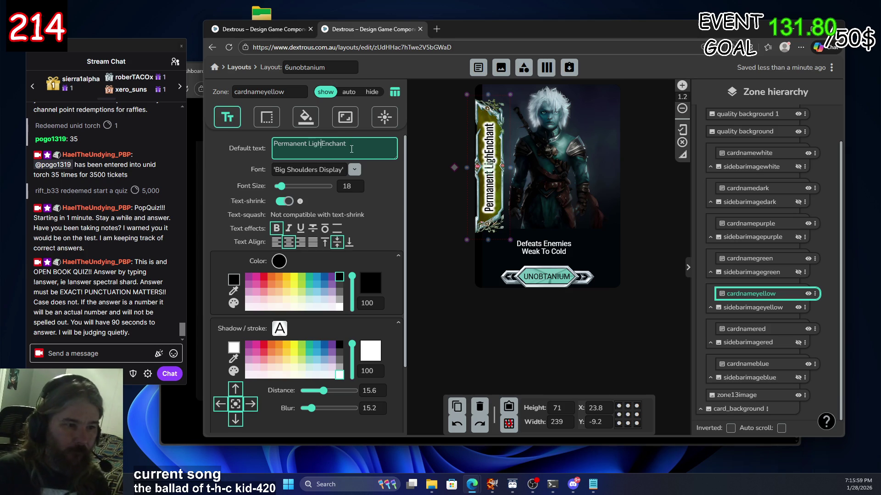
pyautogui.write('tning')
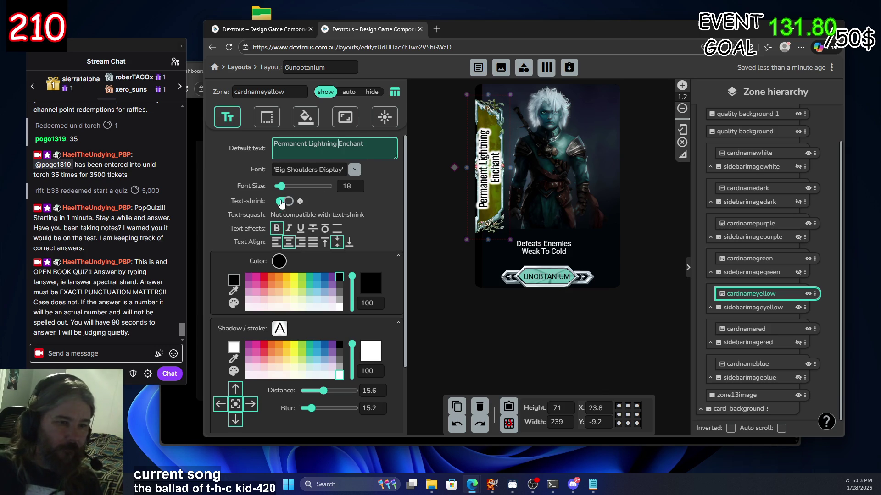
pyautogui.click(281, 201)
pyautogui.click(282, 203)
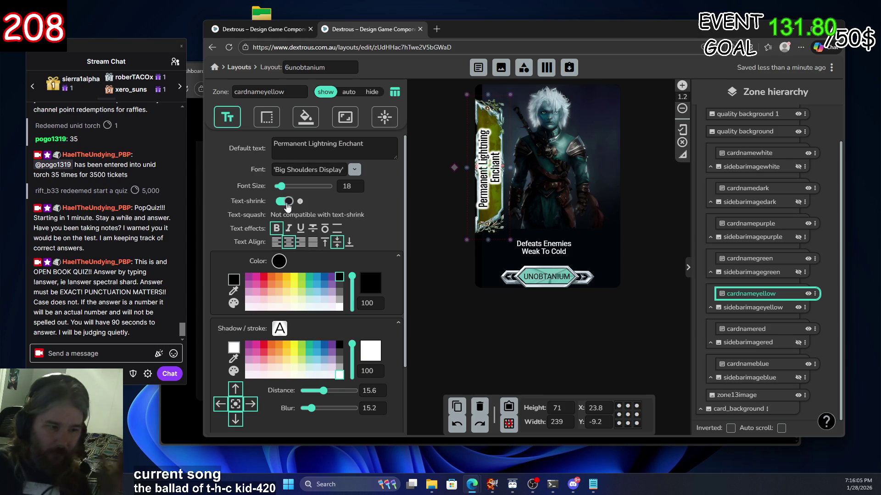
pyautogui.click(345, 117)
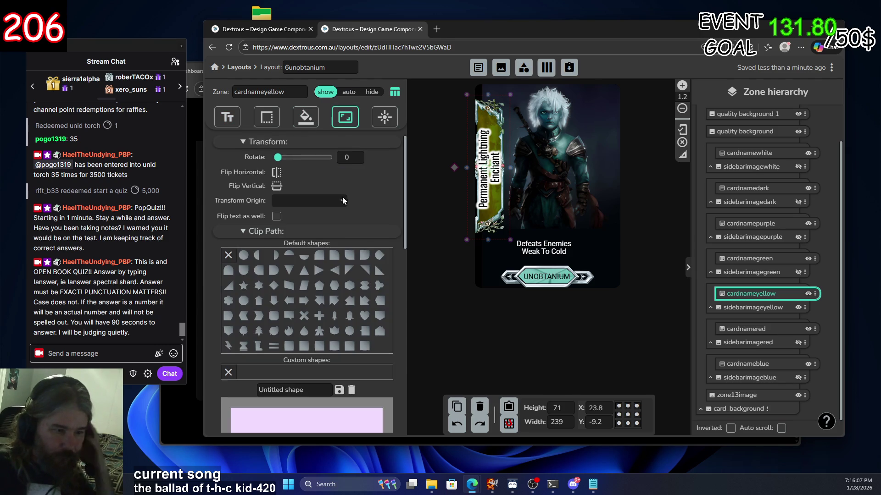
# Change cardnameyellow's vertical position from -9.2 to 9.2 and deselect the zone
pyautogui.scroll(-6, 381, 254)
pyautogui.scroll(-4, 381, 254)
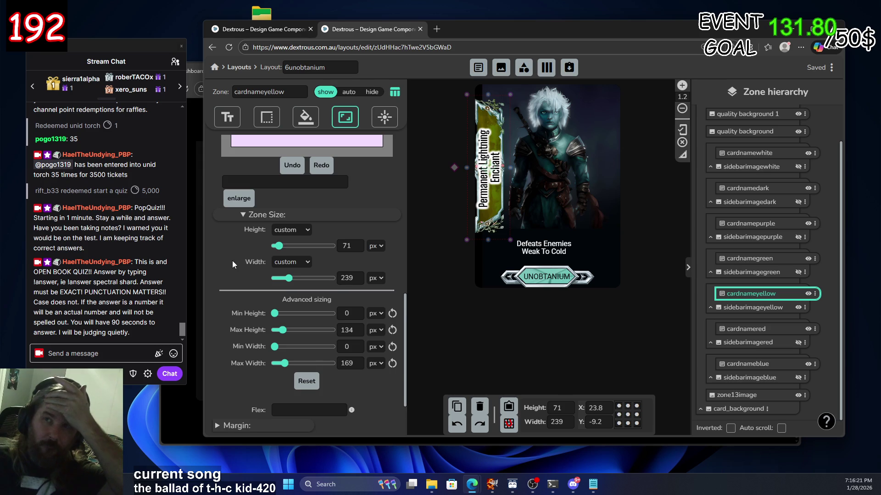
pyautogui.scroll(-1, 232, 261)
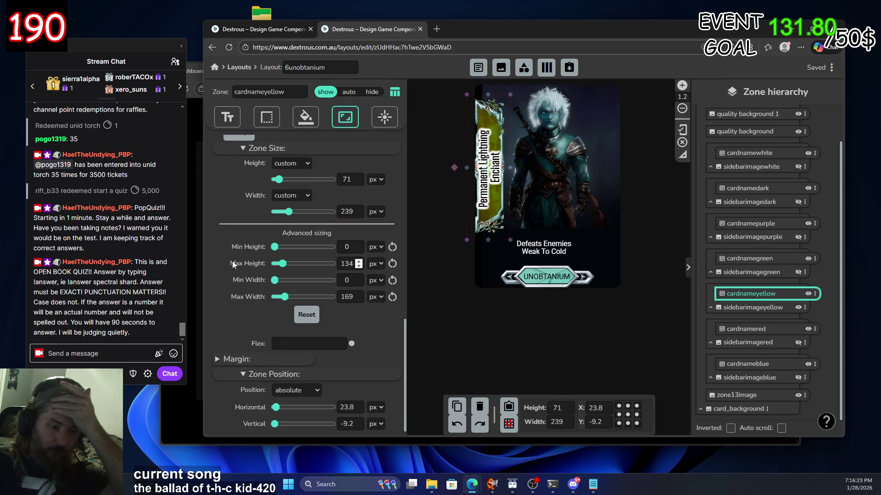
pyautogui.click(343, 424)
pyautogui.press('BackSpace')
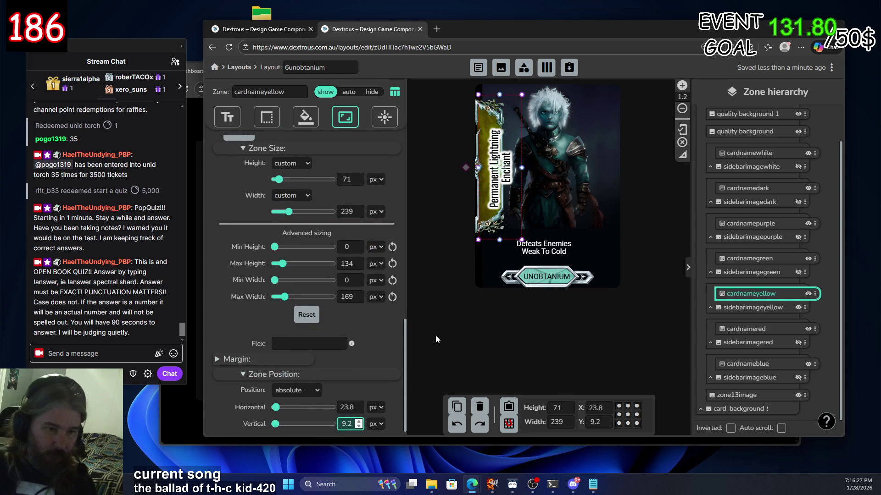
pyautogui.click(442, 343)
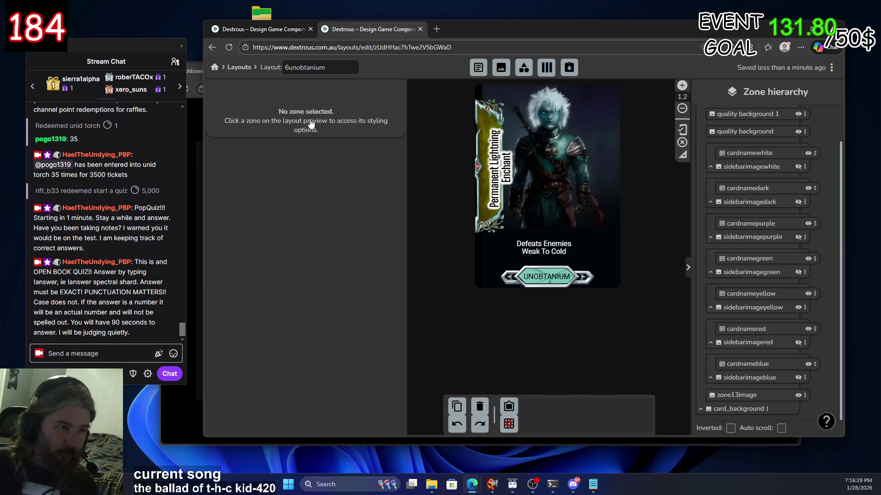
# Compare the cardnamegreen and cardnameyellow sizing values, checking the yellow Max Height
pyautogui.click(775, 260)
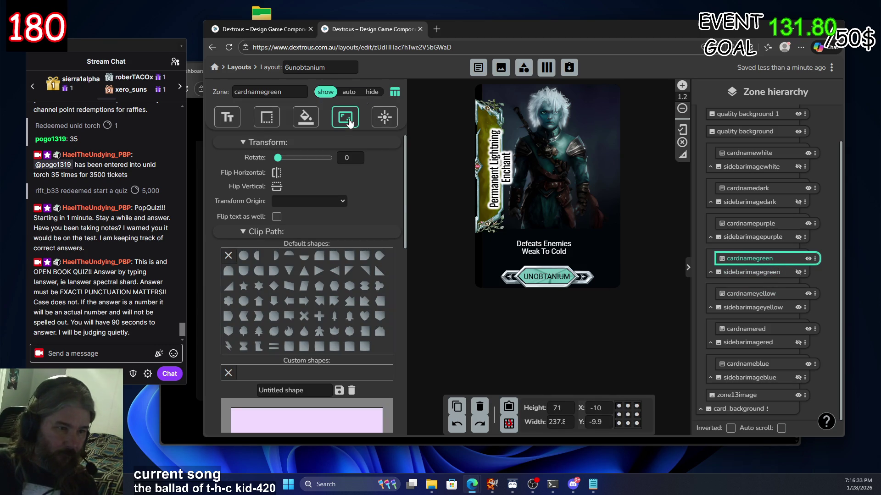
pyautogui.scroll(-10, 355, 315)
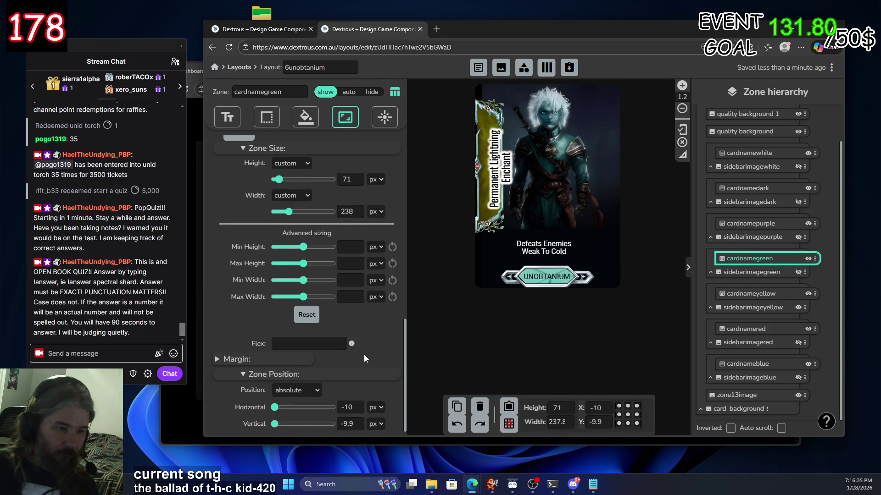
pyautogui.scroll(1, 364, 354)
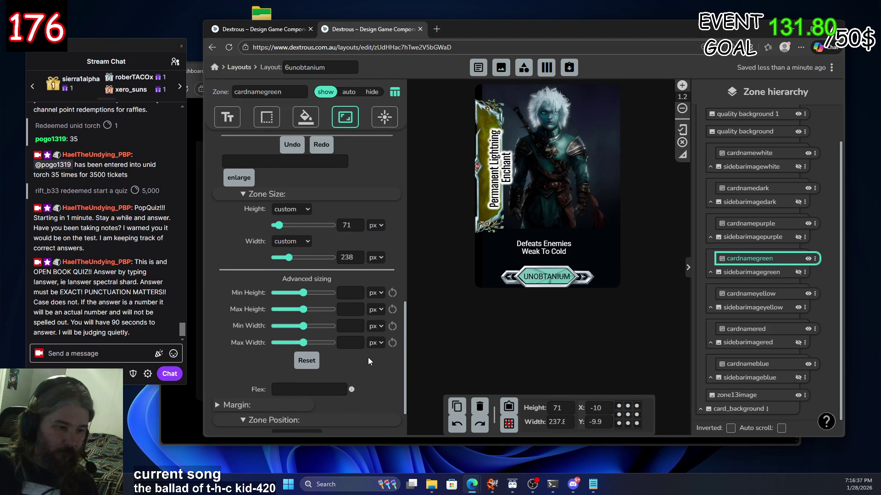
pyautogui.click(772, 294)
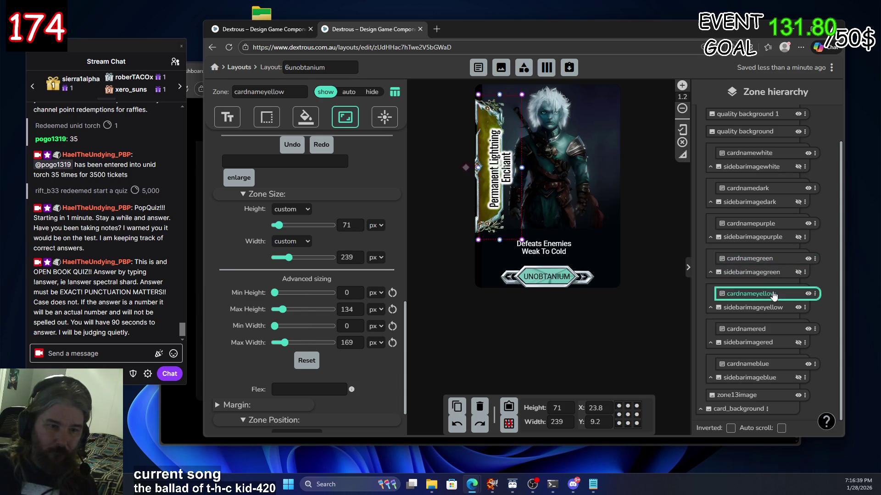
pyautogui.click(801, 309)
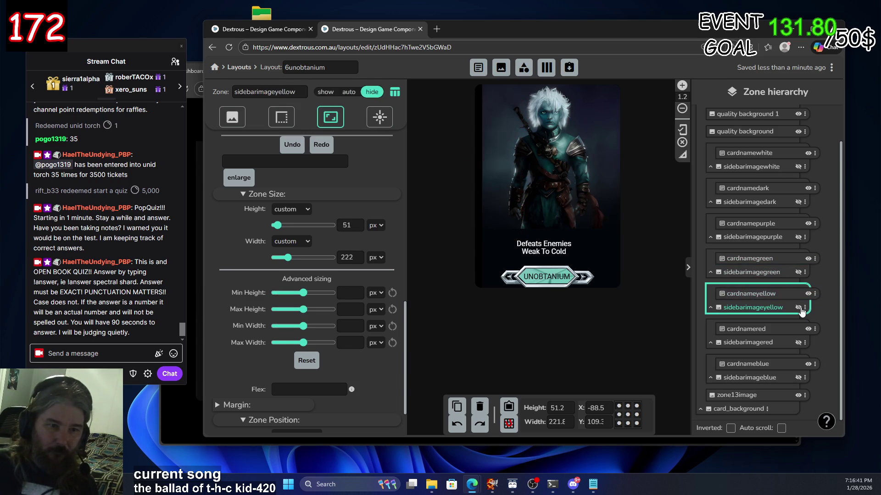
pyautogui.click(786, 296)
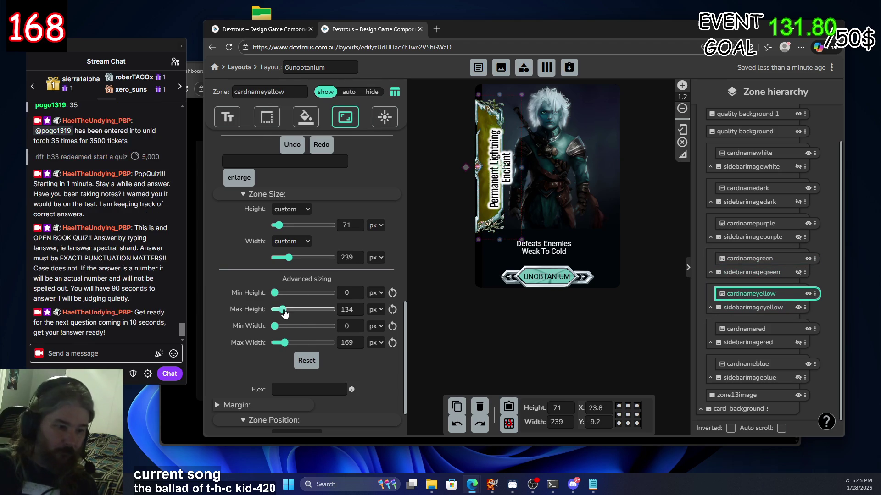
pyautogui.click(361, 314)
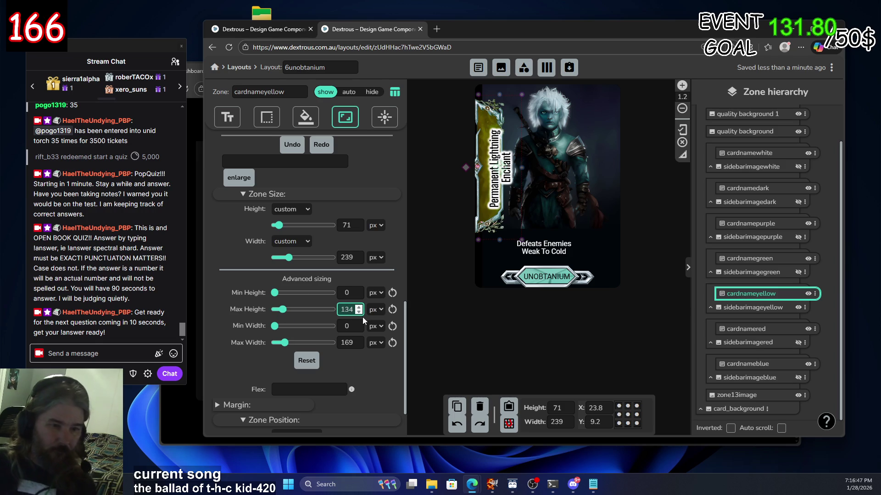
pyautogui.write('34')
pyautogui.click(501, 360)
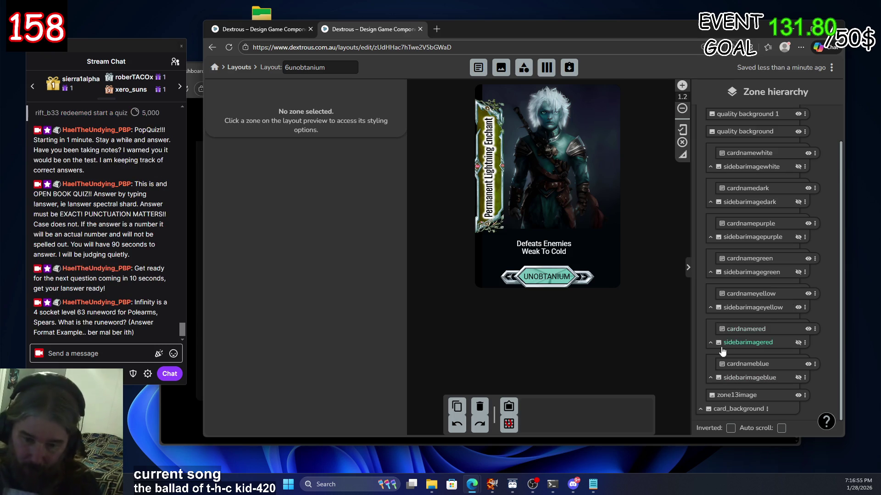
# Select cardnamegreen and show the green sidebar banner on the card
pyautogui.click(795, 310)
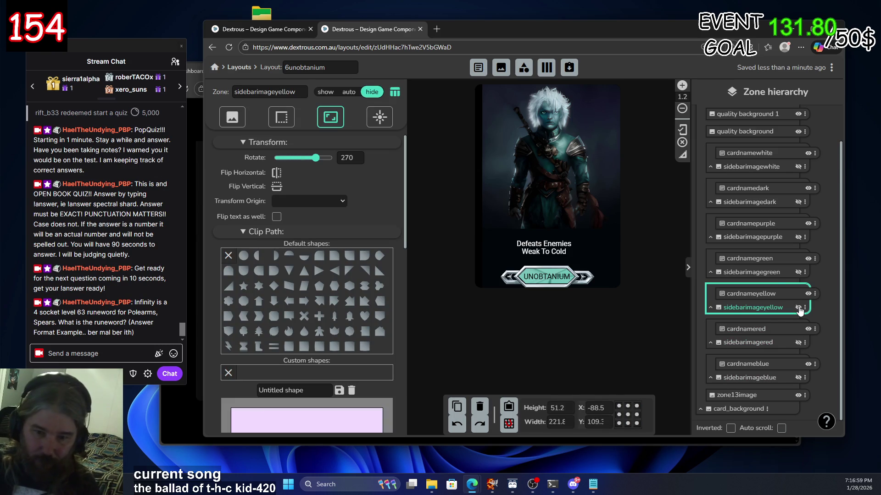
pyautogui.click(782, 260)
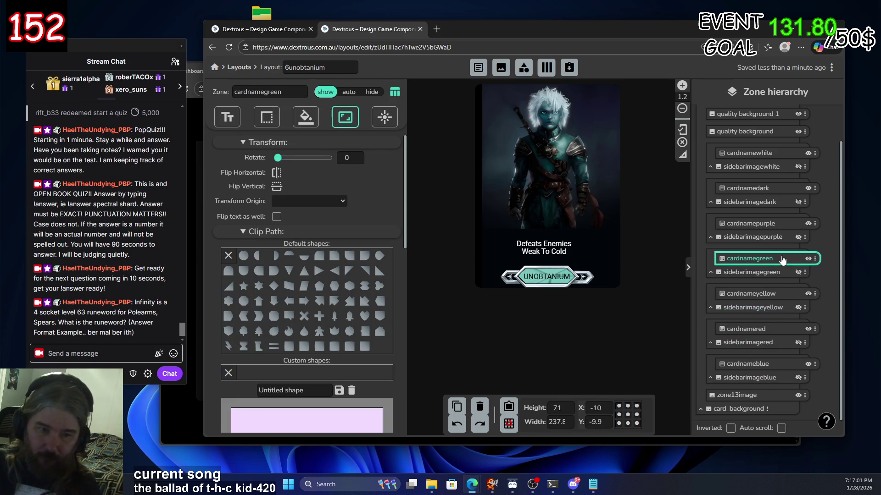
pyautogui.click(798, 273)
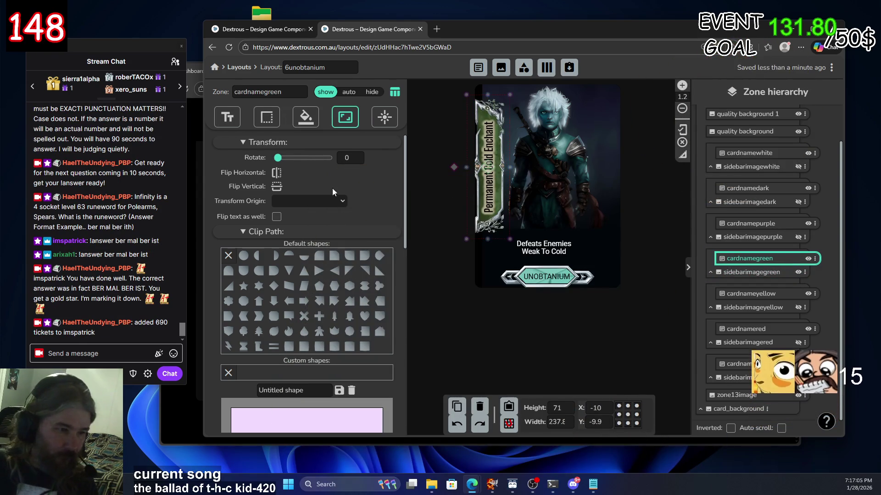
# Place cardnamegreen at horizontal 23.8 and vertical 9.2
pyautogui.scroll(-10, 349, 234)
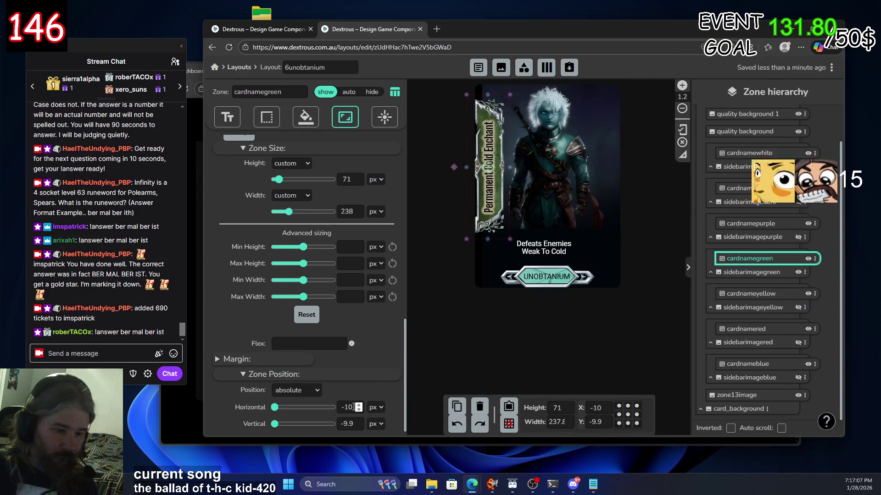
pyautogui.doubleClick(347, 407)
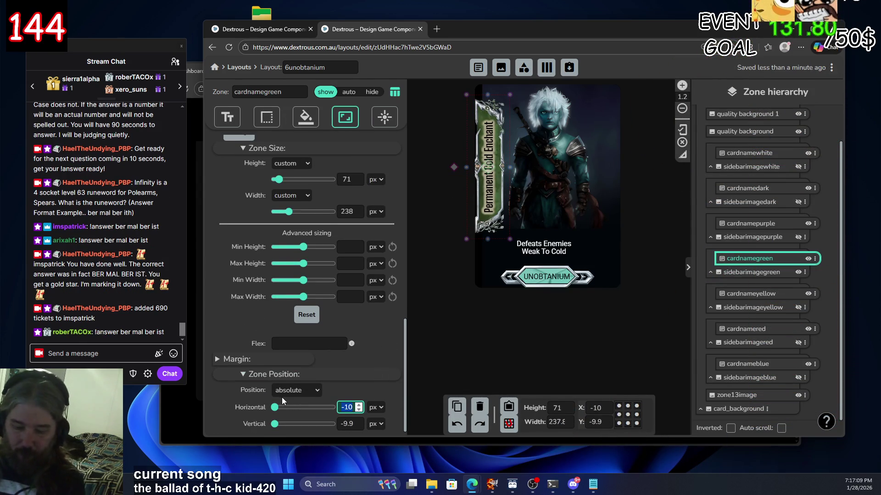
pyautogui.write('23.8')
pyautogui.doubleClick(351, 424)
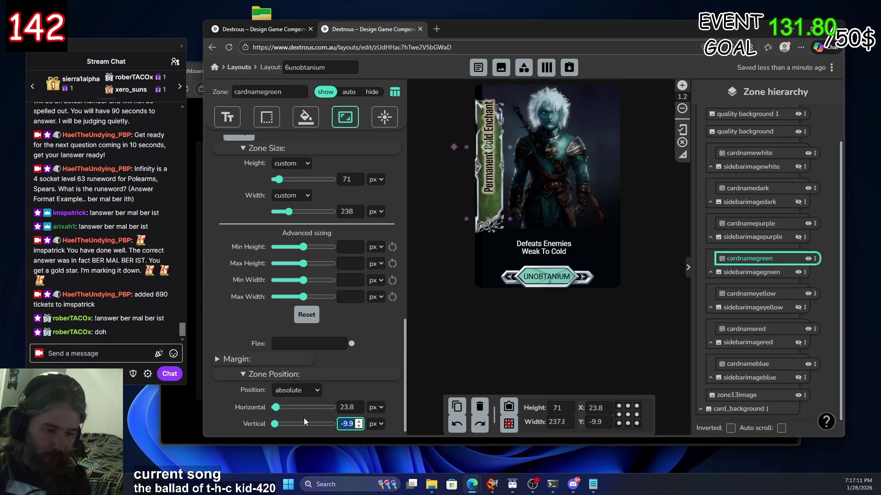
pyautogui.write('9.2')
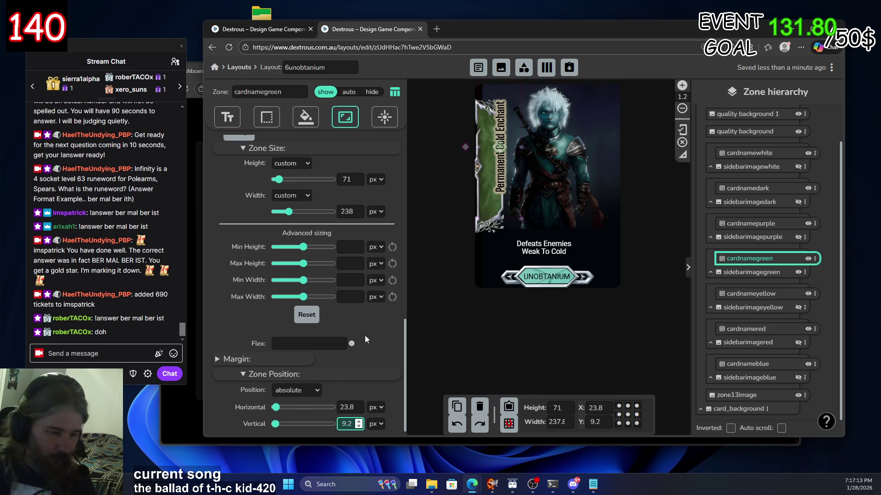
pyautogui.click(370, 320)
# Give cardnamegreen min height and width 0, max height 34, max width 169, and width 239
pyautogui.click(358, 261)
pyautogui.click(350, 247)
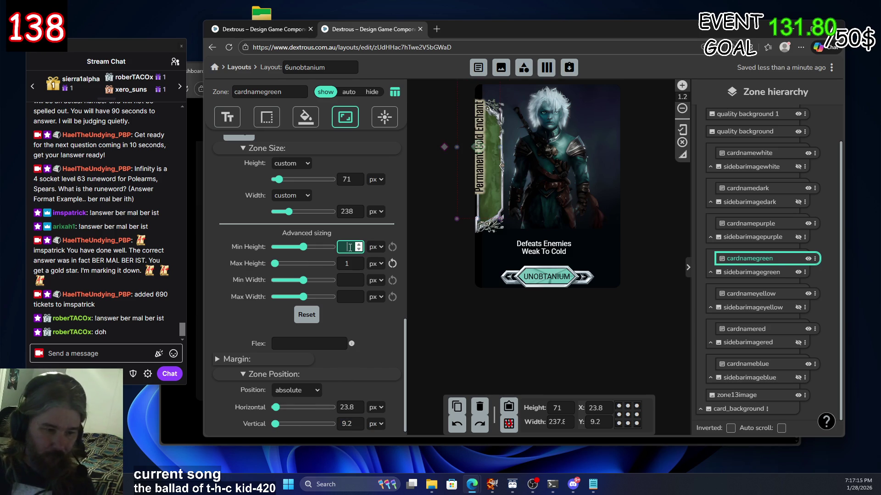
pyautogui.write('0')
pyautogui.click(348, 280)
pyautogui.write('0')
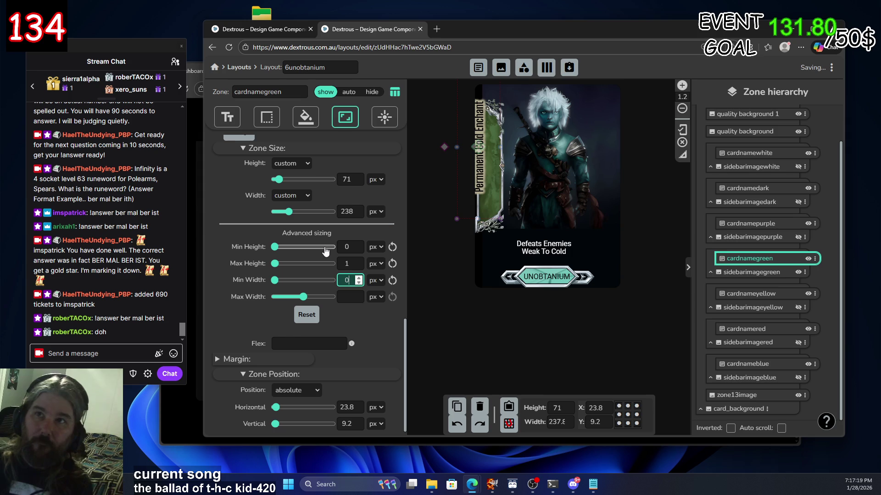
pyautogui.doubleClick(347, 263)
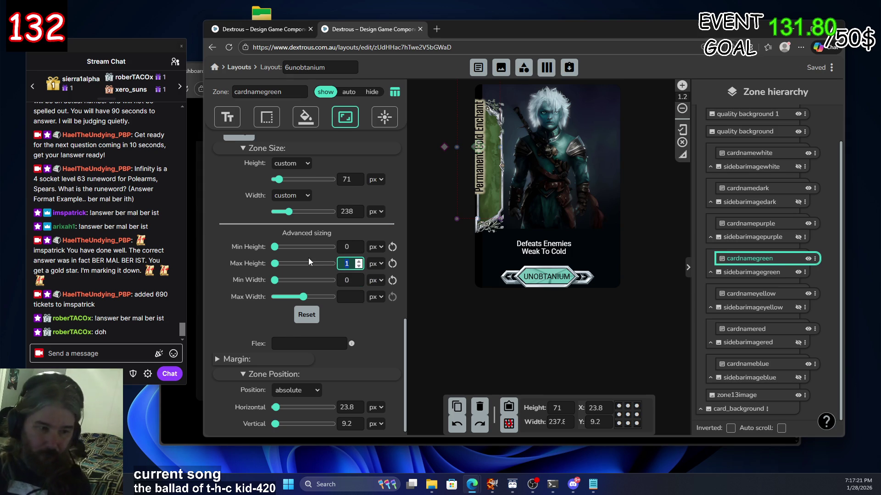
pyautogui.write('34')
pyautogui.click(351, 297)
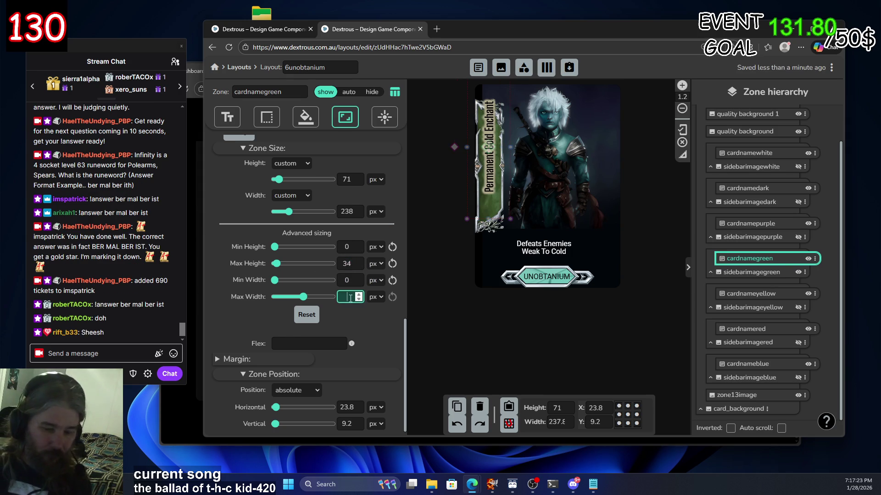
pyautogui.write('169')
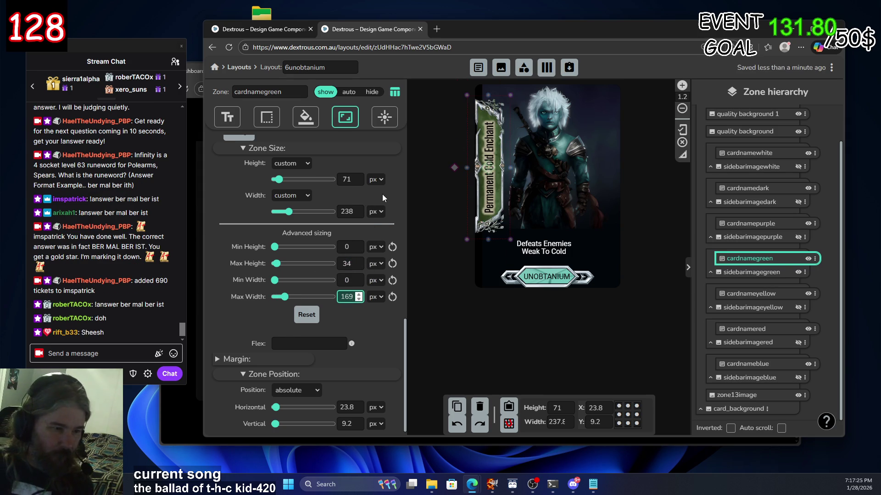
pyautogui.click(381, 193)
pyautogui.click(361, 209)
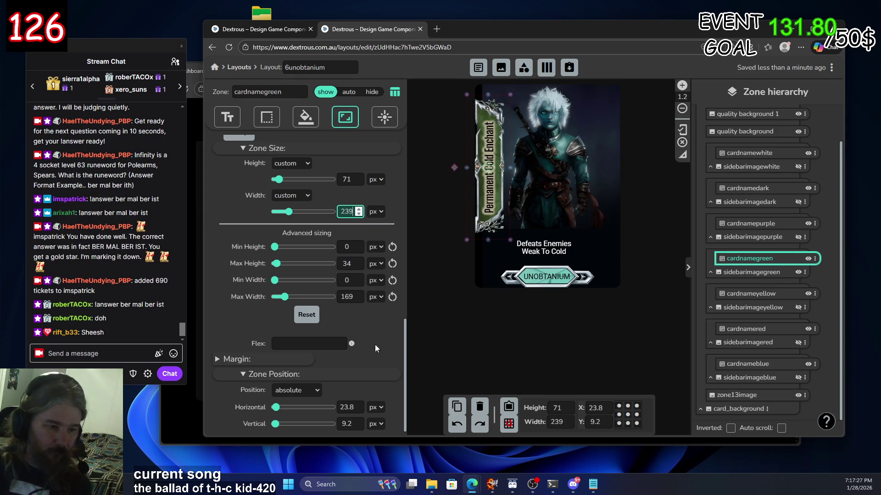
pyautogui.scroll(3, 375, 353)
pyautogui.scroll(-3, 370, 337)
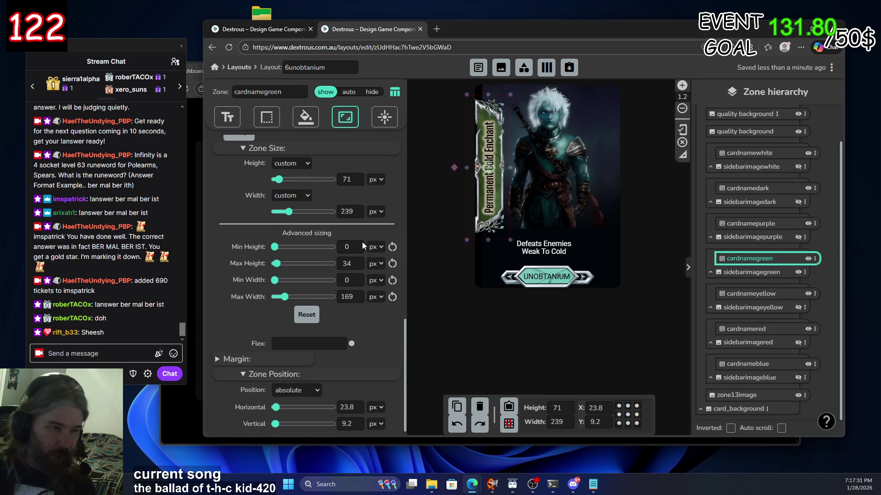
pyautogui.click(229, 117)
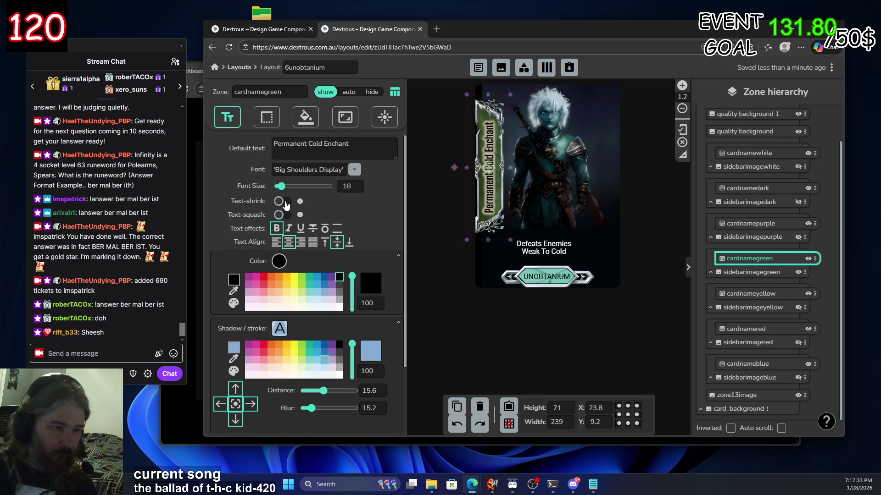
# Turn on text-shrink for the cardnamered zone
pyautogui.click(764, 297)
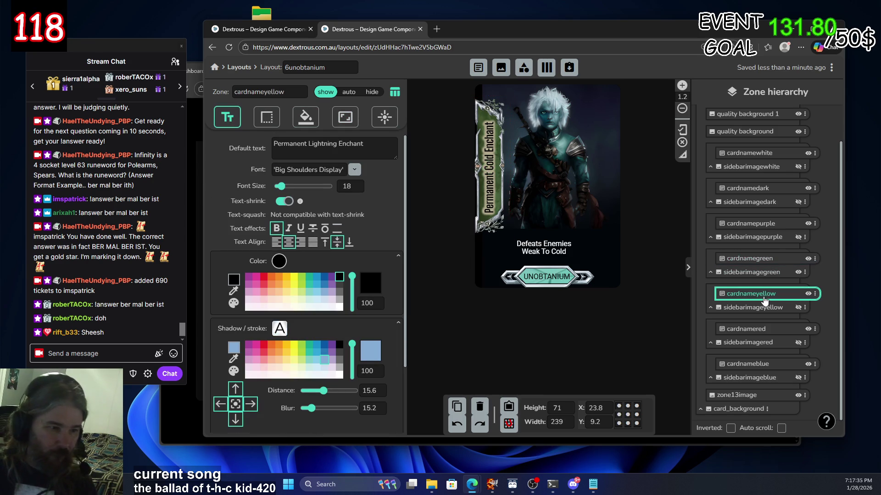
pyautogui.click(758, 330)
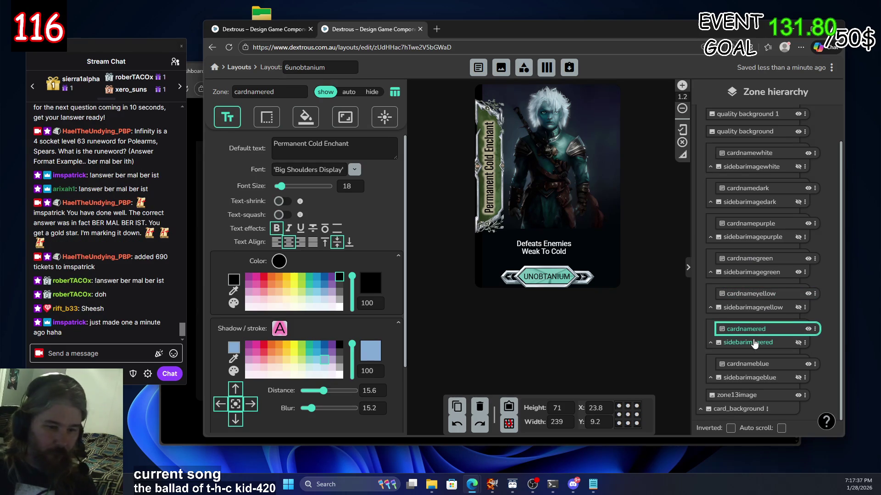
pyautogui.click(283, 202)
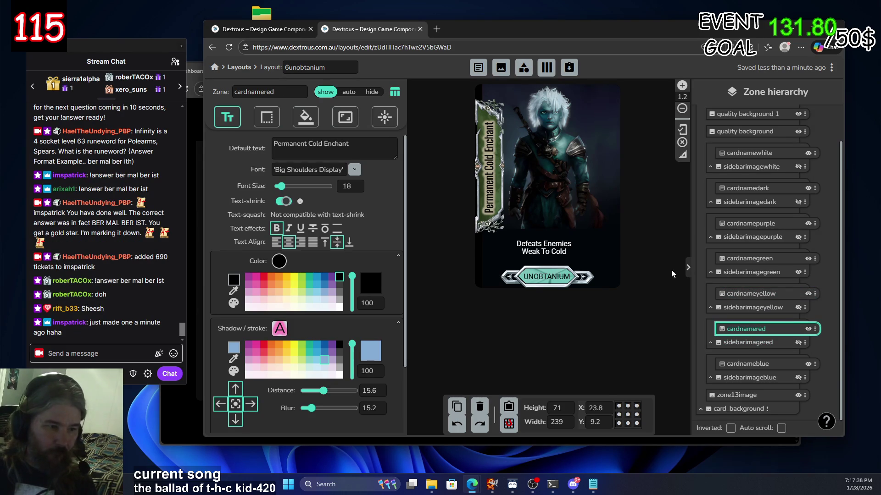
# Compare the blue, red, yellow, green and purple name zones, ending on sidebarimagegreen
pyautogui.click(755, 367)
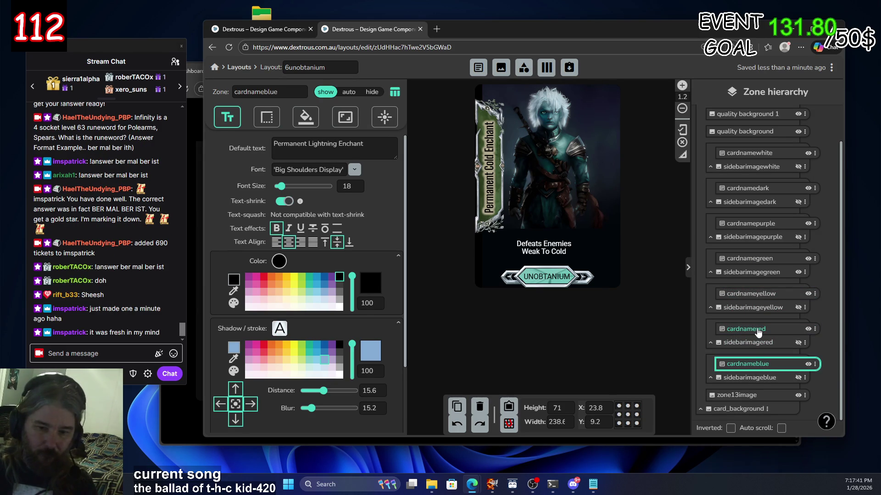
pyautogui.click(757, 331)
pyautogui.click(753, 289)
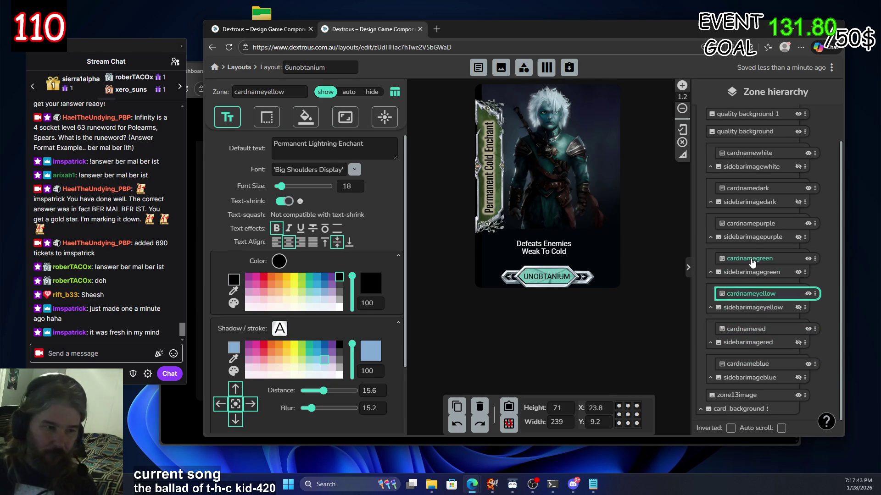
pyautogui.click(750, 259)
pyautogui.click(750, 225)
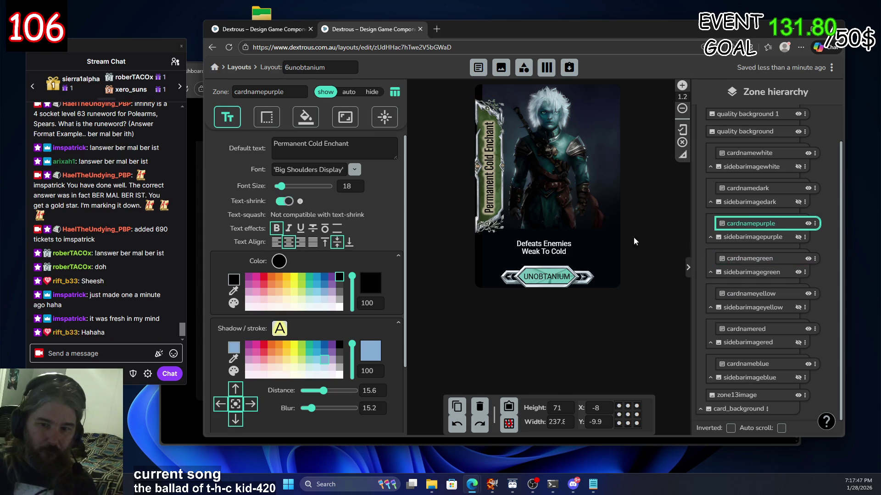
pyautogui.click(791, 272)
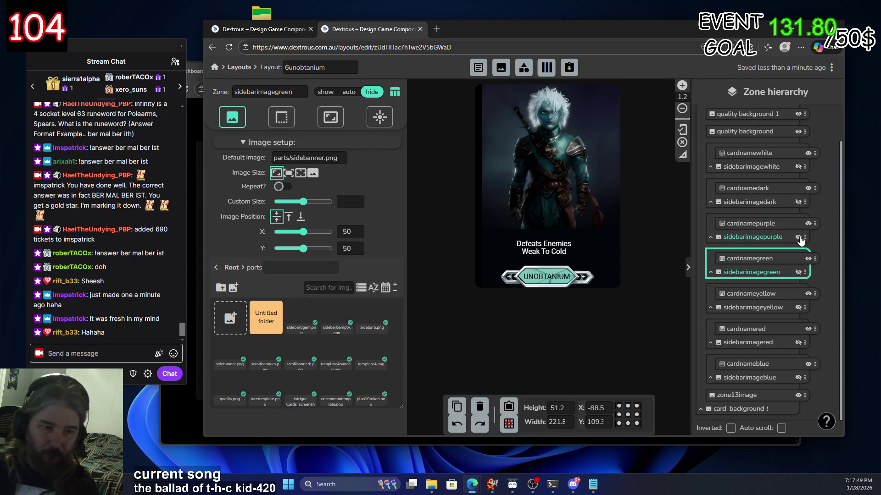
# Unhide sidebarimagepurple and move it to horizontal 23.8, vertical 9.2
pyautogui.click(798, 237)
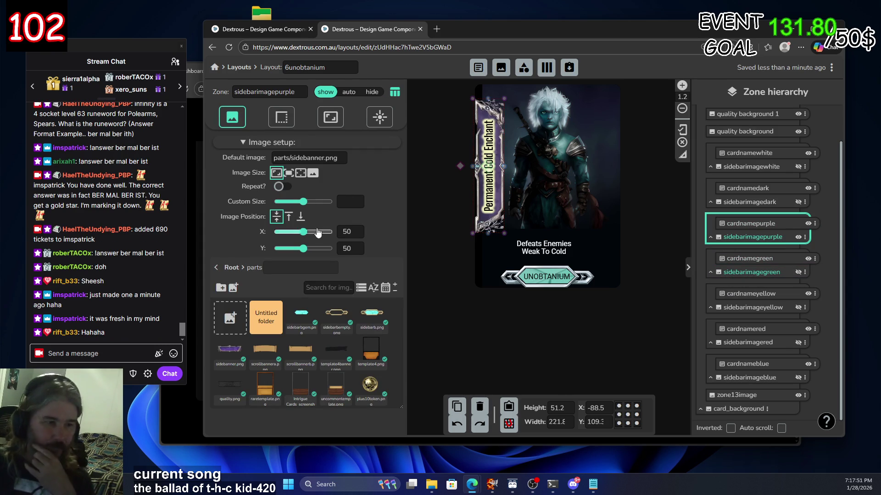
pyautogui.click(330, 117)
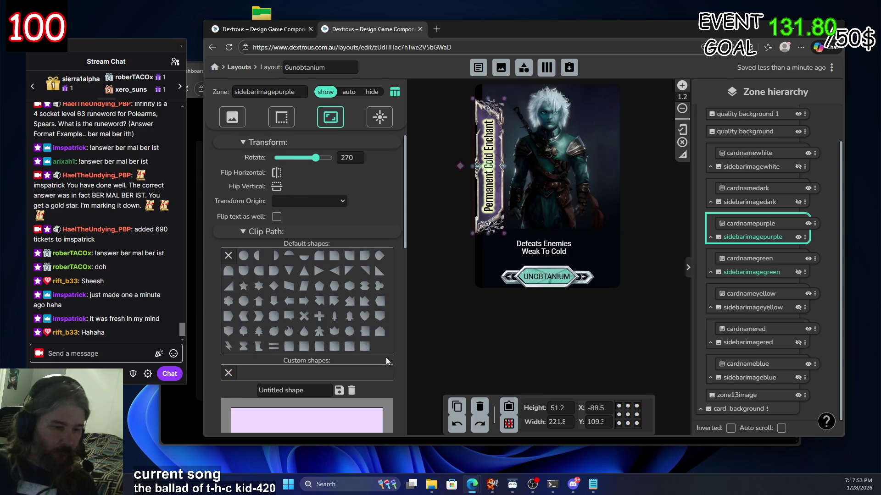
pyautogui.scroll(-5, 386, 365)
pyautogui.scroll(-5, 387, 365)
pyautogui.click(348, 408)
pyautogui.doubleClick(347, 408)
pyautogui.write('23.8')
pyautogui.press('Tab')
pyautogui.write('109')
pyautogui.press('Tab')
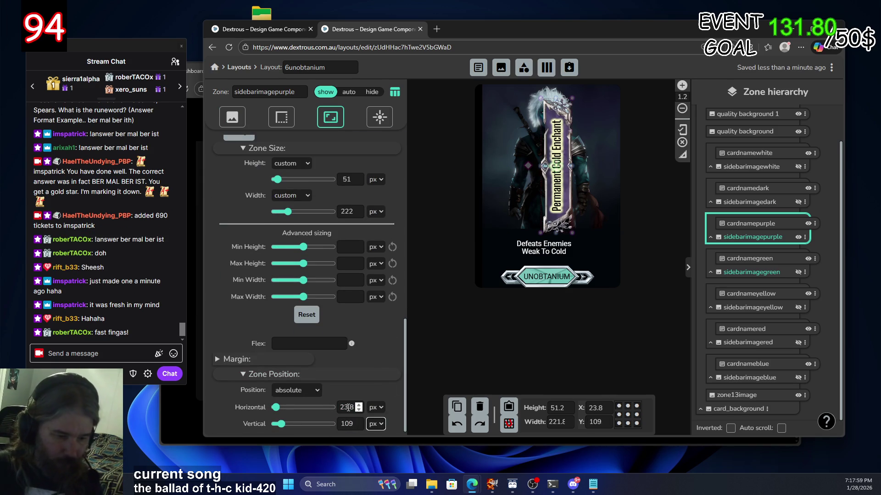
pyautogui.doubleClick(348, 424)
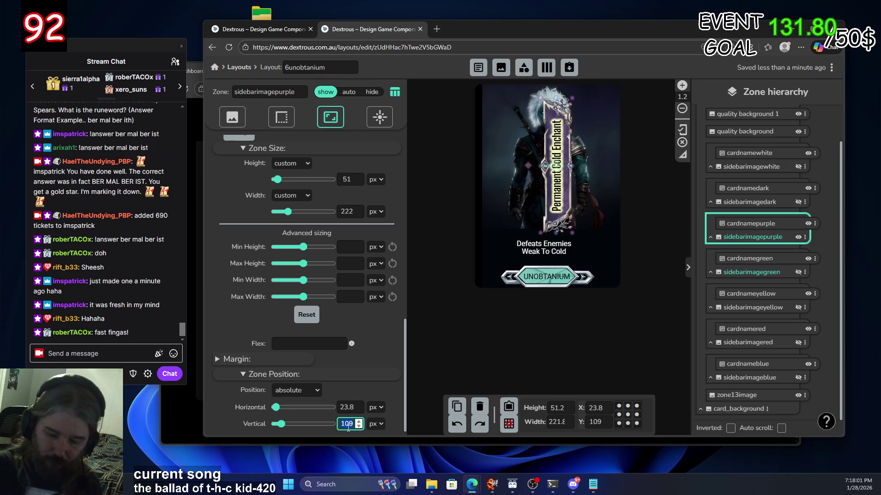
pyautogui.write('9.2')
pyautogui.click(378, 365)
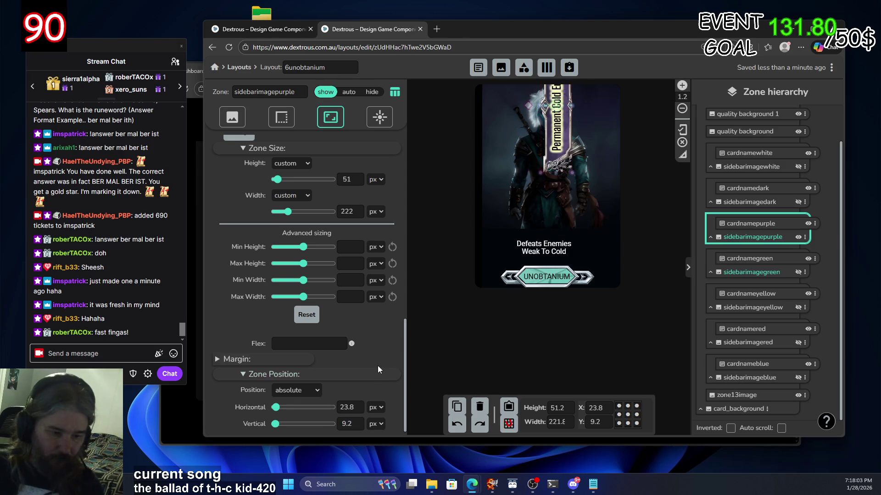
# Give the purple banner min height 0, max height 34 and max width 169
pyautogui.moveTo(302, 247); pyautogui.dragTo(274, 247)
pyautogui.click(346, 264)
pyautogui.write('34')
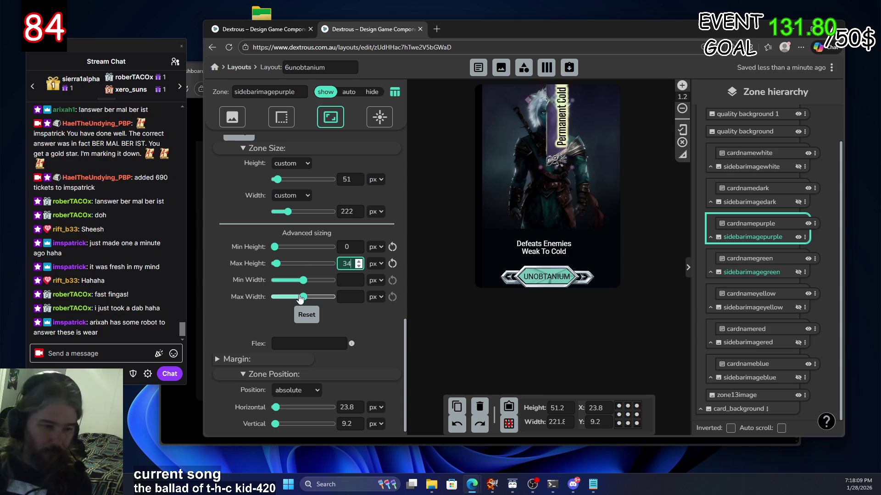
pyautogui.click(344, 296)
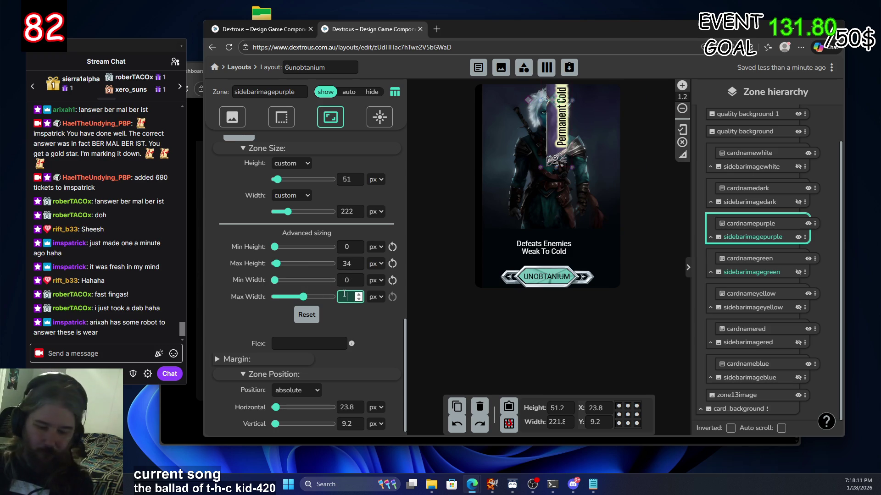
pyautogui.write('169')
pyautogui.click(367, 329)
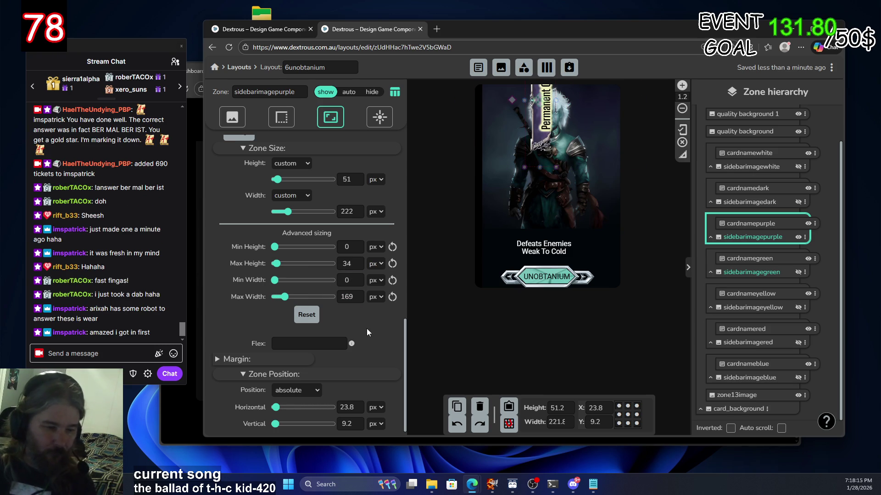
# Undo all the purple banner edits, then show the banner on the card again
pyautogui.click(456, 424)
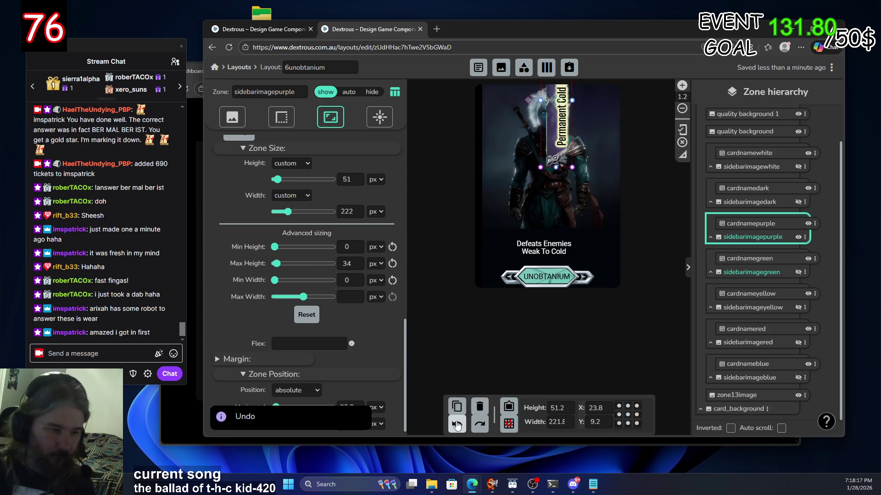
pyautogui.click(457, 425)
pyautogui.click(456, 424)
pyautogui.click(456, 424)
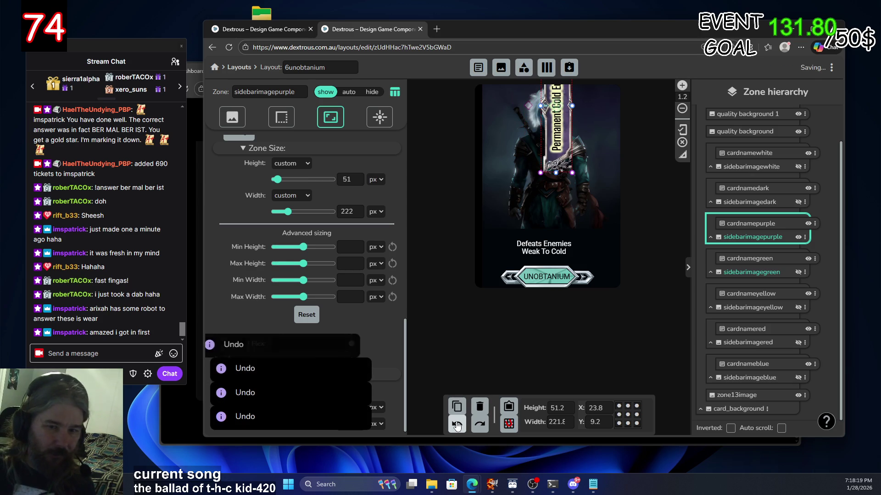
pyautogui.click(456, 425)
pyautogui.click(456, 424)
pyautogui.click(457, 424)
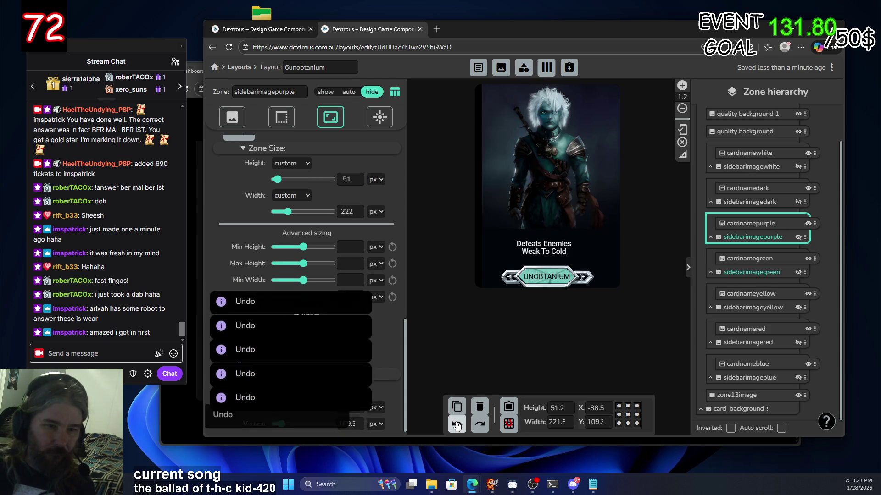
pyautogui.click(798, 238)
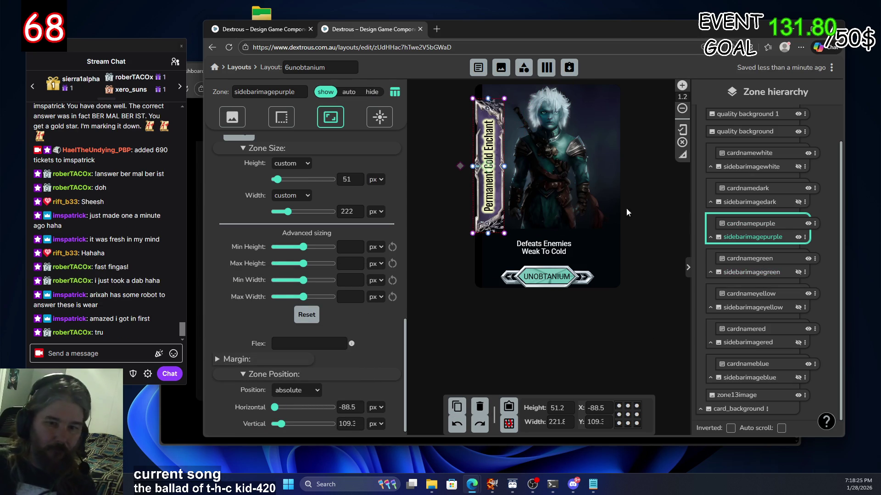
pyautogui.click(784, 225)
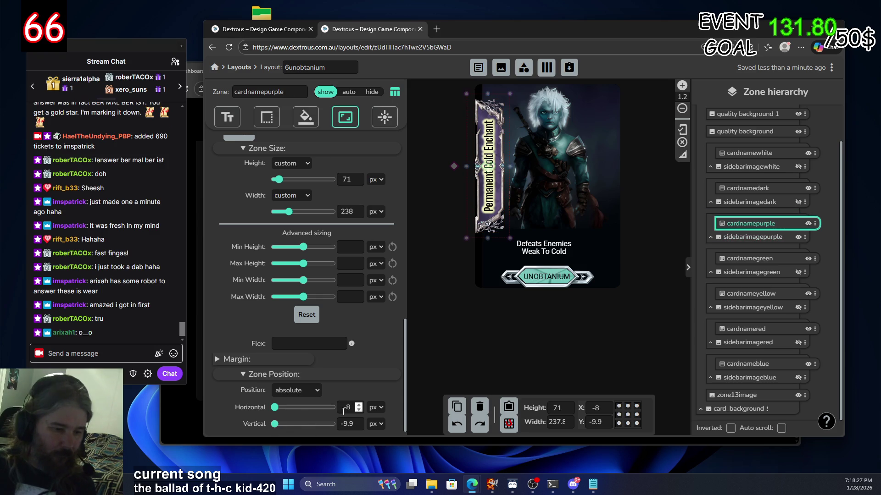
# Place the purple name zone at horizontal 23.8 and vertical 9.2
pyautogui.click(349, 408)
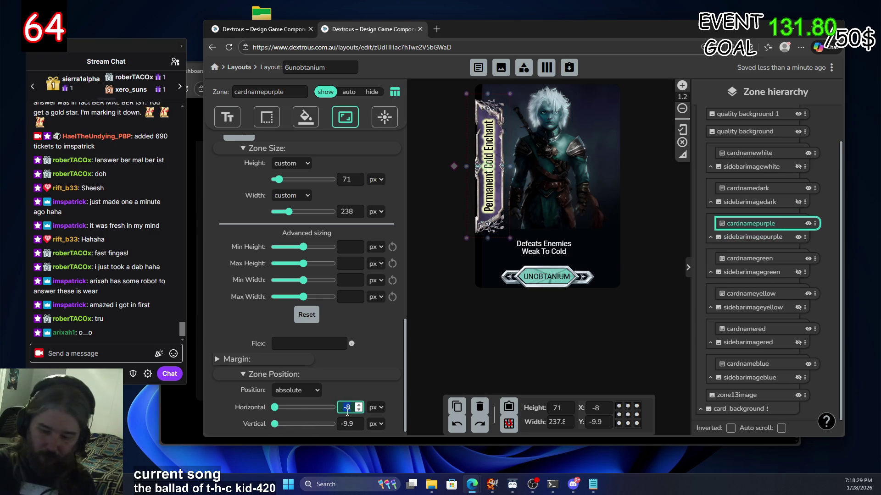
pyautogui.write('23.8')
pyautogui.click(357, 424)
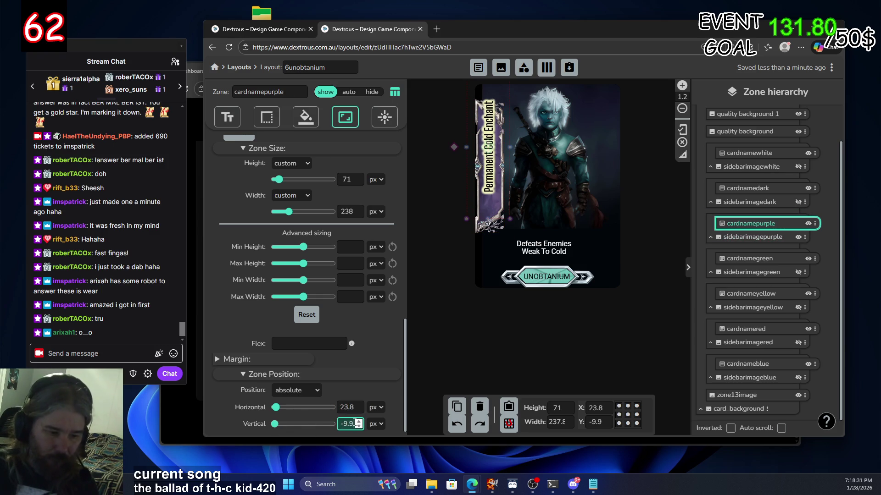
pyautogui.write('9.')
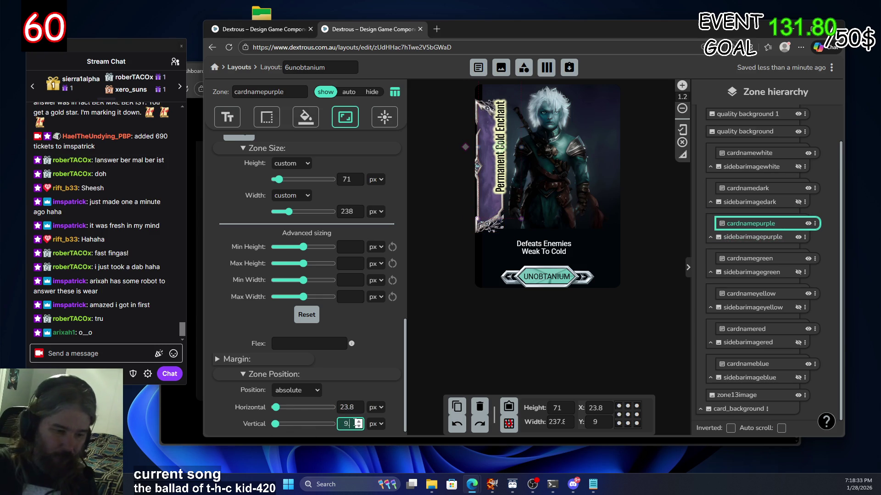
pyautogui.write('2')
# Size it with min height 0, max height 34, min width 0, max width 169, width 239
pyautogui.click(353, 247)
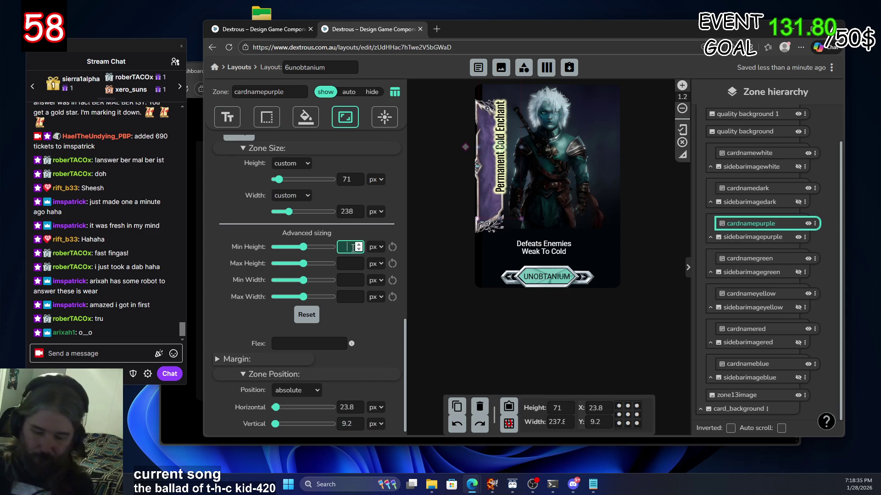
pyautogui.click(350, 262)
pyautogui.write('34')
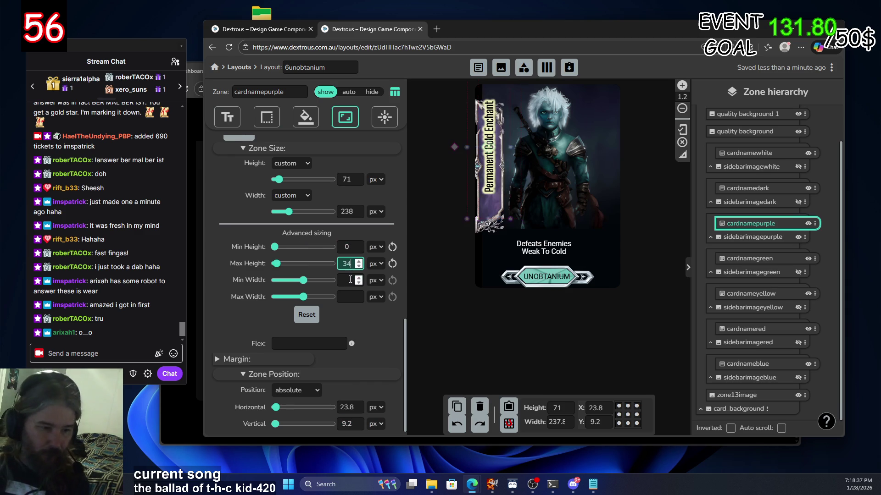
pyautogui.click(351, 282)
pyautogui.write('0')
pyautogui.click(350, 296)
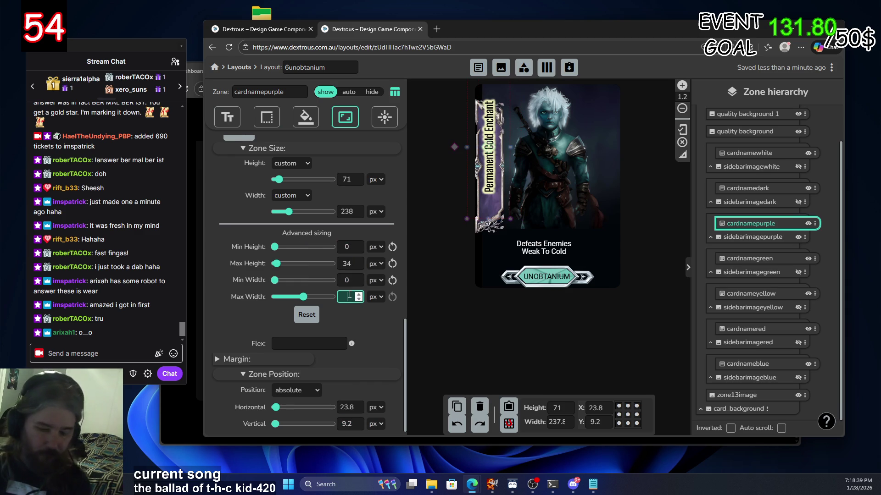
pyautogui.write('169')
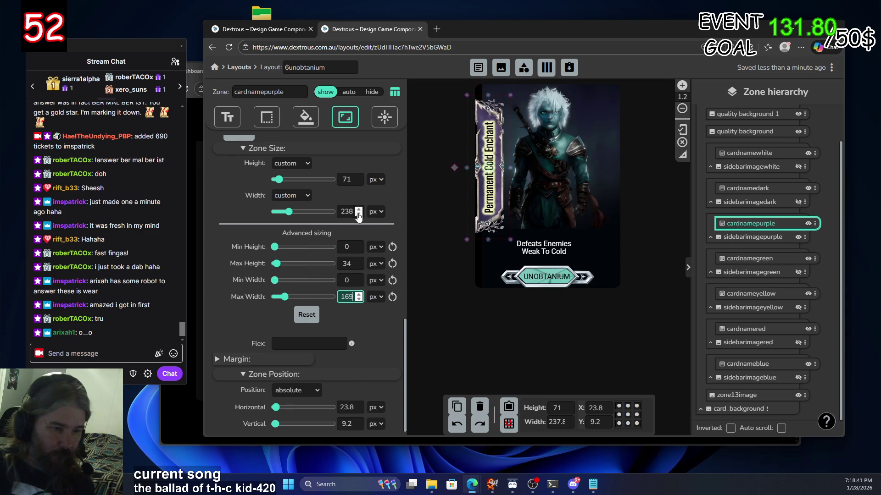
pyautogui.click(359, 209)
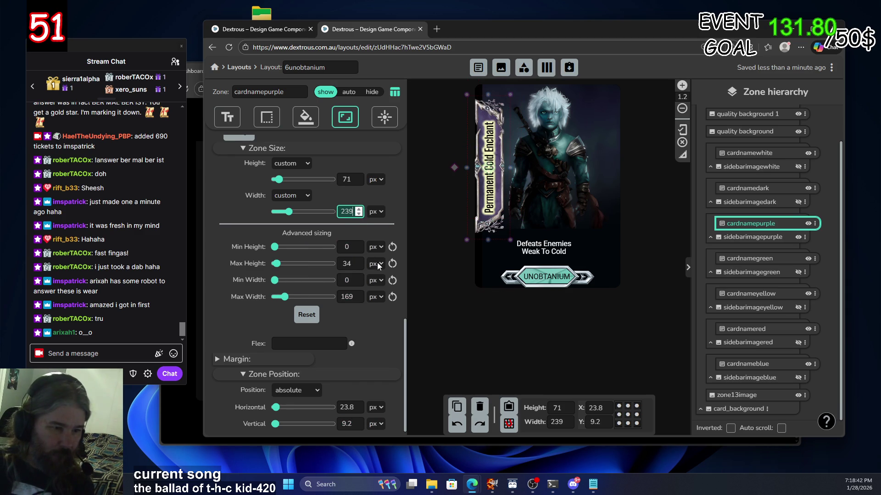
pyautogui.click(227, 117)
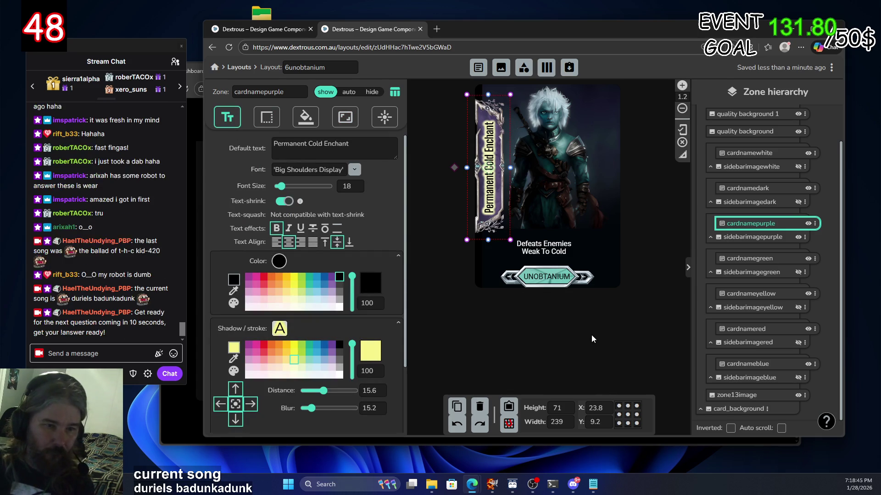
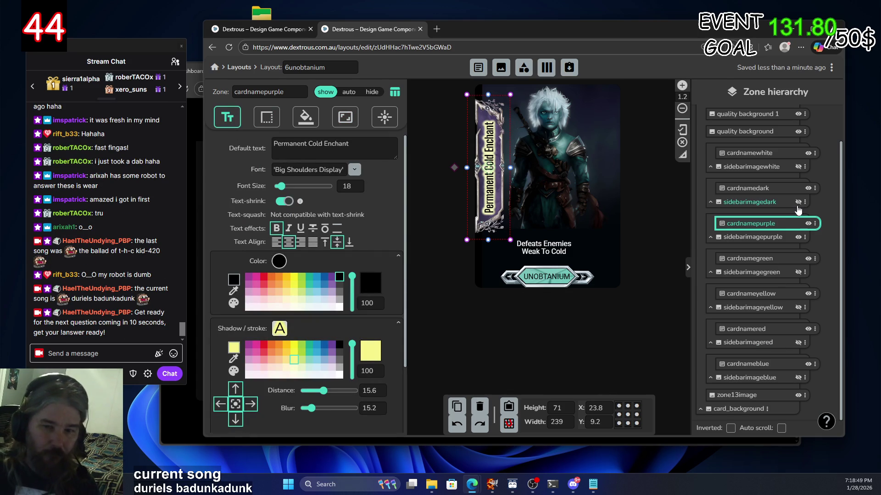
# Hide the purple card name and banner, and show the dark sidebar banner
pyautogui.click(807, 226)
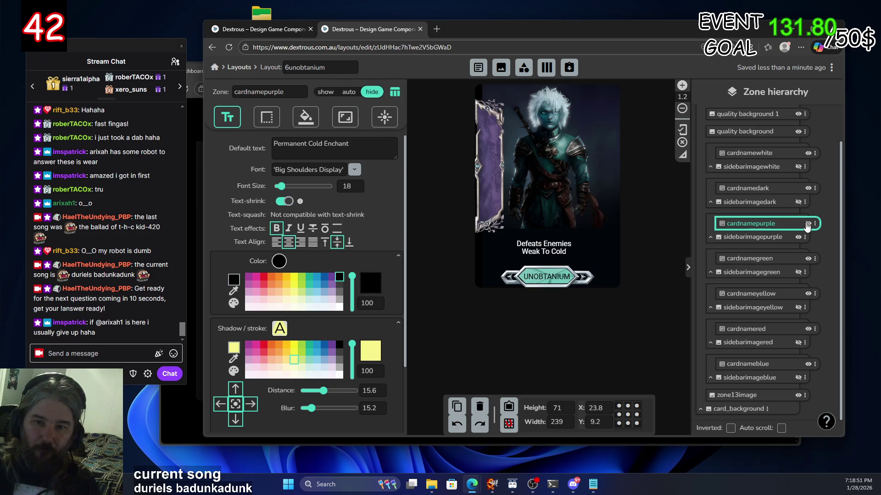
pyautogui.click(798, 237)
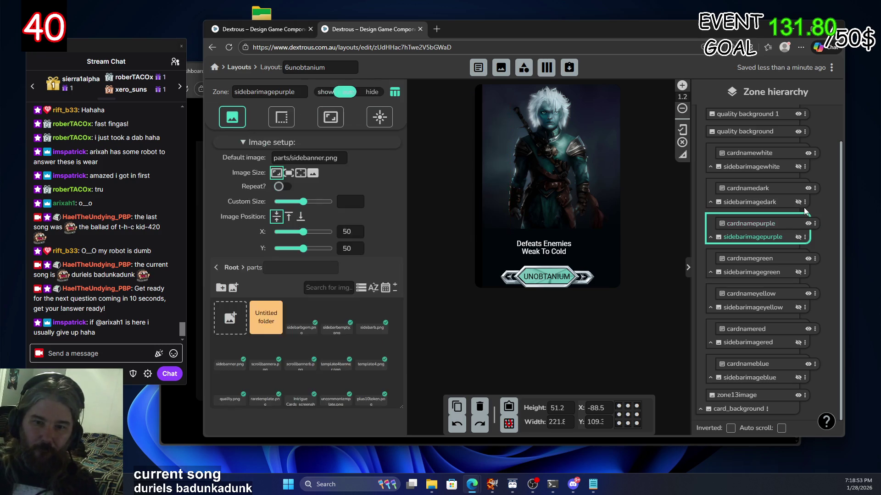
pyautogui.click(798, 203)
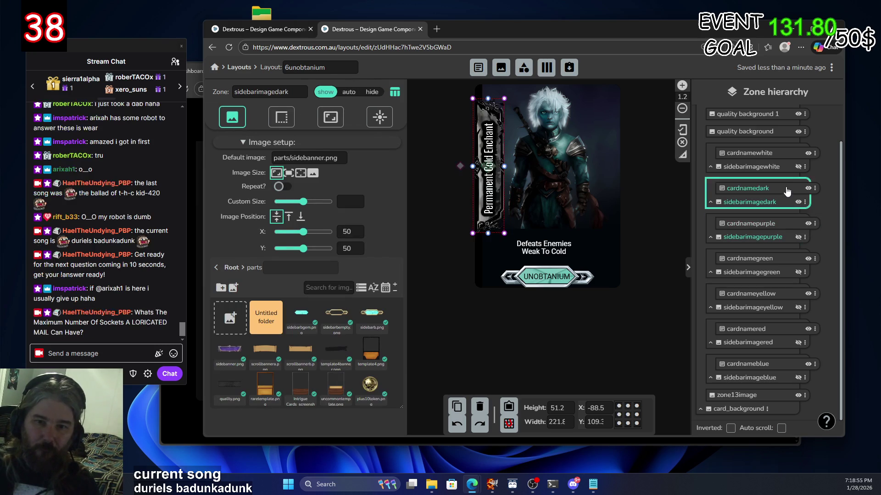
# Position the dark card name zone at horizontal 23.8, vertical 9.2
pyautogui.click(785, 189)
pyautogui.scroll(-2, 355, 201)
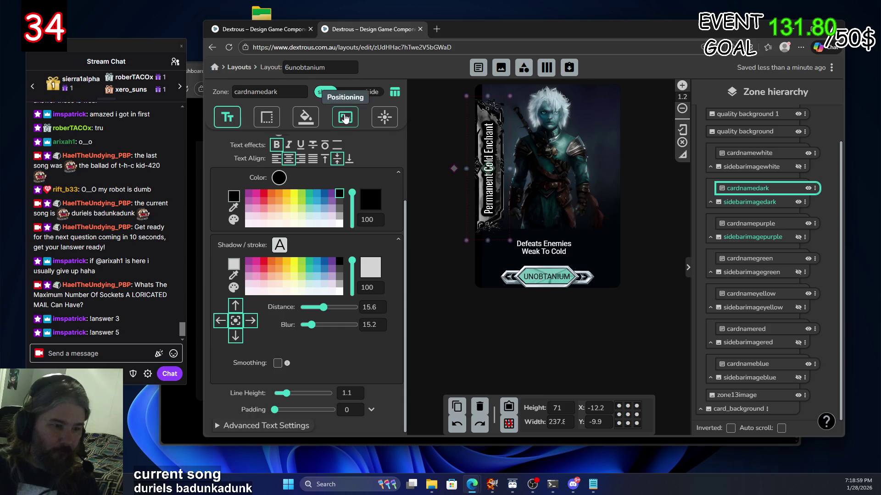
pyautogui.scroll(2, 305, 198)
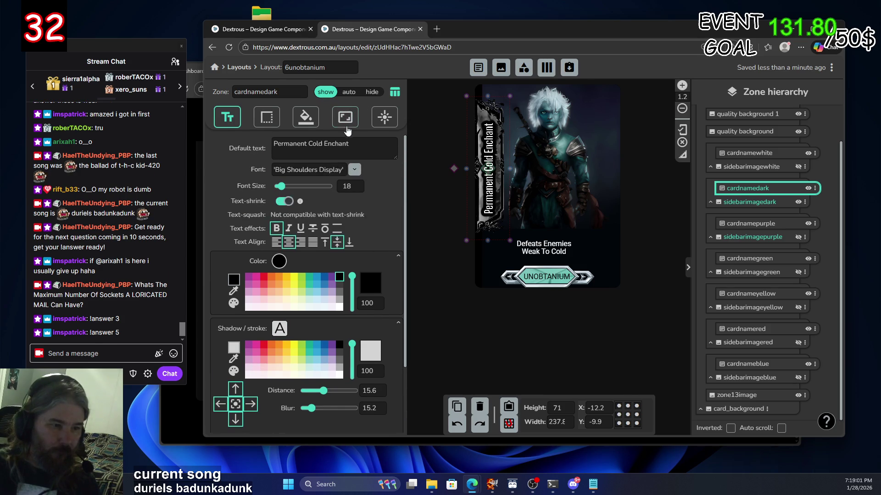
pyautogui.click(345, 117)
pyautogui.scroll(-5, 303, 253)
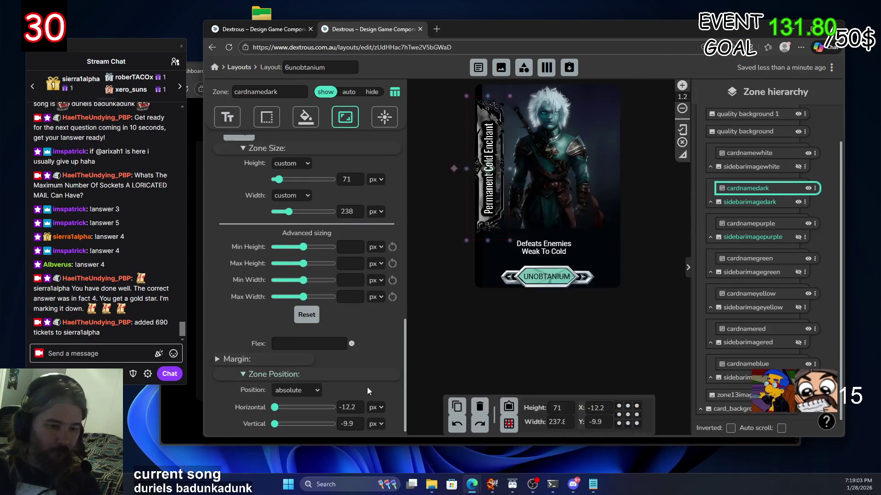
pyautogui.doubleClick(357, 408)
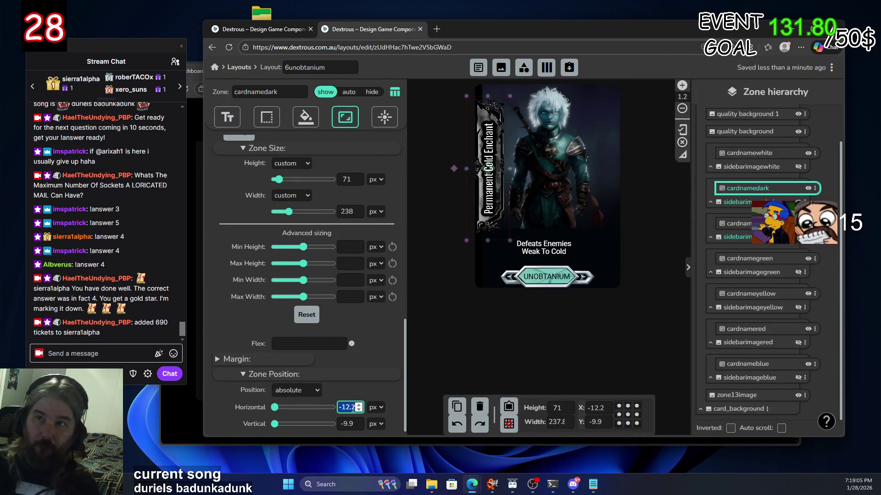
pyautogui.write('230')
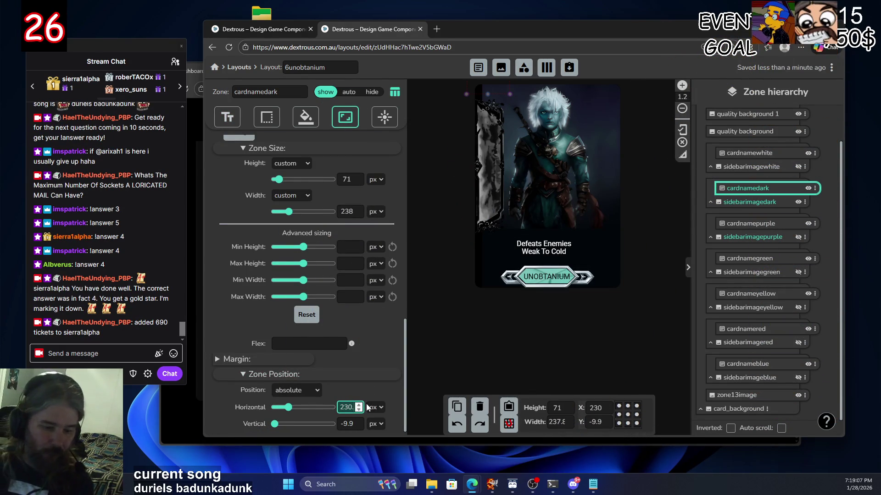
pyautogui.press('BackSpace')
pyautogui.write('8')
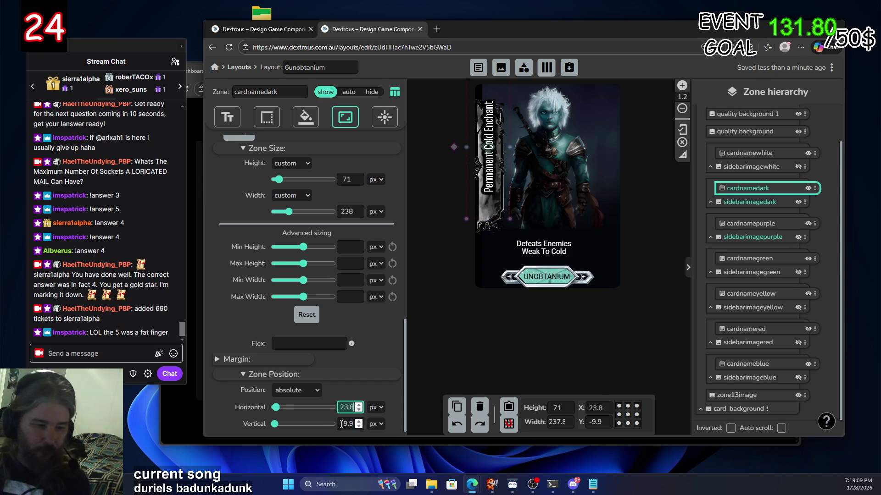
pyautogui.click(346, 423)
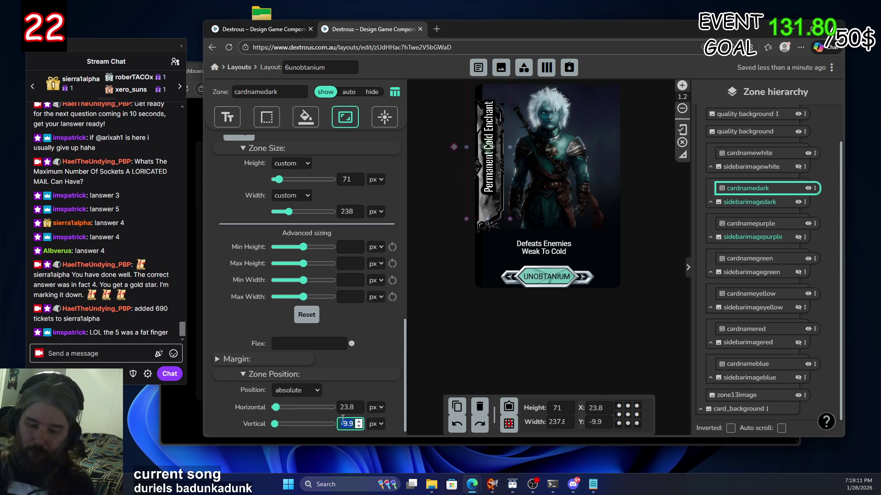
pyautogui.write('9')
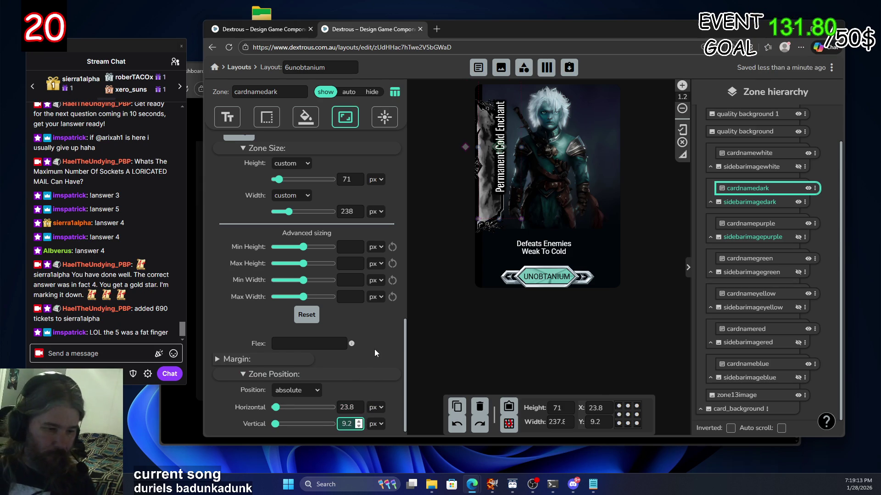
# Limit the dark card name to height 0–34 and width 0–169
pyautogui.click(352, 247)
pyautogui.write('0')
pyautogui.click(346, 264)
pyautogui.write('34')
pyautogui.click(345, 281)
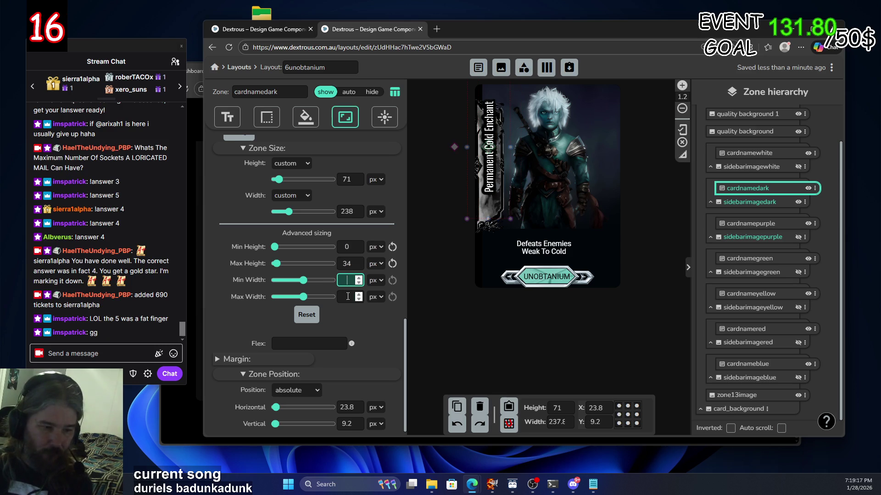
pyautogui.write('0')
pyautogui.click(349, 297)
pyautogui.write('169')
pyautogui.click(364, 335)
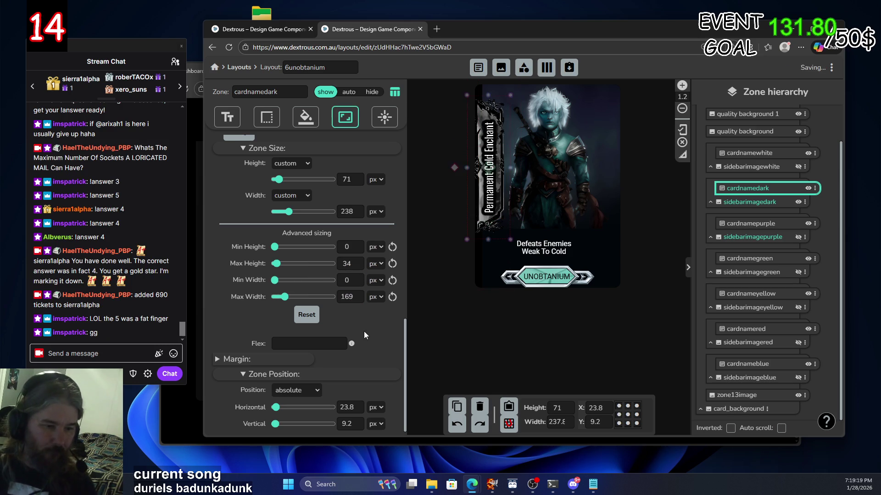
pyautogui.scroll(6, 220, 193)
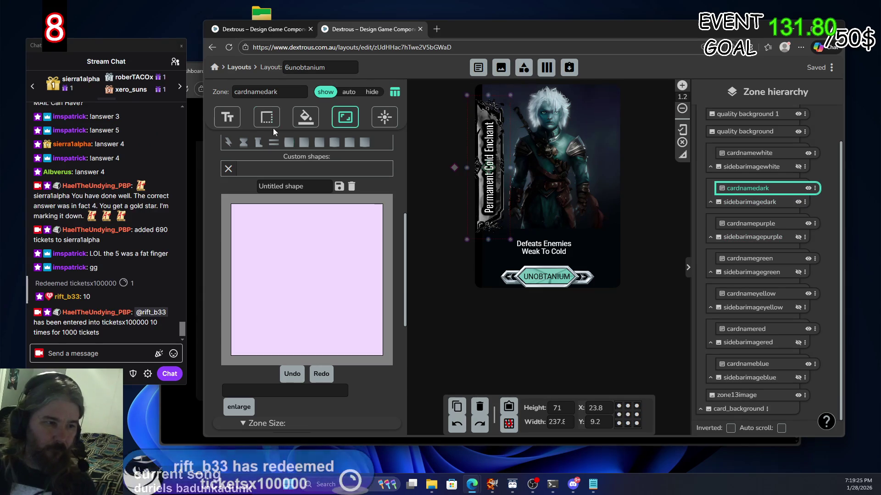
pyautogui.click(227, 118)
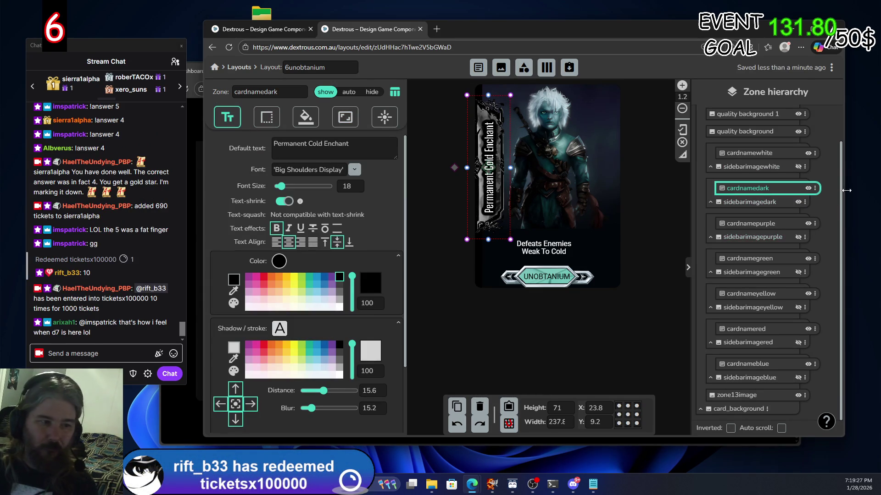
# Swap the dark sidebar banner for the white one and select the white card name
pyautogui.click(797, 202)
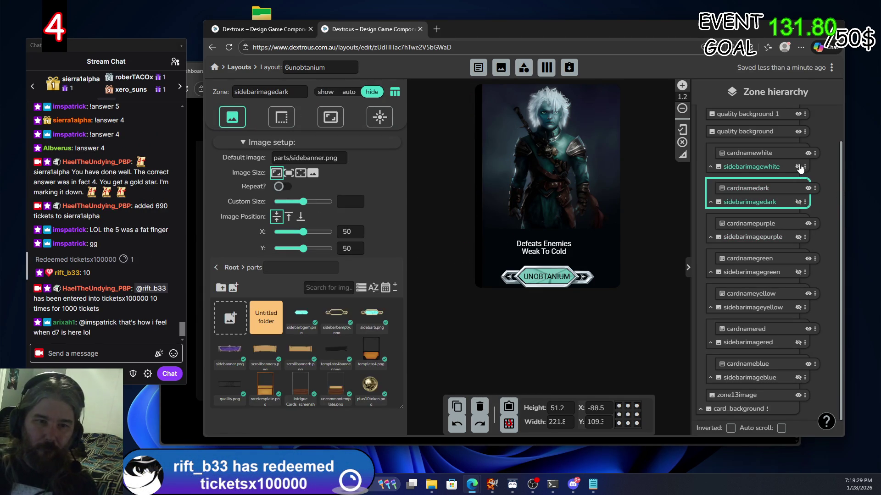
pyautogui.click(800, 168)
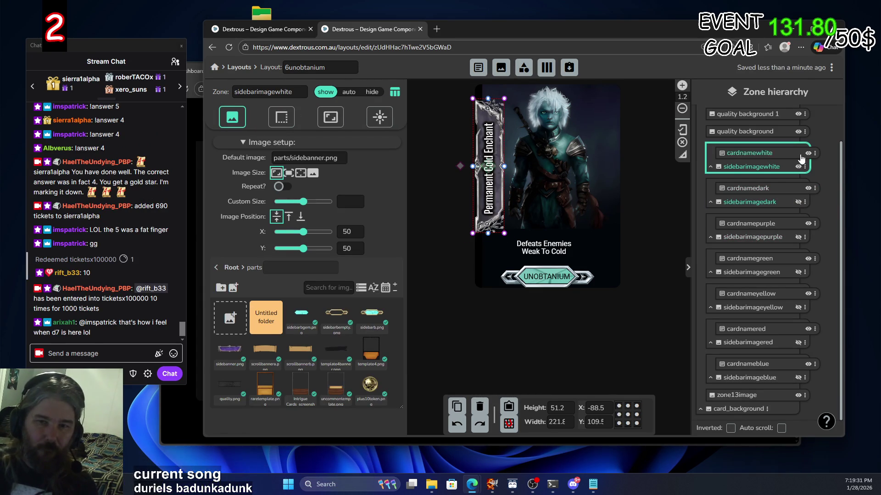
pyautogui.click(797, 156)
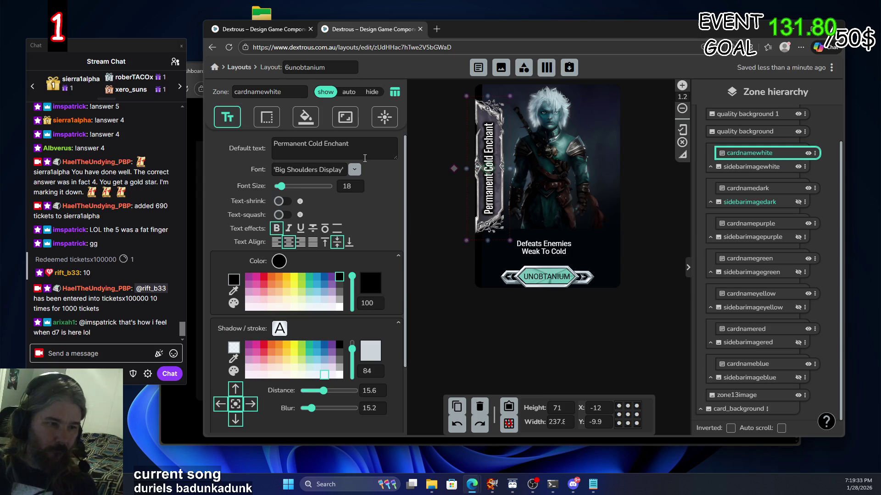
# Position the white card name zone at horizontal 23.8, vertical 9.2
pyautogui.click(345, 117)
pyautogui.scroll(-4, 398, 386)
pyautogui.scroll(-6, 398, 385)
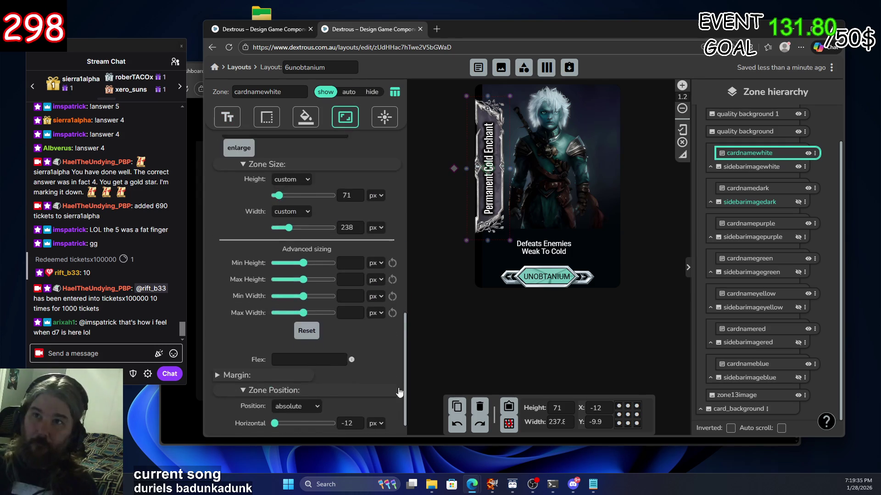
pyautogui.doubleClick(351, 408)
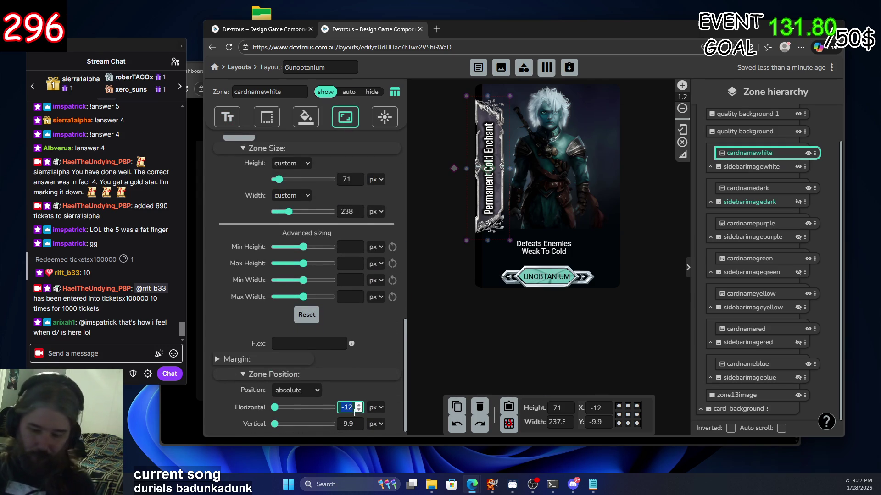
pyautogui.write('23.8')
pyautogui.click(349, 423)
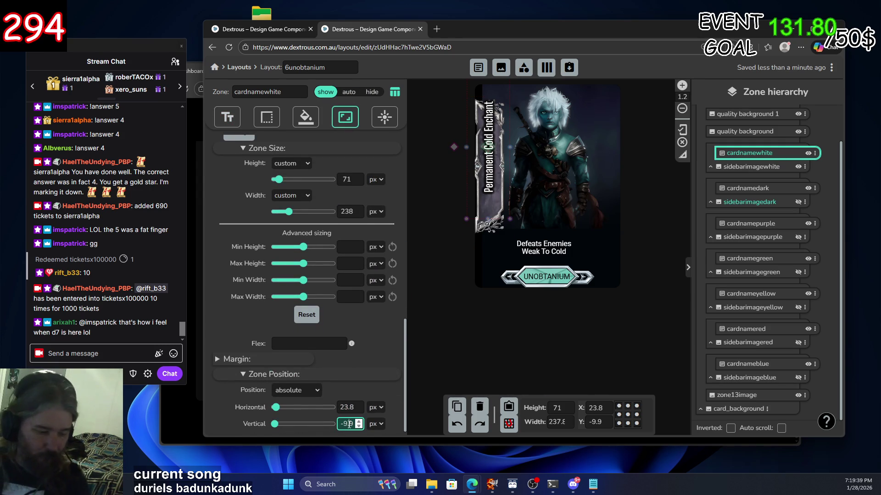
pyautogui.write('9')
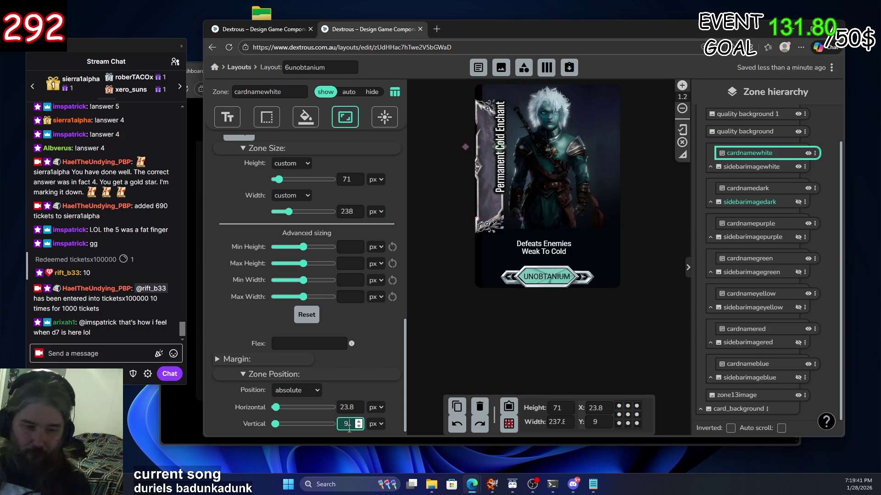
# Limit the white card name to height 0–34 and width 0–169, and enable text-shrink
pyautogui.click(345, 247)
pyautogui.click(346, 263)
pyautogui.write('34')
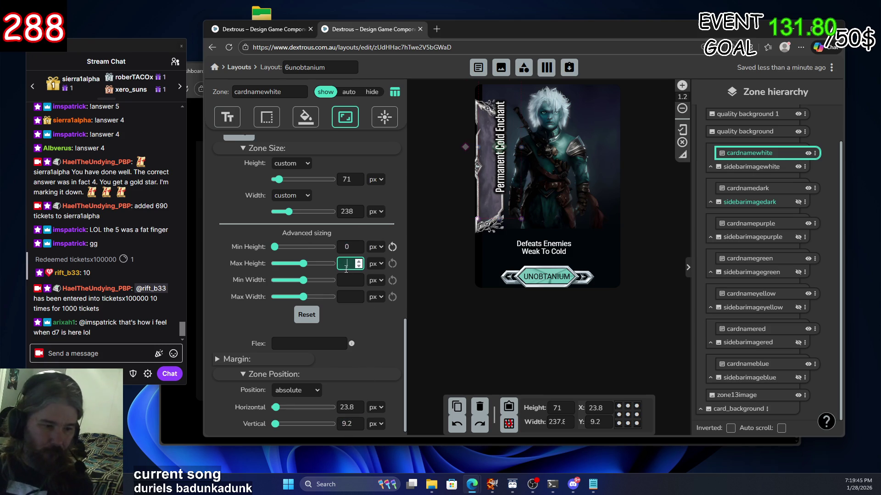
pyautogui.click(346, 280)
pyautogui.click(348, 296)
pyautogui.write('169')
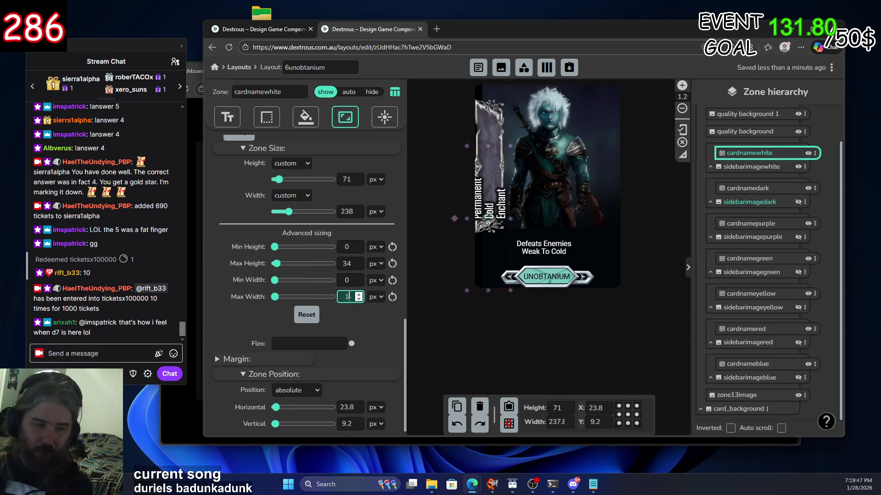
pyautogui.click(362, 323)
pyautogui.click(224, 116)
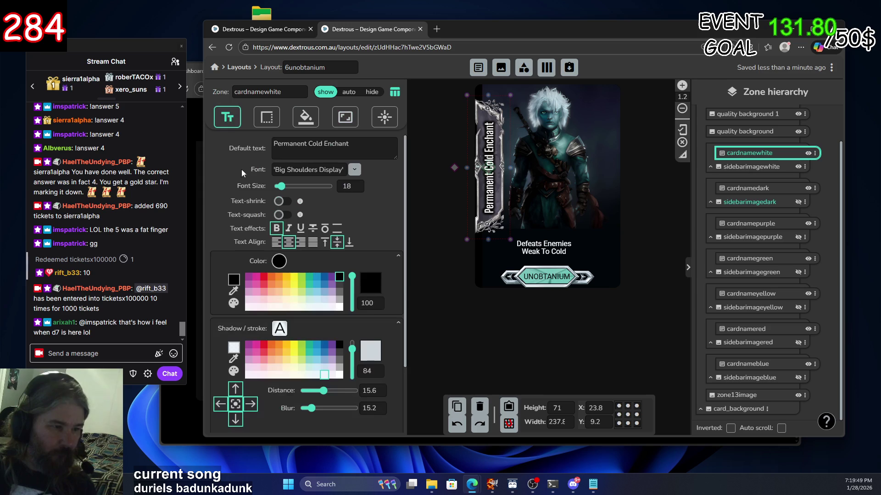
pyautogui.click(279, 202)
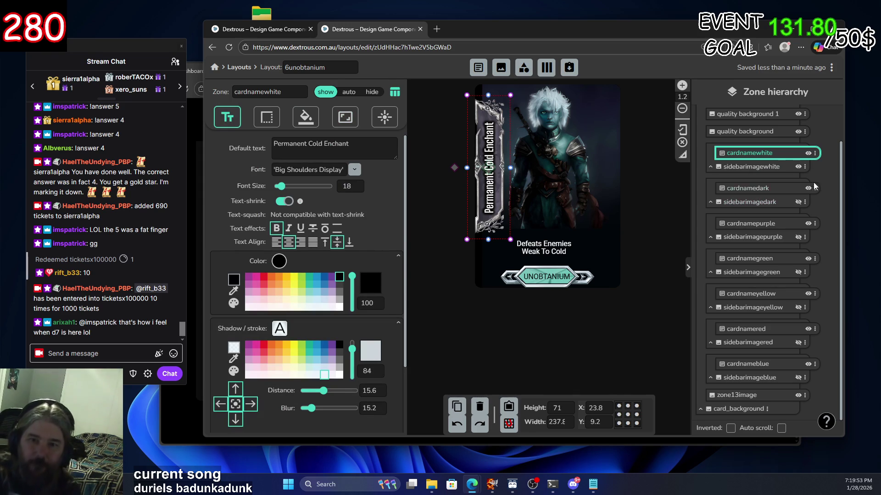
# Hide the white, dark and purple sidebar banners
pyautogui.click(796, 168)
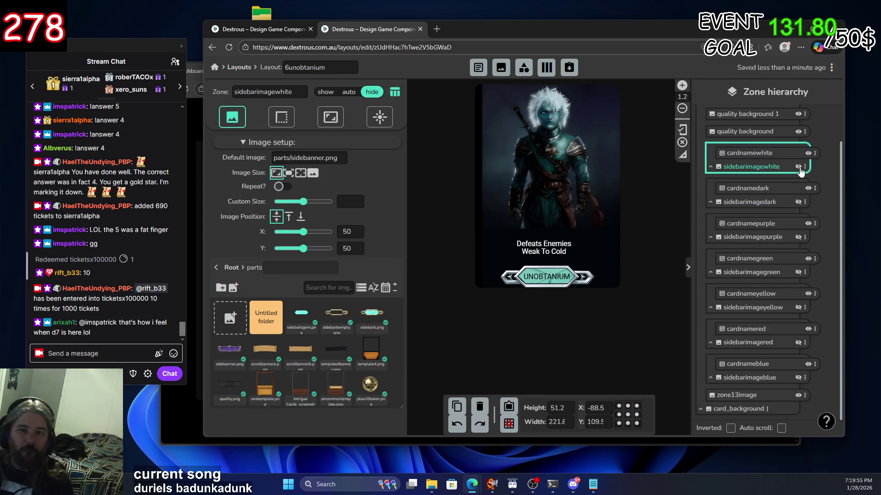
pyautogui.click(798, 167)
pyautogui.click(798, 203)
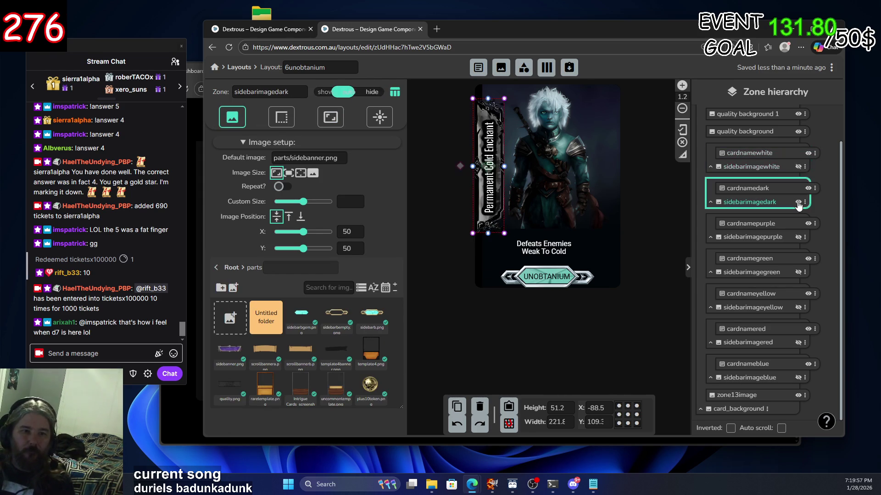
pyautogui.click(798, 203)
pyautogui.click(798, 238)
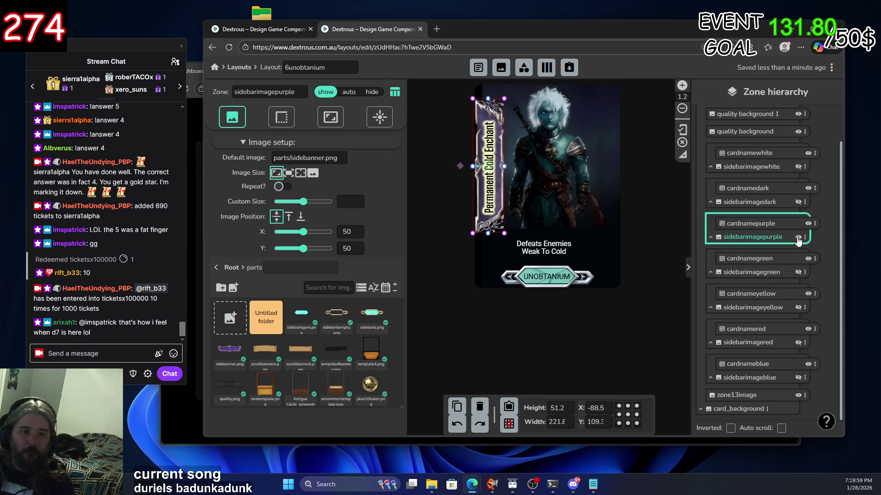
pyautogui.click(798, 237)
# Hide the green, yellow and red banners and set the blue Lightning banner to auto
pyautogui.click(798, 272)
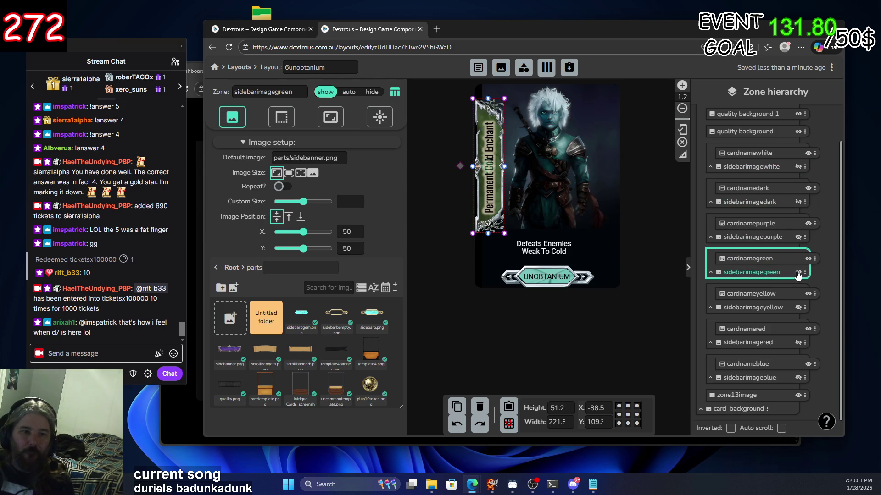
pyautogui.click(798, 272)
pyautogui.click(798, 307)
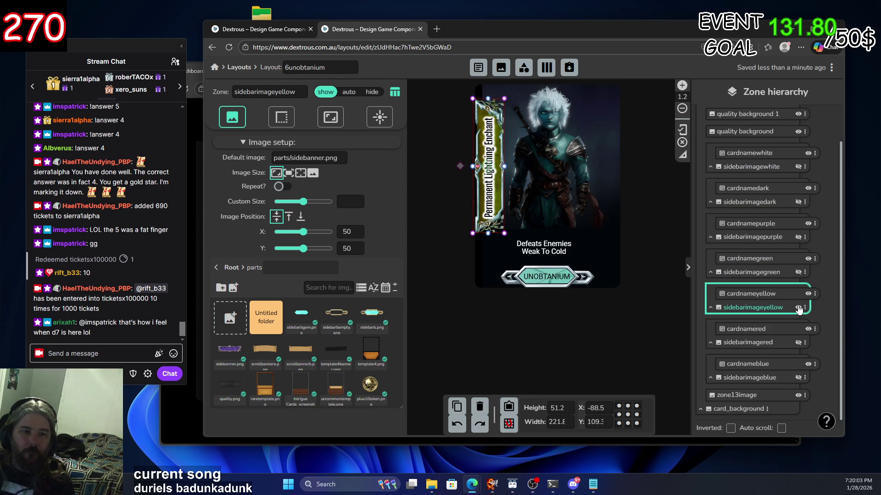
pyautogui.click(798, 308)
pyautogui.click(797, 342)
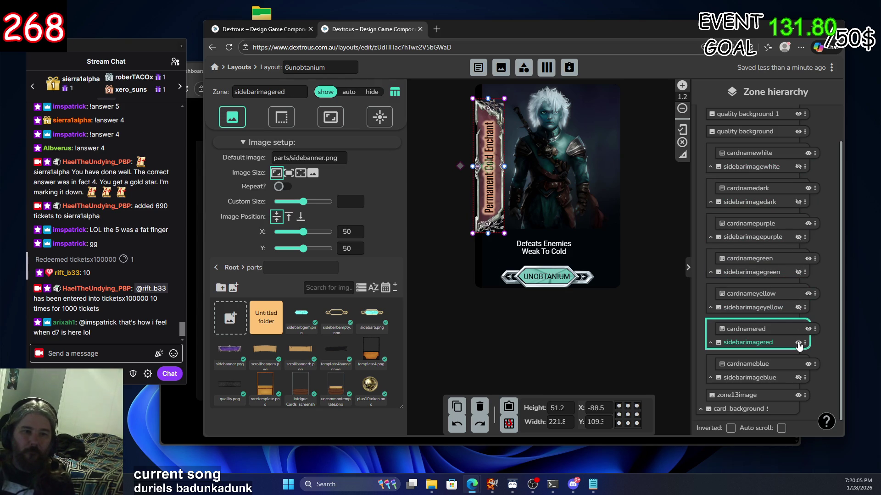
pyautogui.click(798, 343)
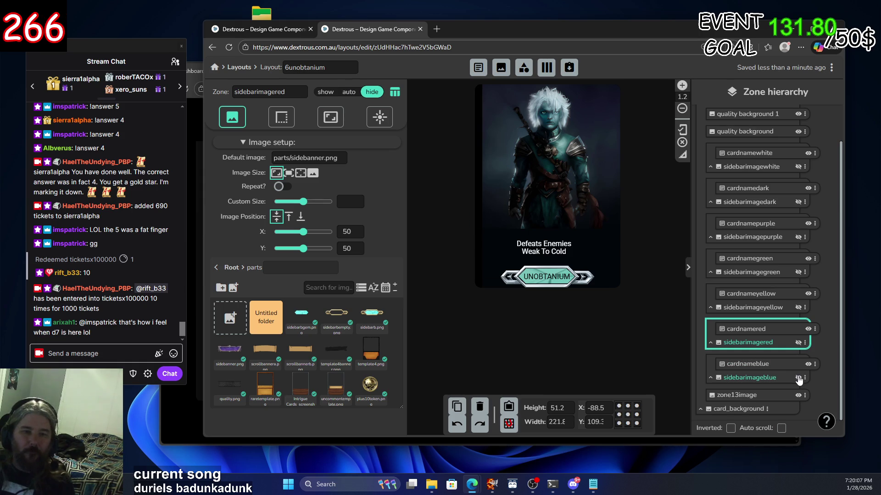
pyautogui.click(798, 377)
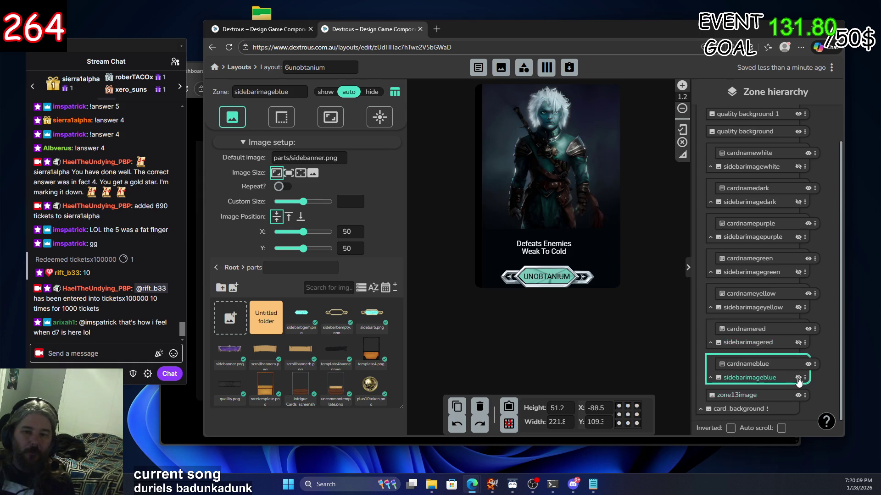
pyautogui.click(798, 380)
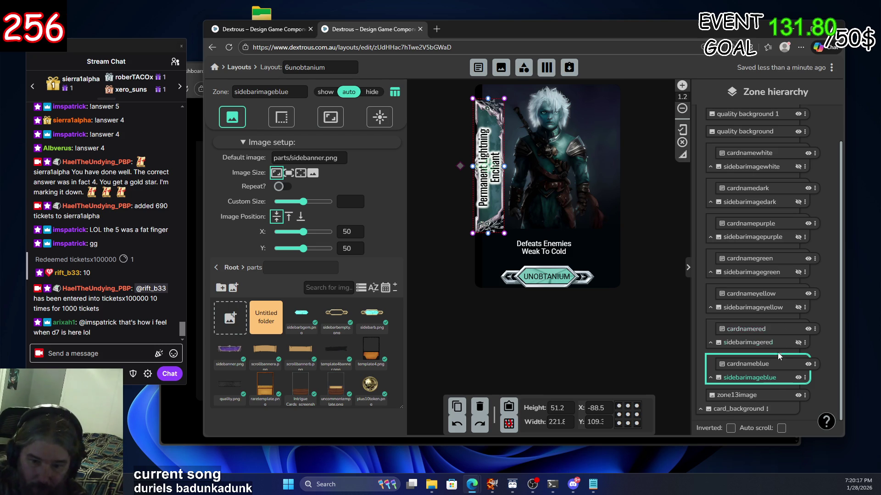
pyautogui.click(779, 368)
pyautogui.click(785, 330)
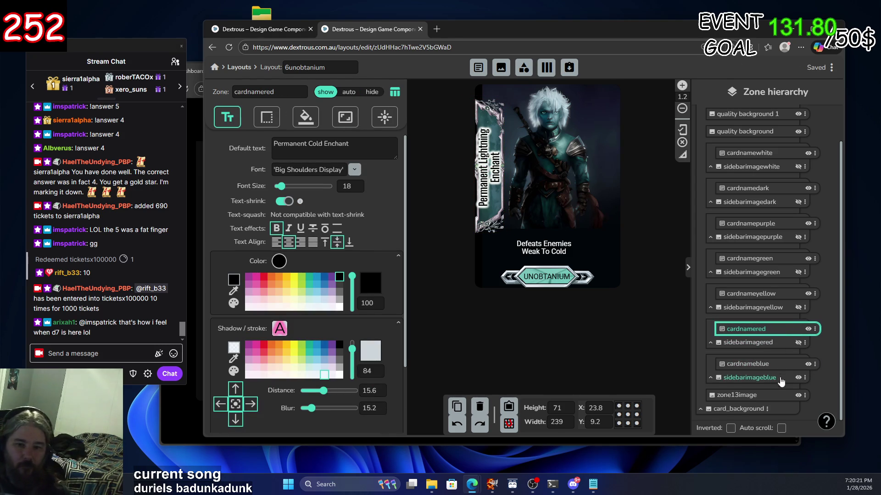
# Keep text-shrink on for the blue card name and raise its max width to 170
pyautogui.click(780, 365)
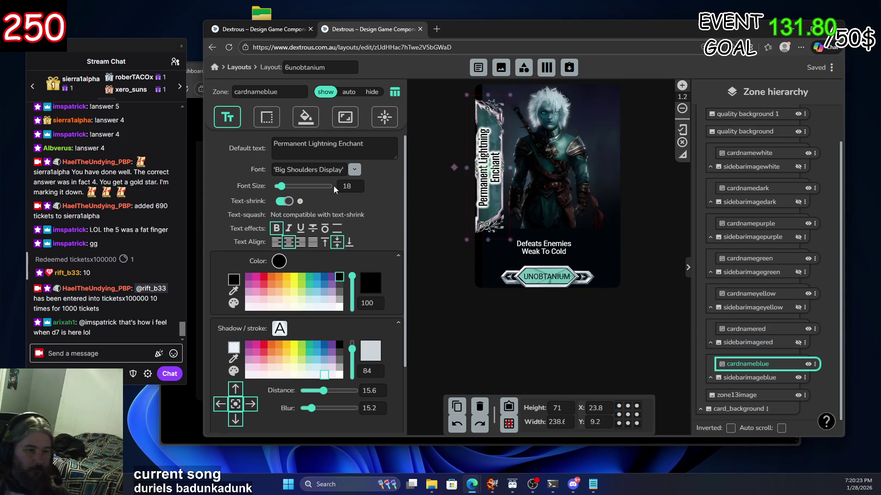
pyautogui.click(285, 203)
pyautogui.click(285, 202)
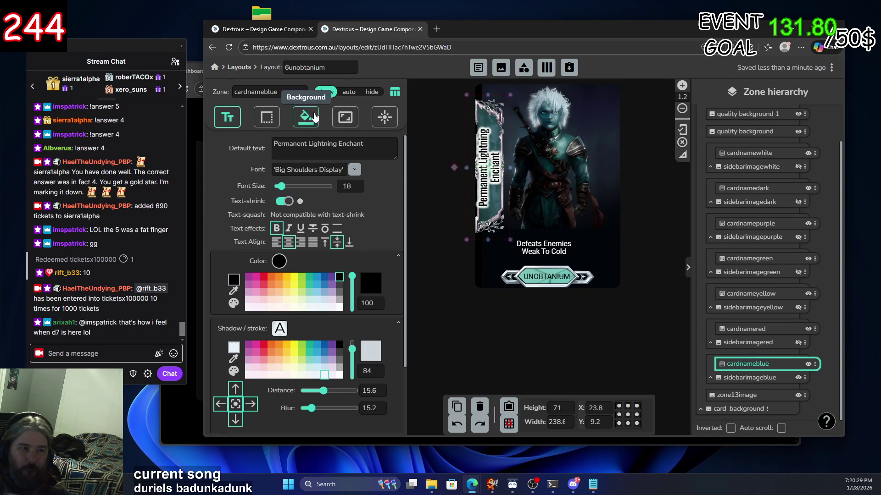
pyautogui.click(356, 120)
pyautogui.scroll(-10, 365, 276)
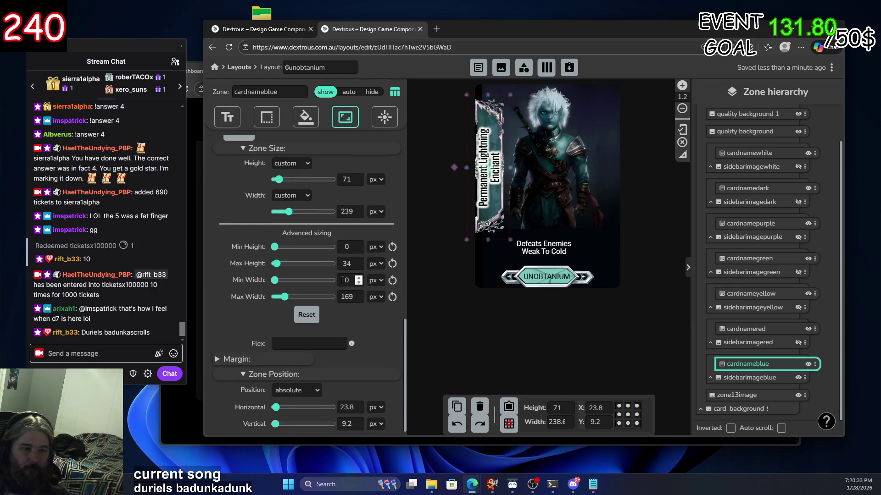
pyautogui.click(359, 295)
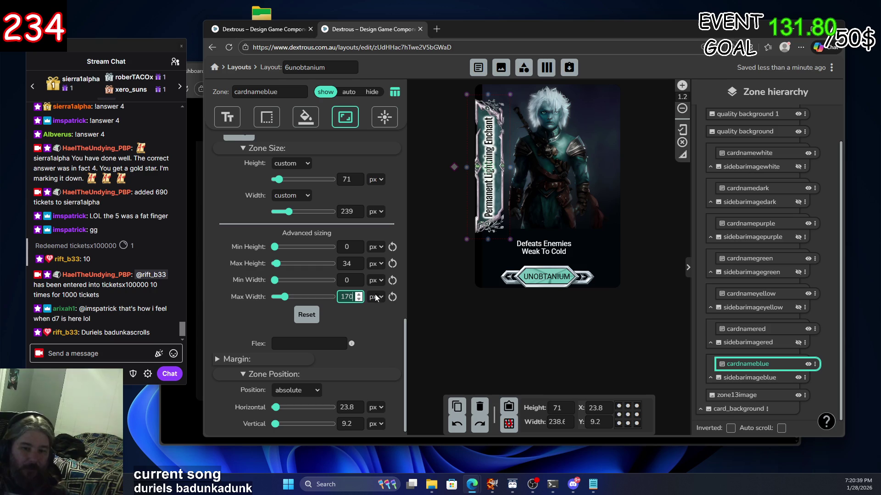
# Raise the red, yellow, purple and dark card names' max width to 170 too
pyautogui.click(754, 331)
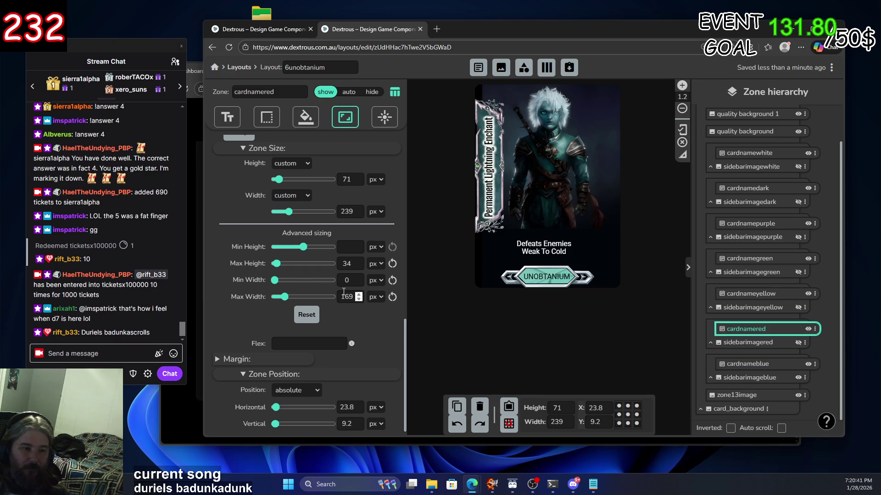
pyautogui.click(359, 296)
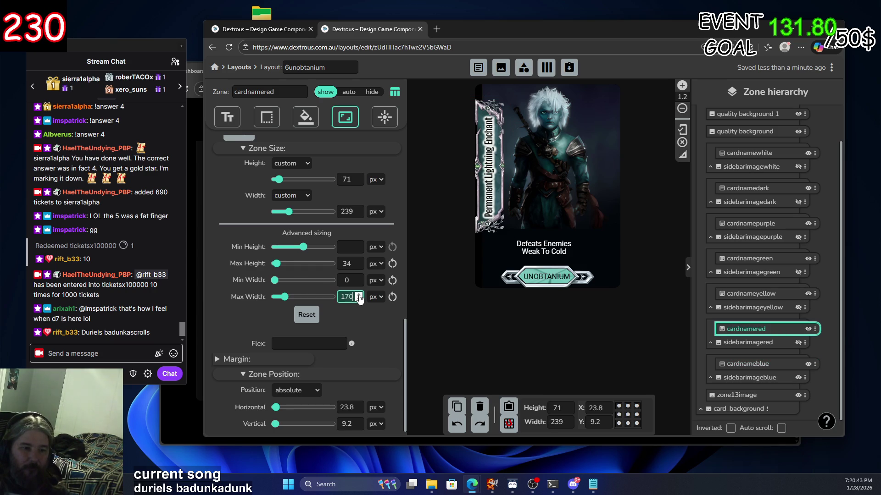
pyautogui.click(785, 295)
pyautogui.click(360, 294)
pyautogui.click(785, 260)
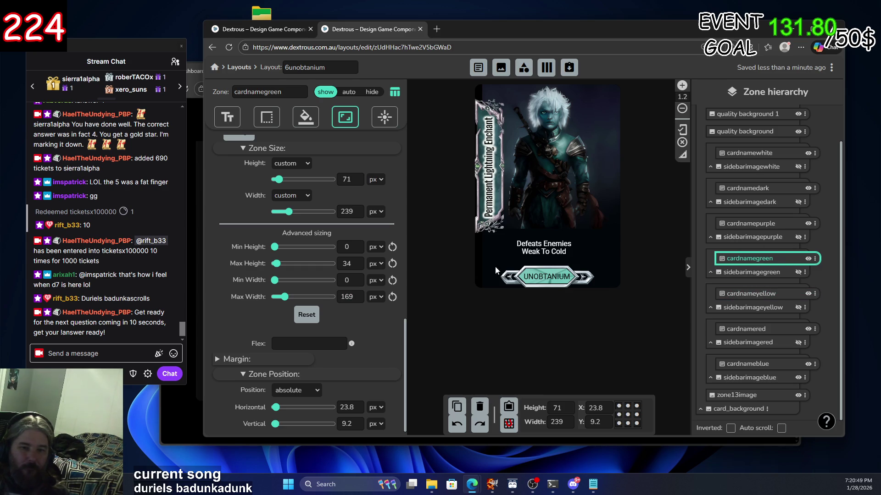
pyautogui.click(786, 225)
pyautogui.click(359, 296)
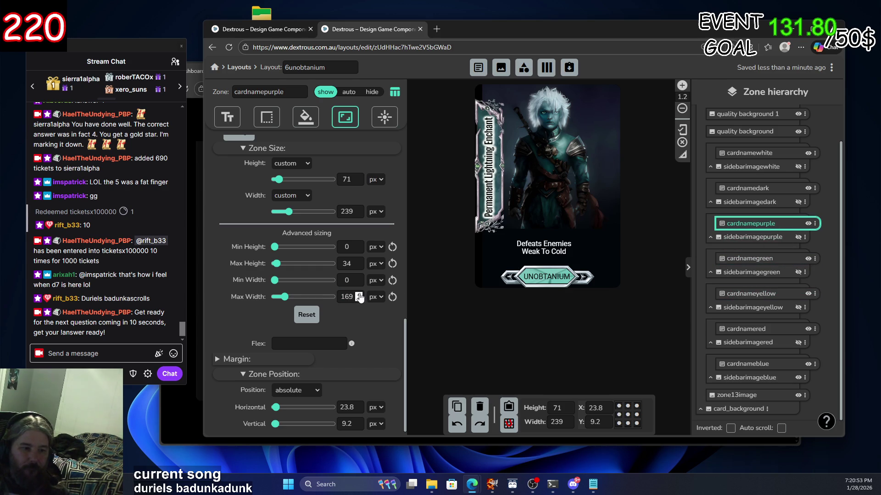
pyautogui.click(785, 190)
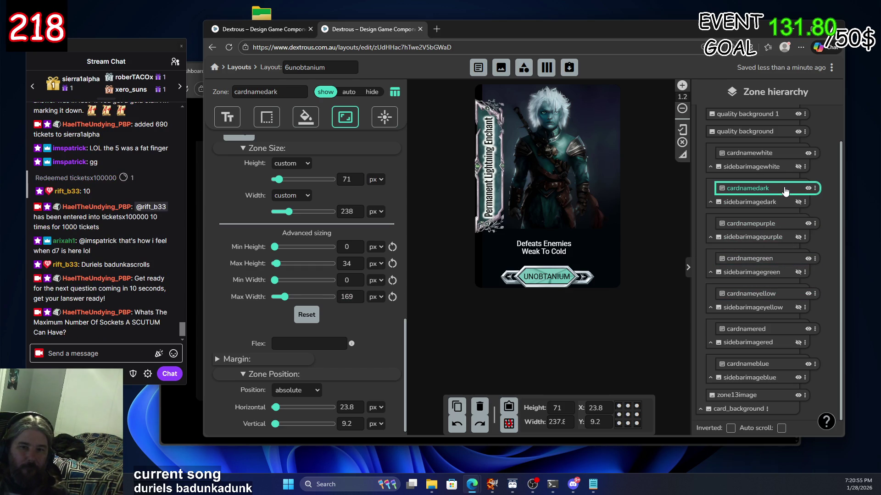
pyautogui.click(358, 295)
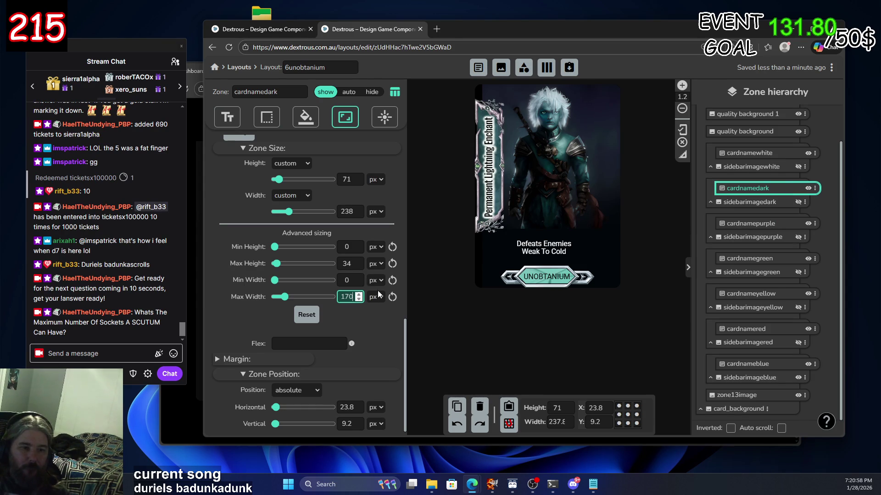
pyautogui.click(786, 156)
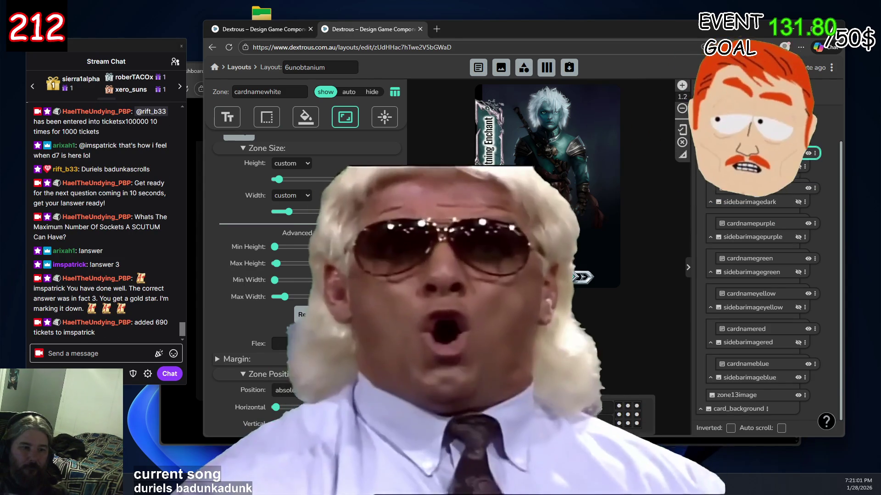
pyautogui.scroll(2, 796, 148)
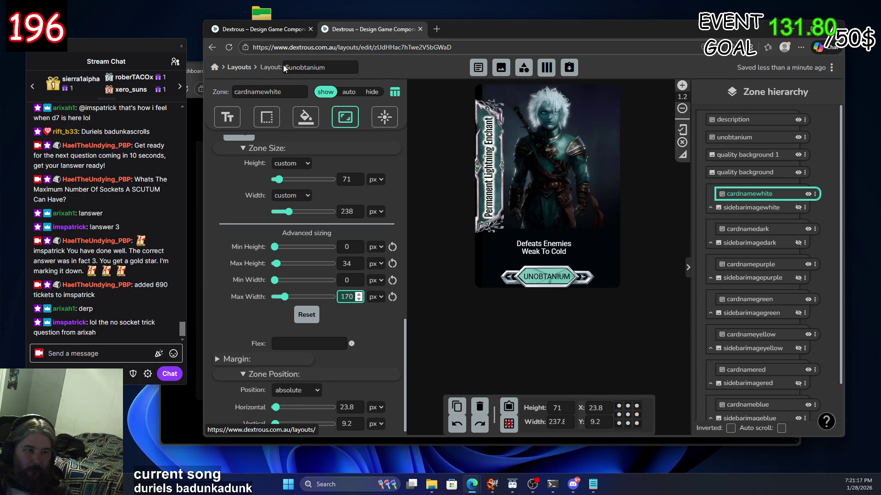
# Open the project's card deck from the layouts list and unlock it for editing
pyautogui.click(238, 70)
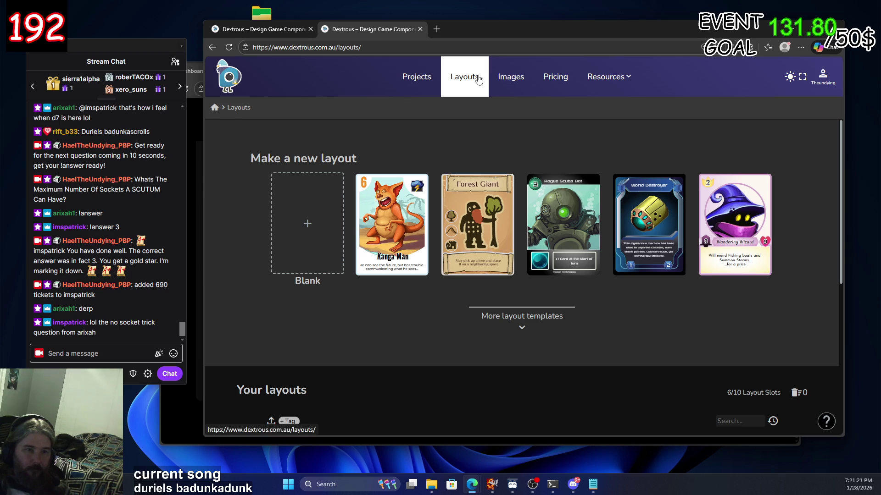
pyautogui.scroll(-5, 367, 271)
pyautogui.click(364, 222)
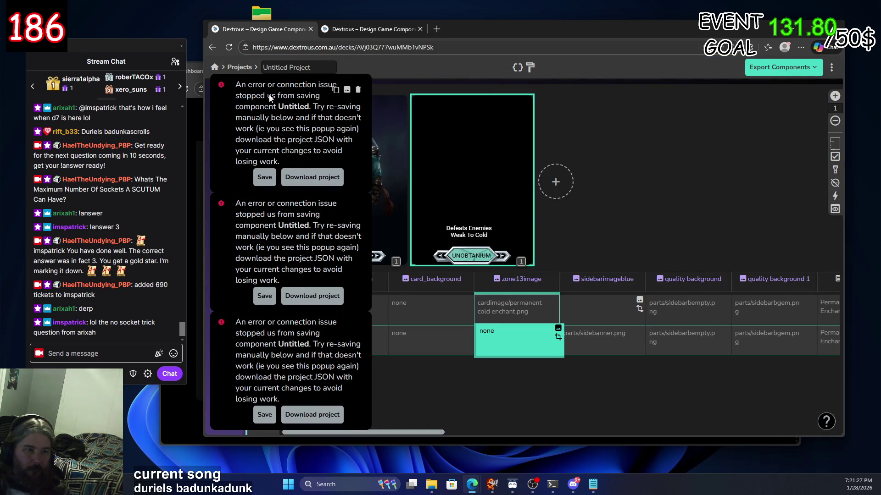
pyautogui.click(229, 48)
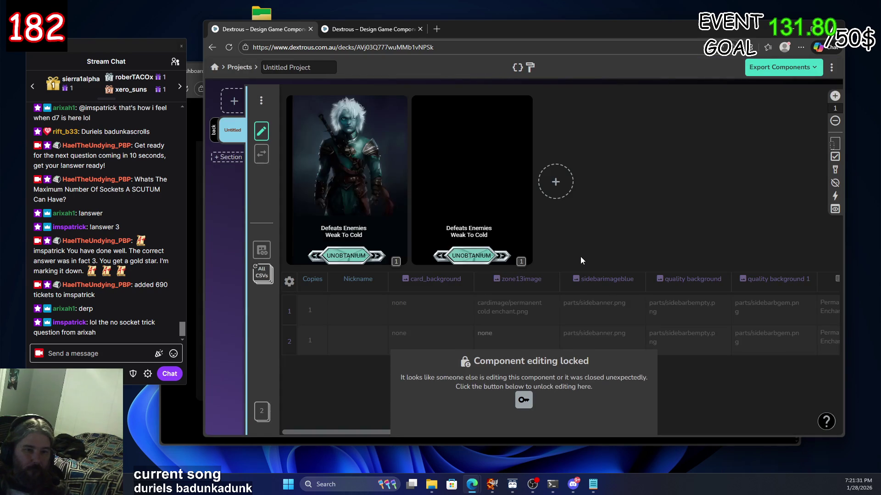
pyautogui.click(520, 397)
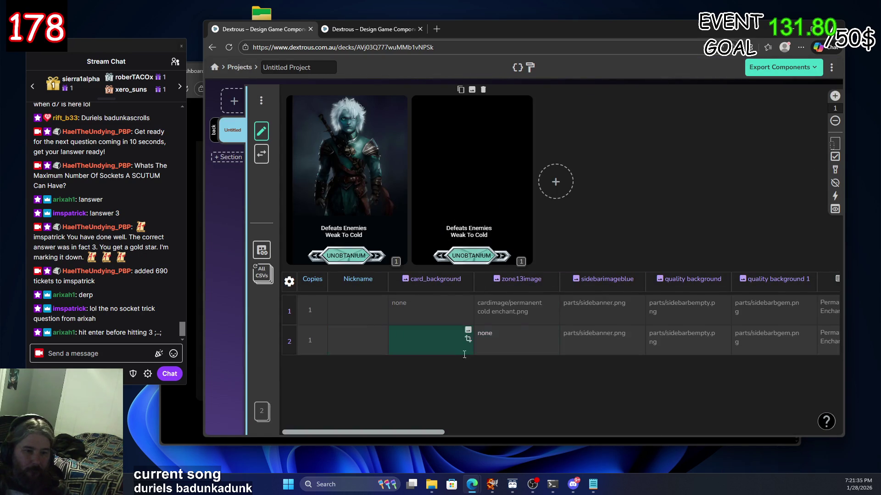
# Set card 2's zone13image to permanent fire enchant.jpg, then return to the 6unobtanium layout
pyautogui.click(513, 346)
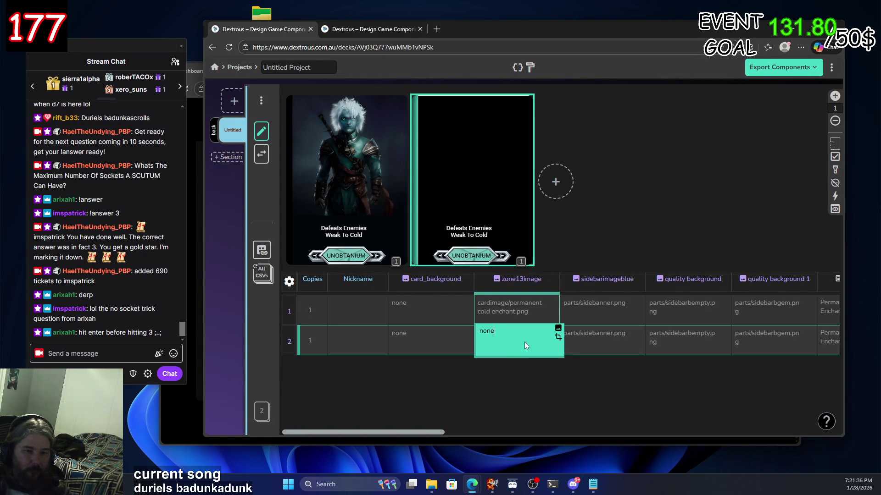
pyautogui.click(558, 329)
pyautogui.click(489, 195)
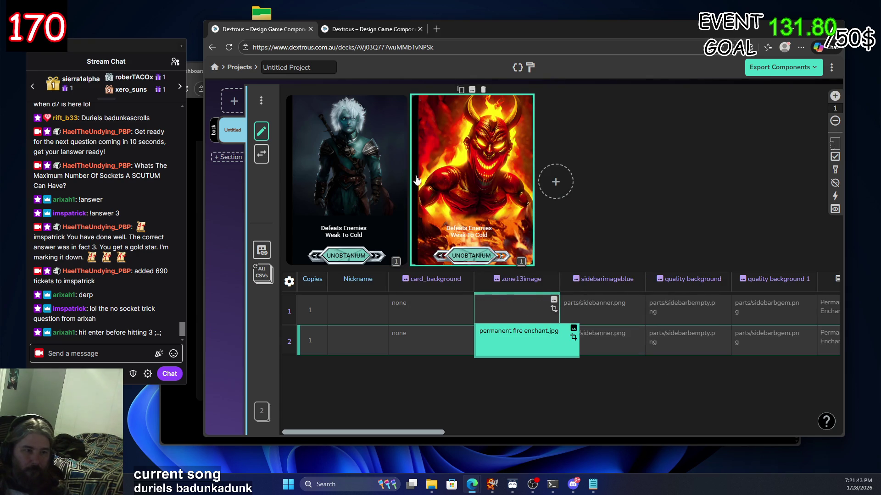
pyautogui.click(261, 131)
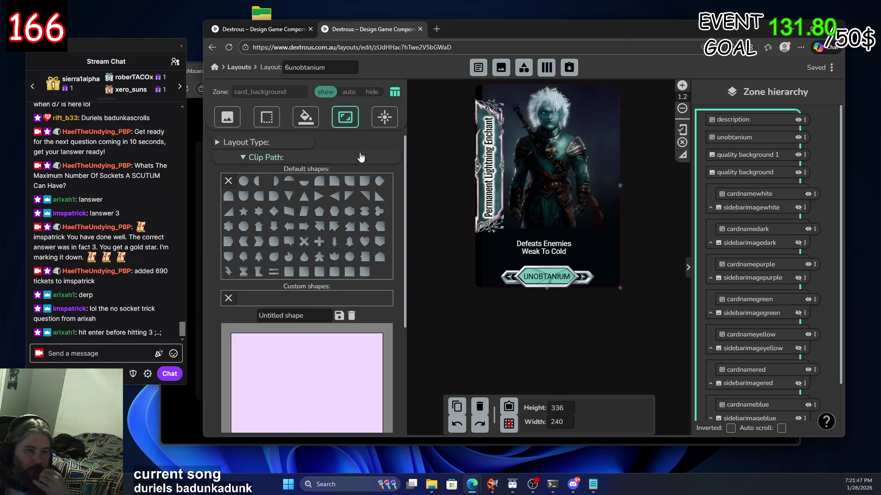
# Set the white, dark and purple sidebar banner zones to auto visibility
pyautogui.click(773, 207)
pyautogui.click(348, 92)
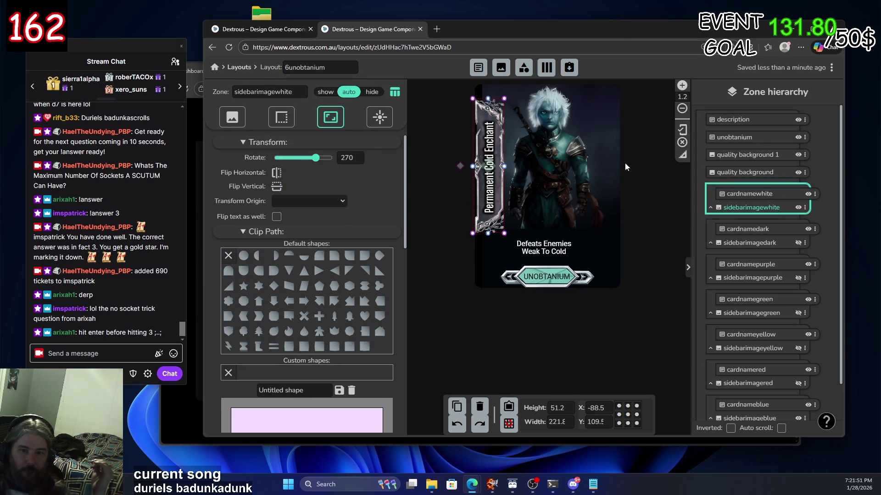
pyautogui.click(752, 243)
pyautogui.click(349, 92)
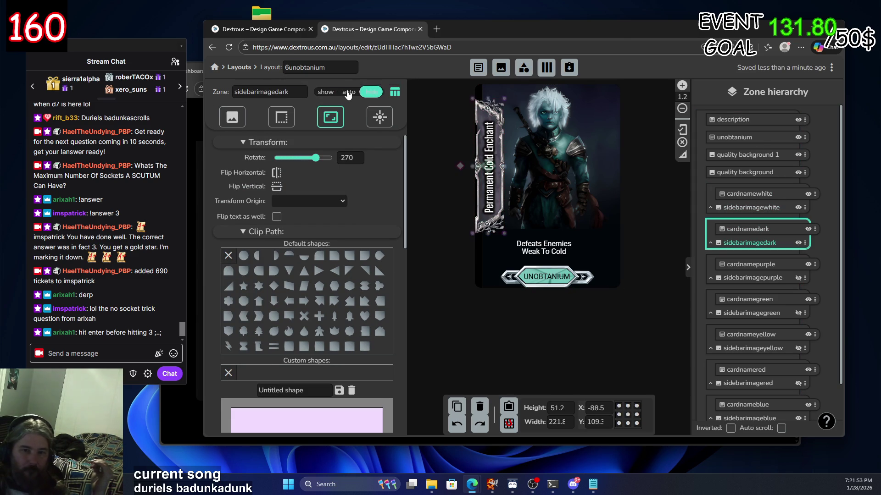
pyautogui.click(761, 278)
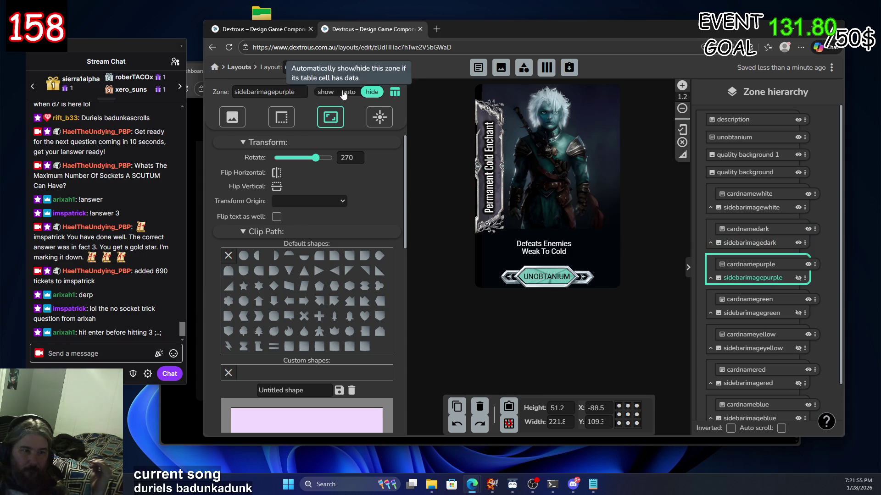
pyautogui.click(345, 93)
# Set the green, yellow and red sidebar banner zones to auto as well
pyautogui.scroll(-1, 752, 256)
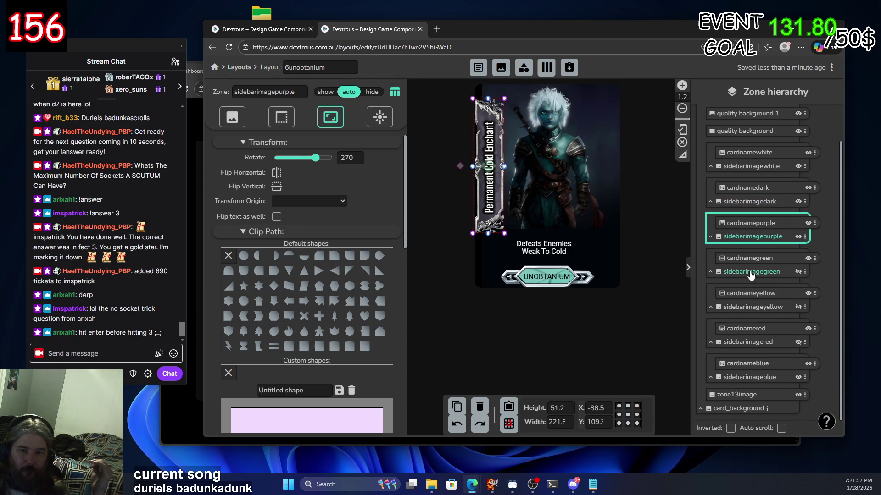
pyautogui.click(751, 272)
pyautogui.click(348, 92)
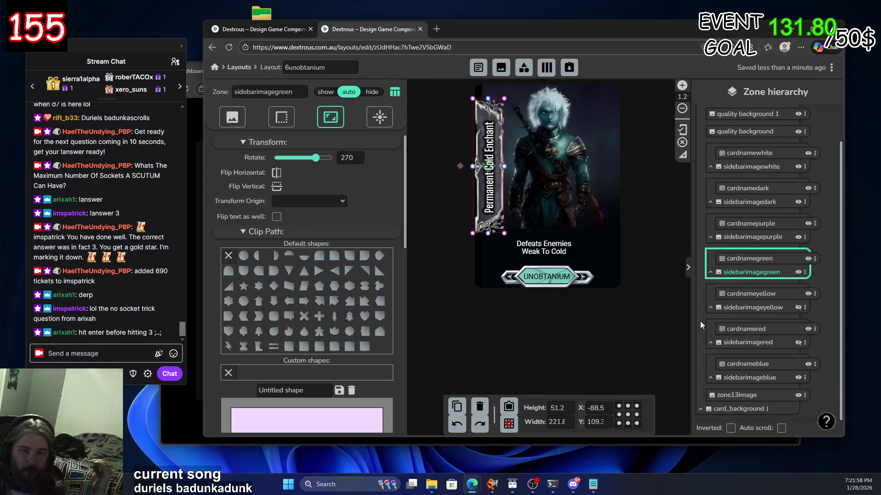
pyautogui.click(752, 307)
pyautogui.click(349, 92)
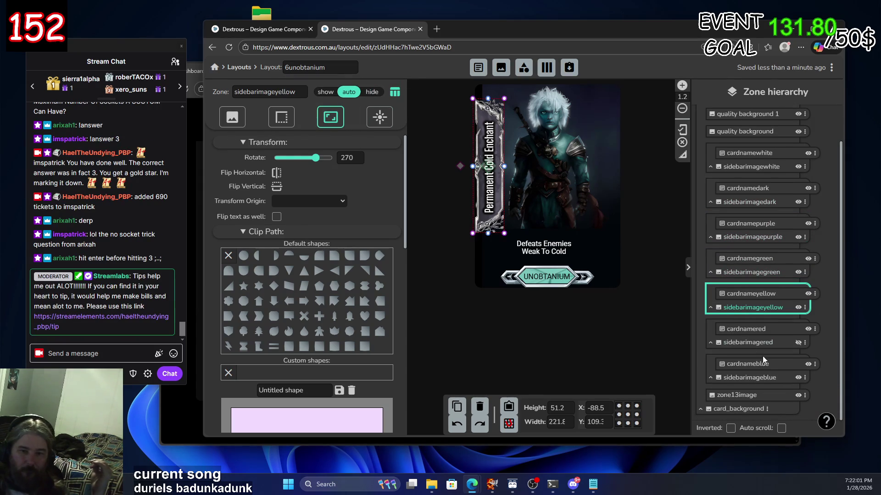
pyautogui.click(756, 345)
pyautogui.click(348, 92)
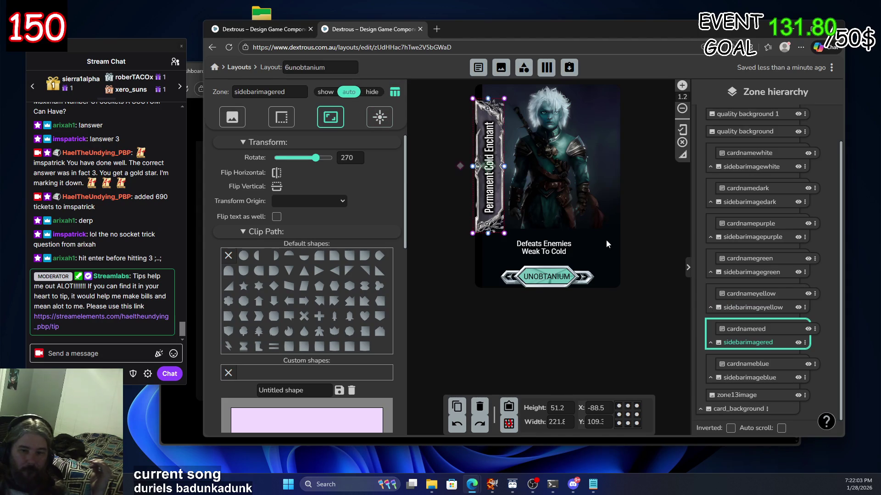
pyautogui.click(756, 380)
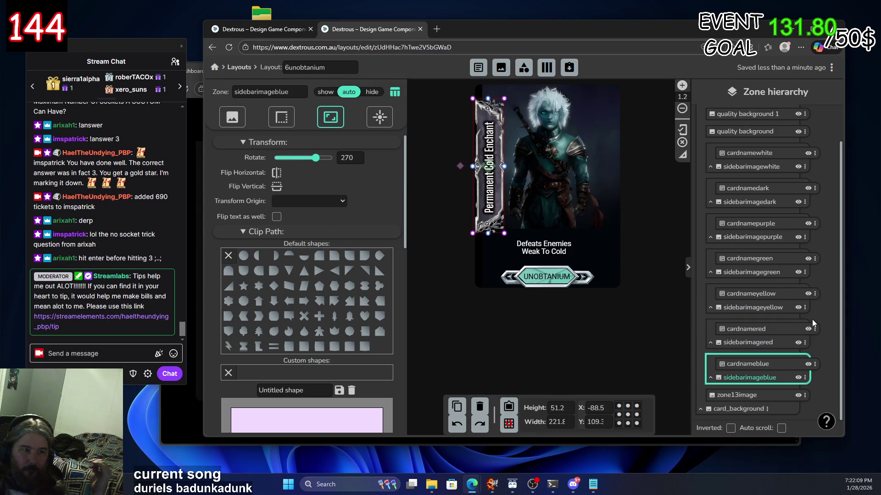
# Commit the fire art, then edit row 2's sidebarimageblue and quality background cells in the deck table
pyautogui.click(239, 30)
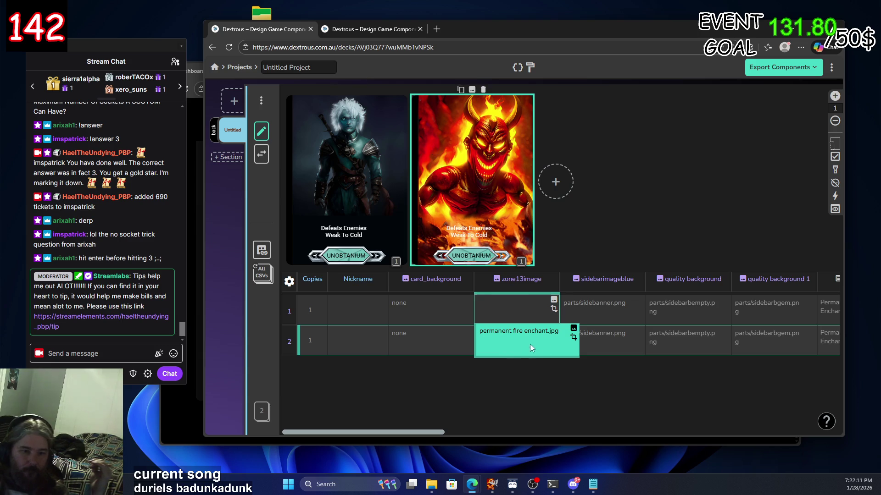
pyautogui.click(619, 338)
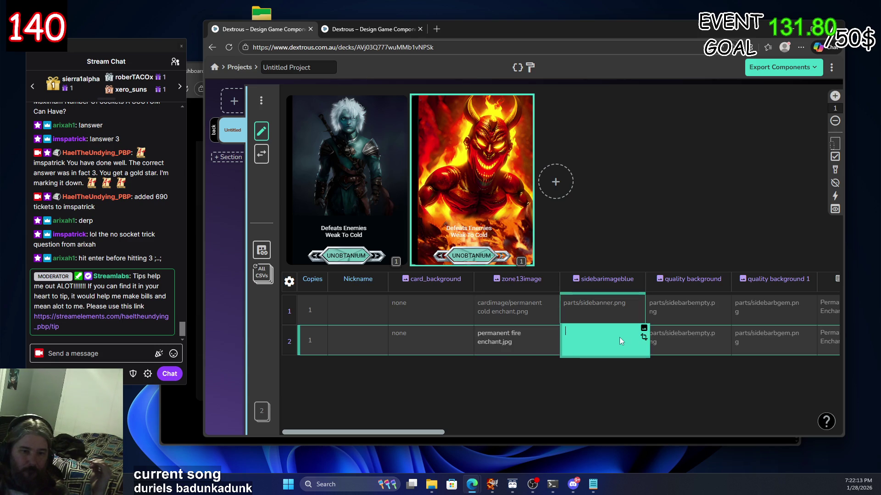
pyautogui.click(698, 341)
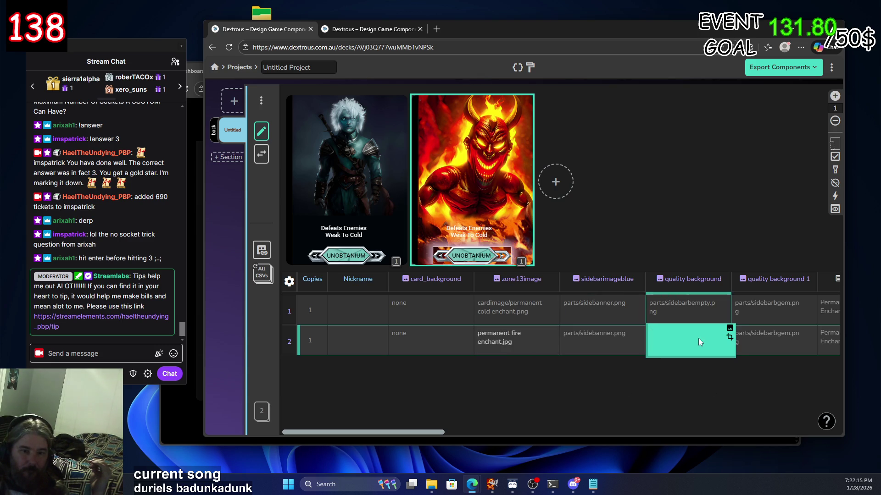
pyautogui.click(599, 340)
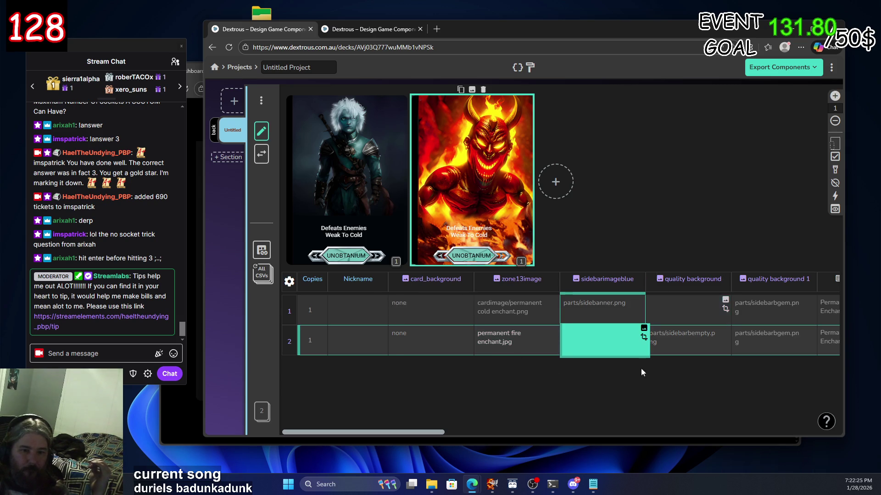
pyautogui.click(685, 312)
pyautogui.click(604, 342)
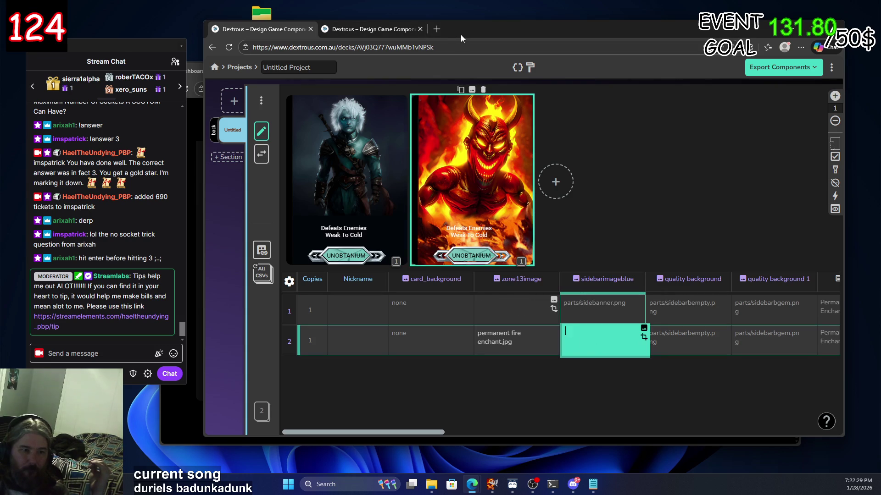
# Check the layout editor, then revisit row 2's sidebarimageblue, quality background and quality background 1 cells
pyautogui.moveTo(461, 34)
pyautogui.mouseDown()
pyautogui.moveTo(499, 264)
pyautogui.moveTo(425, 45)
pyautogui.moveTo(425, 20)
pyautogui.mouseUp()
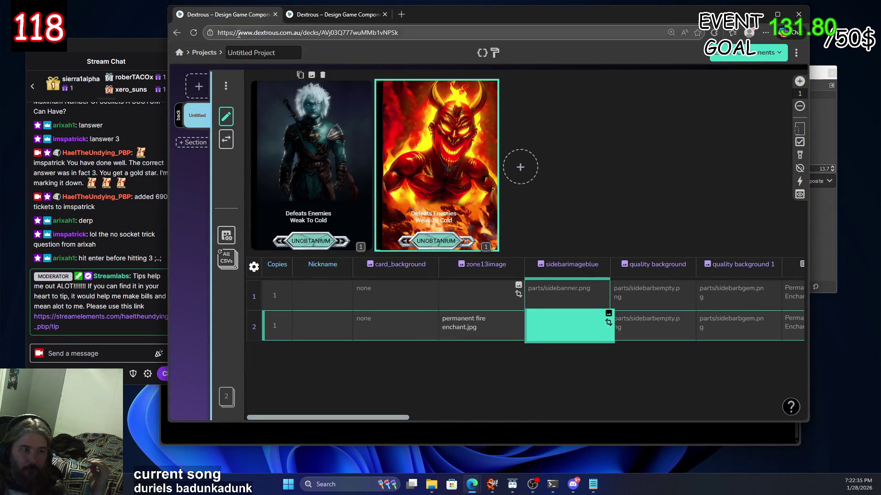
pyautogui.click(340, 12)
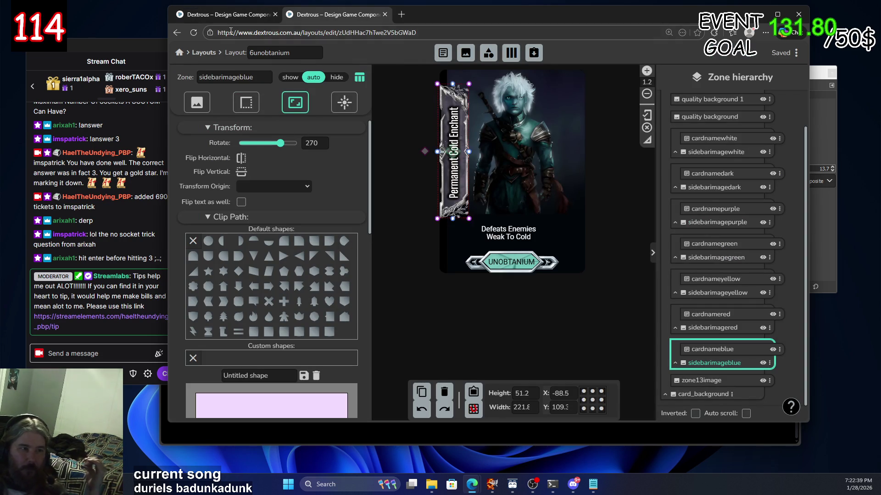
pyautogui.click(224, 14)
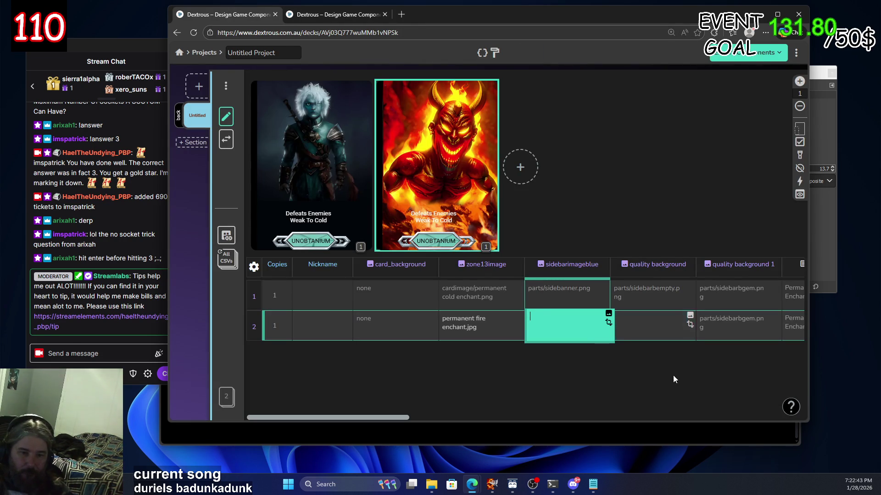
pyautogui.click(726, 327)
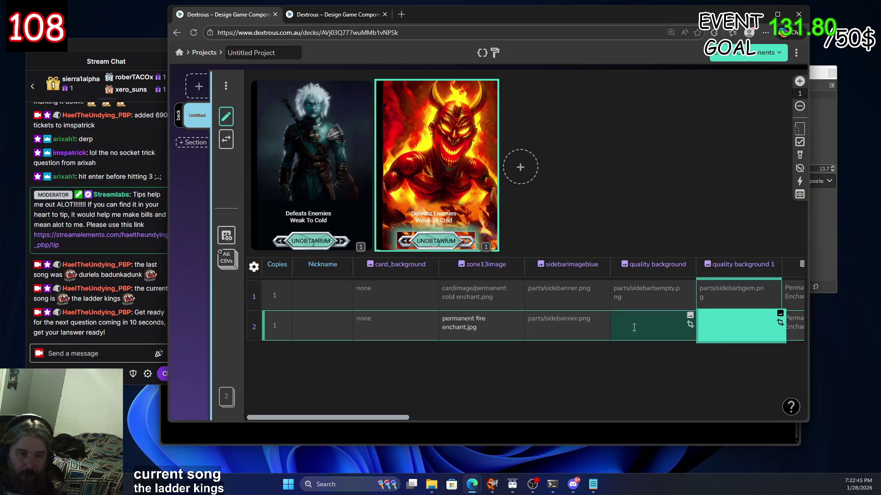
pyautogui.click(561, 326)
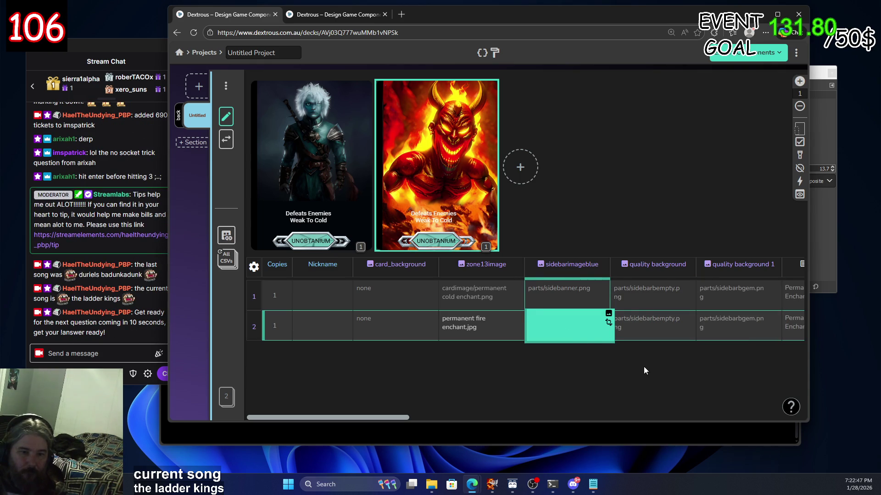
pyautogui.click(659, 325)
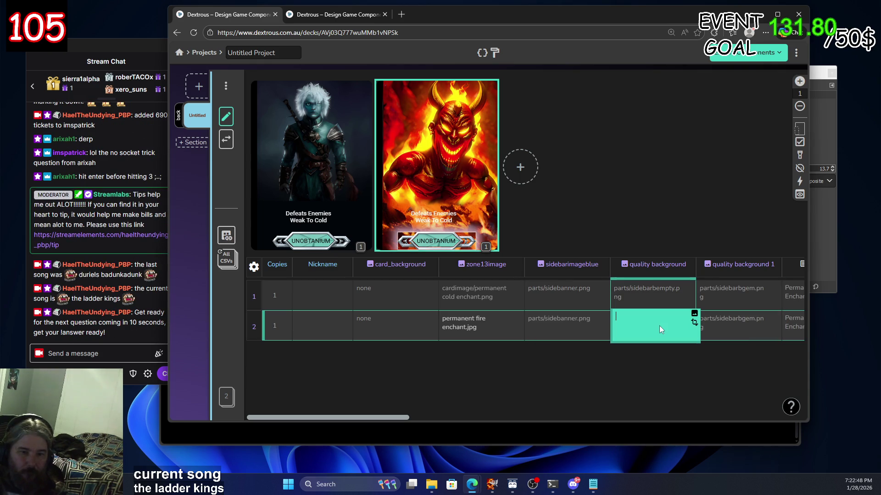
pyautogui.click(744, 326)
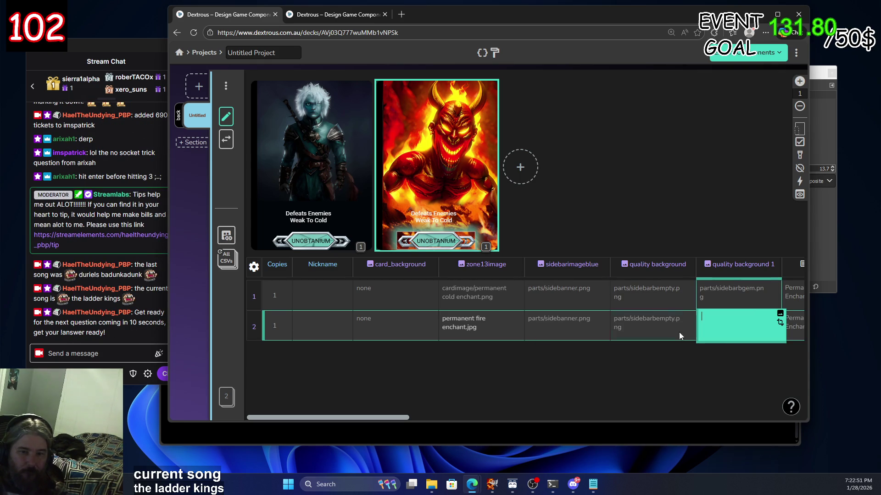
pyautogui.click(661, 326)
pyautogui.click(569, 327)
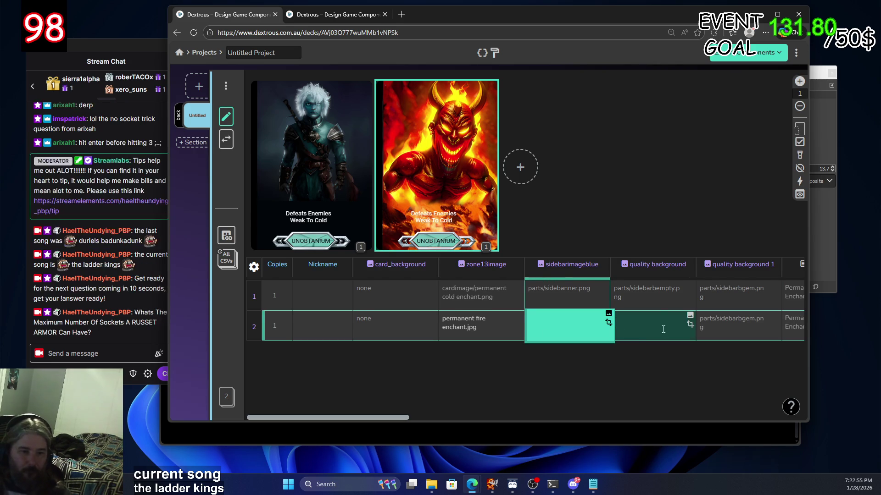
pyautogui.scroll(-2, 663, 323)
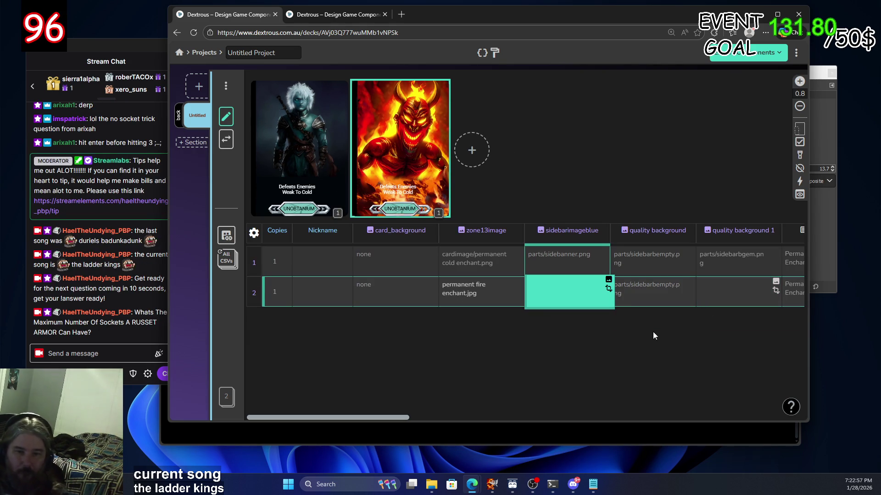
# Paste the gem image path into row 2's quality background 1 cell and scroll the table right
pyautogui.click(650, 290)
pyautogui.write('parts/sidebarbempty.png')
pyautogui.click(729, 292)
pyautogui.write('parts/sidebarbgem.png')
pyautogui.click(794, 293)
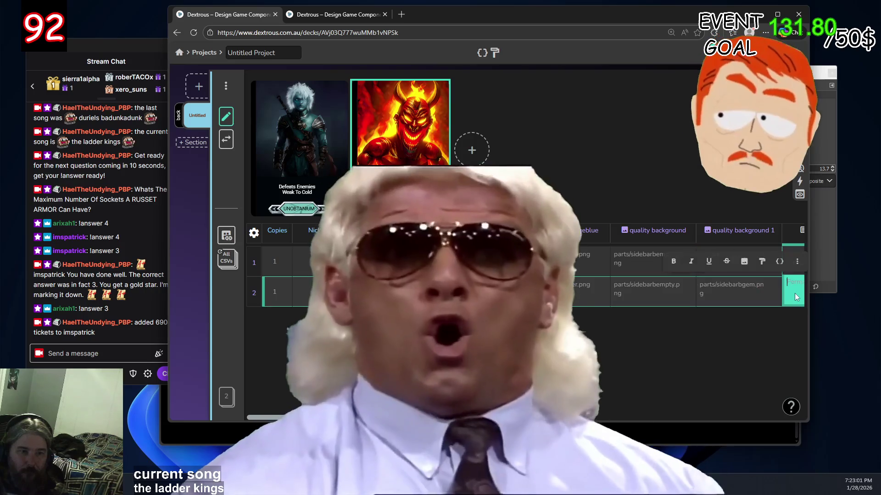
pyautogui.moveTo(390, 417); pyautogui.dragTo(515, 404)
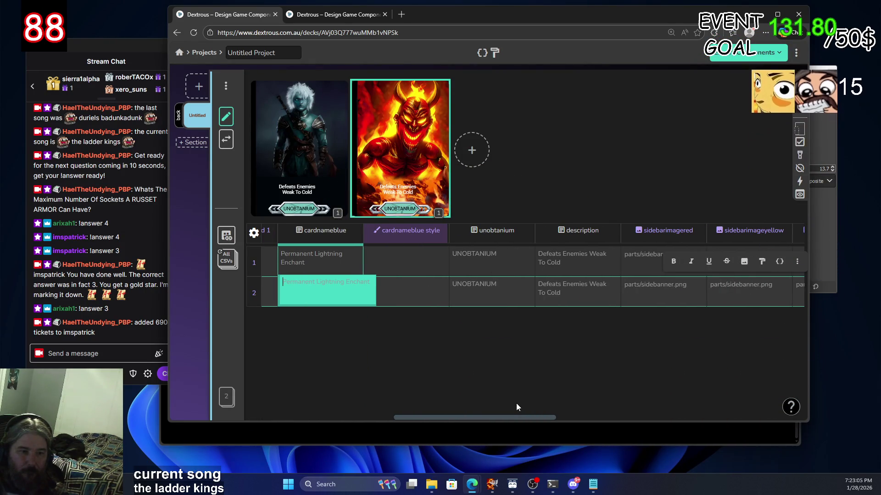
pyautogui.moveTo(516, 403); pyautogui.dragTo(604, 403)
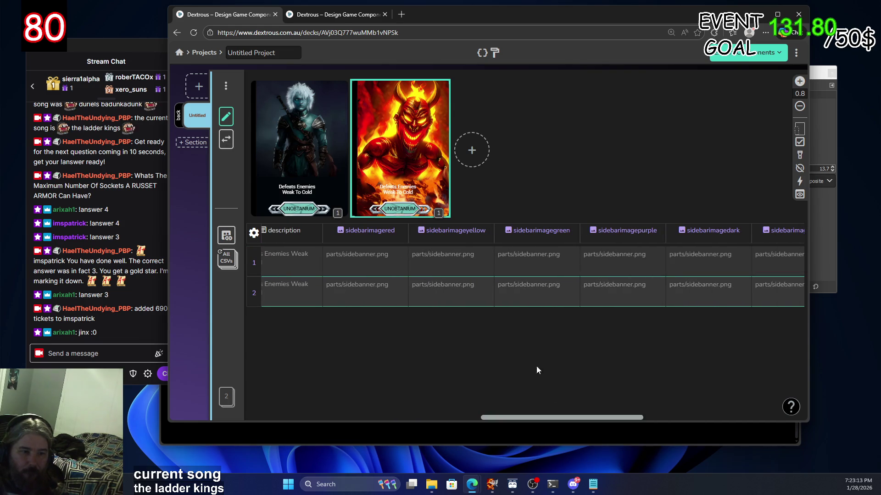
# Enter a value in row 2's sidebarimagered cell and address its missing default folder
pyautogui.click(365, 287)
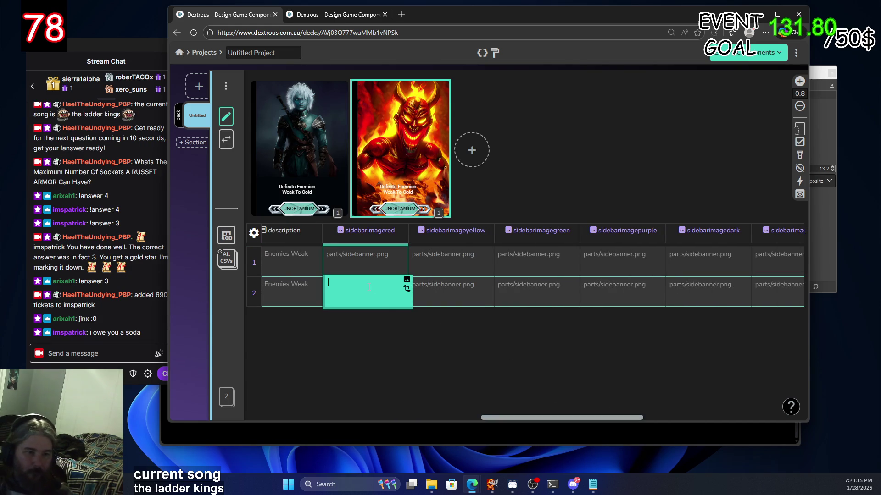
pyautogui.write('a')
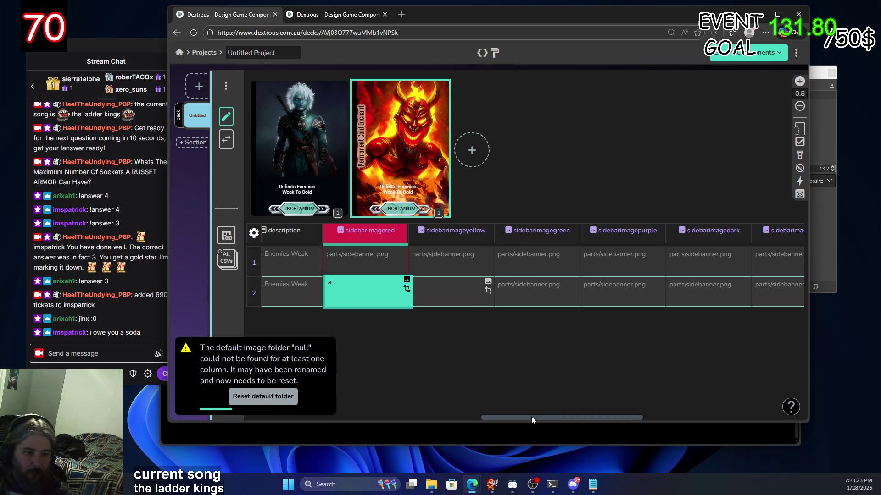
pyautogui.click(276, 398)
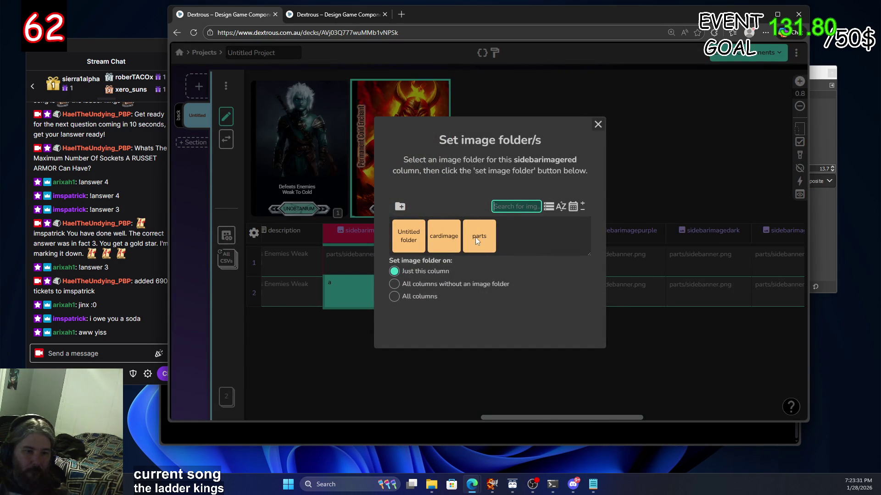
# Set cardimage as the sidebarimagered image folder, browse the picker to parts, then return to Projects
pyautogui.click(445, 235)
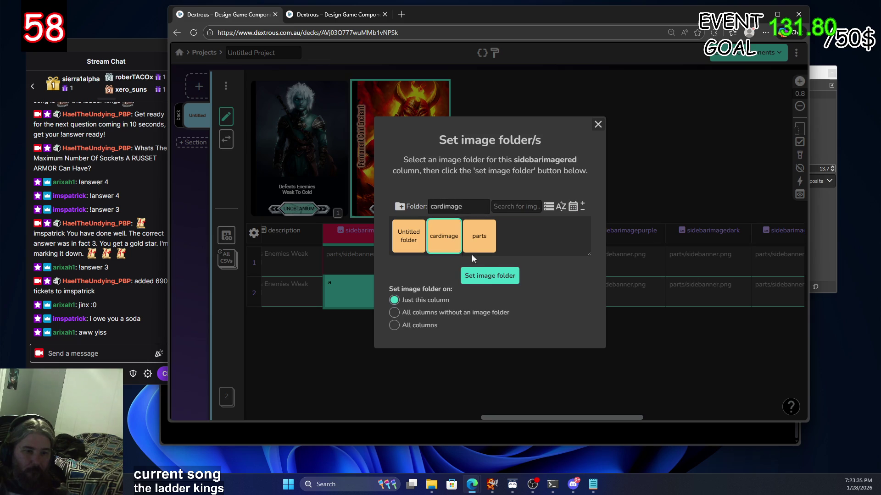
pyautogui.click(487, 278)
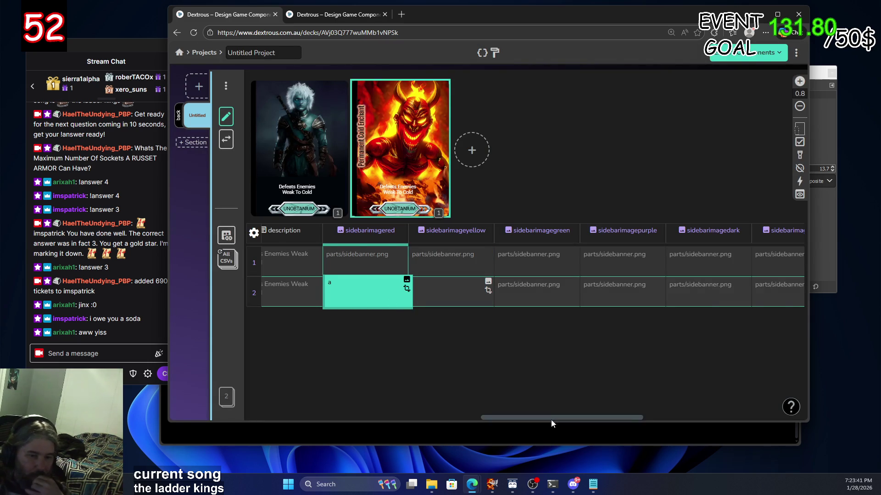
pyautogui.click(405, 283)
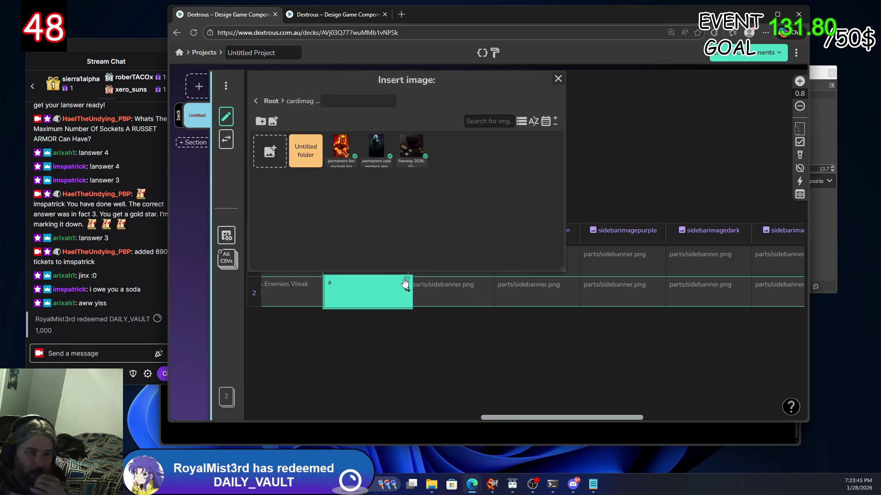
pyautogui.click(275, 101)
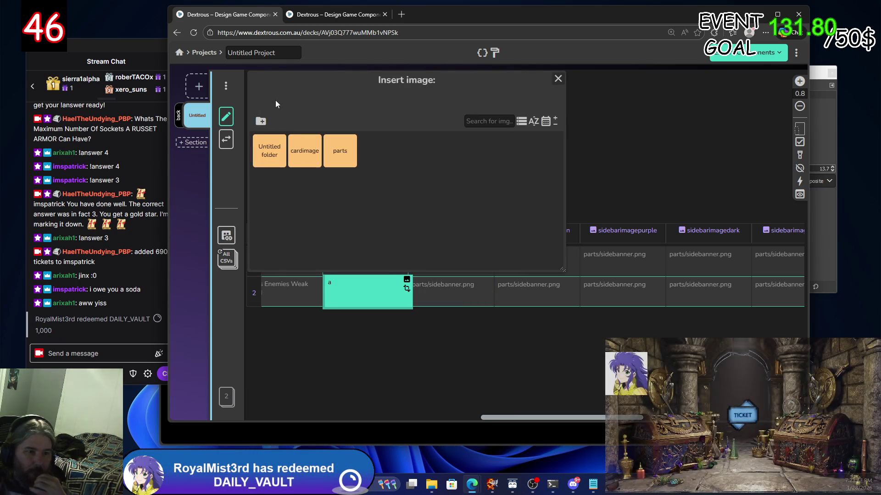
pyautogui.doubleClick(341, 154)
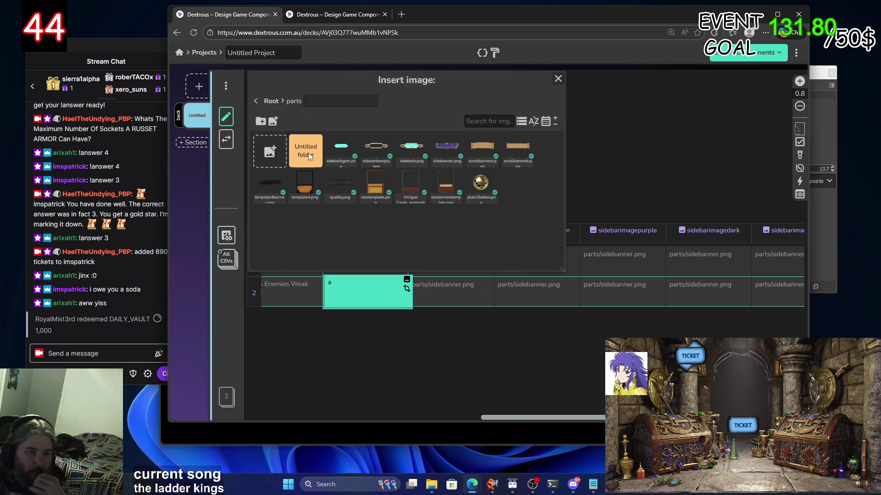
pyautogui.click(557, 79)
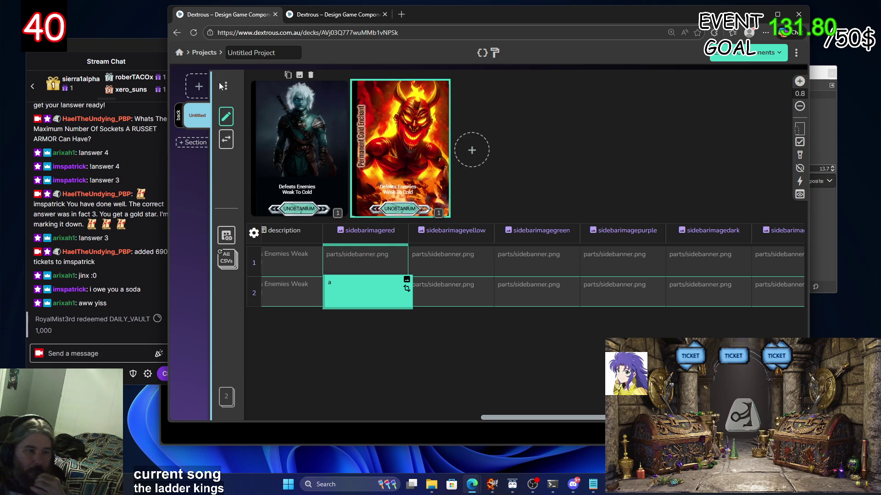
pyautogui.click(198, 54)
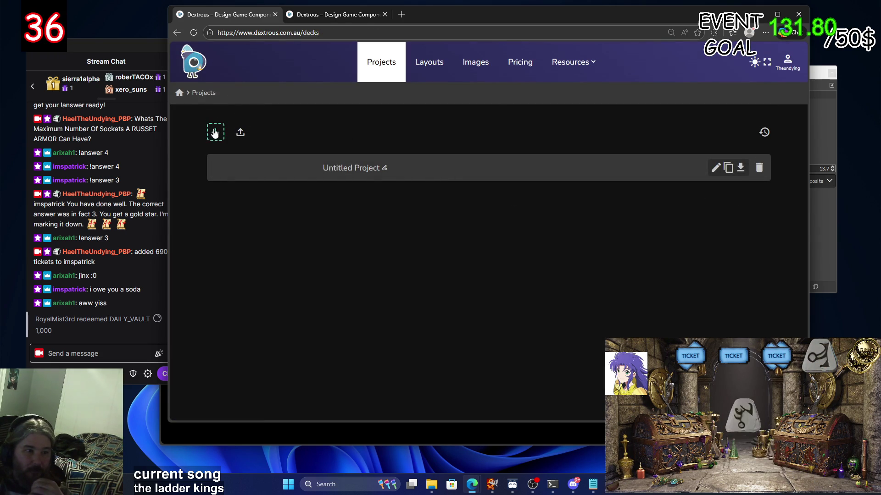
# Add a new component to the Untitled Project and connect the 6unobtanium layout to it
pyautogui.click(215, 132)
pyautogui.click(198, 86)
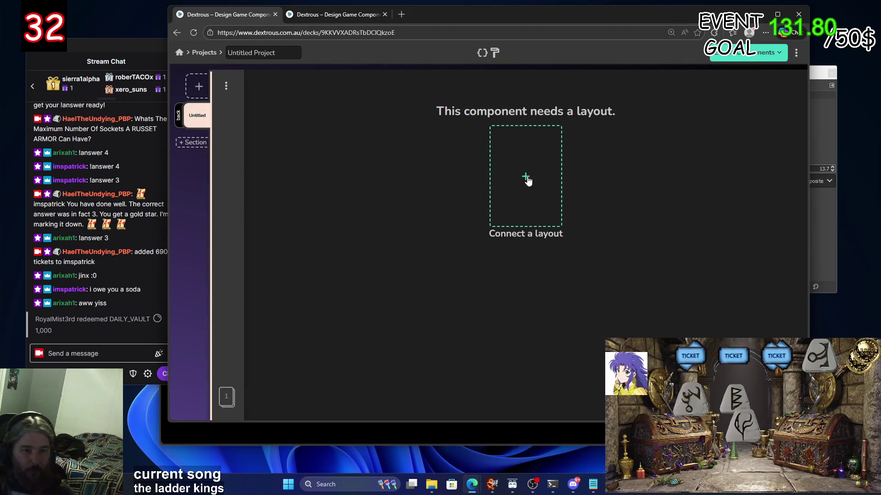
pyautogui.click(527, 178)
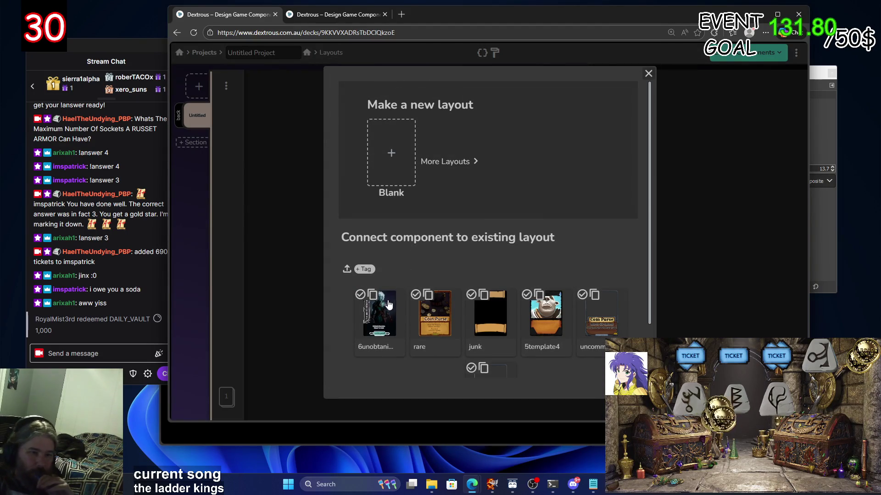
pyautogui.click(372, 320)
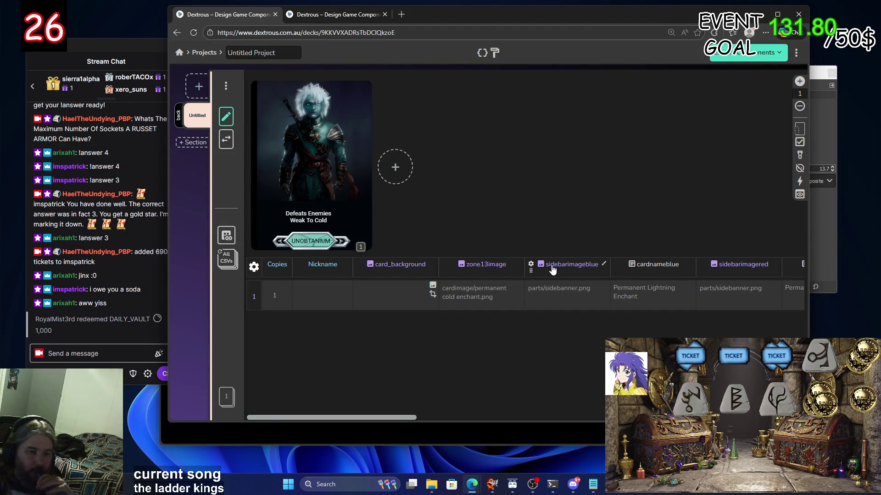
# Add a second card and look at its card art in the image picker without changing it
pyautogui.click(389, 182)
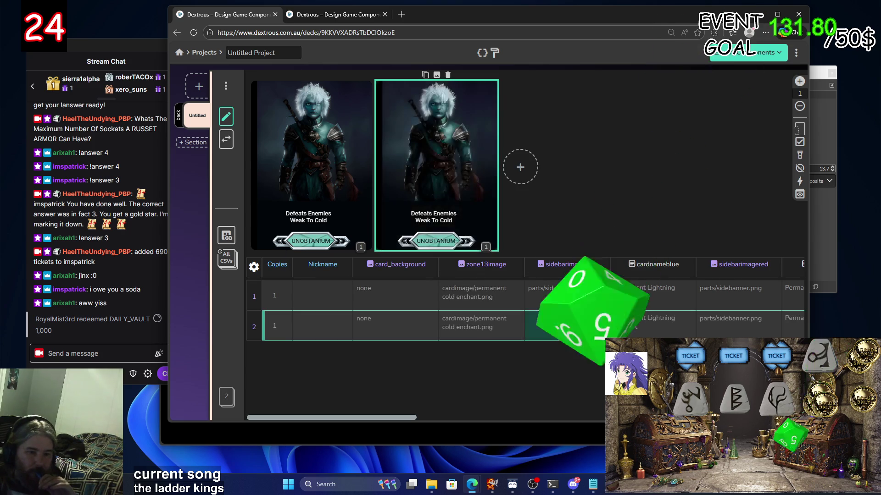
pyautogui.click(500, 330)
pyautogui.click(523, 314)
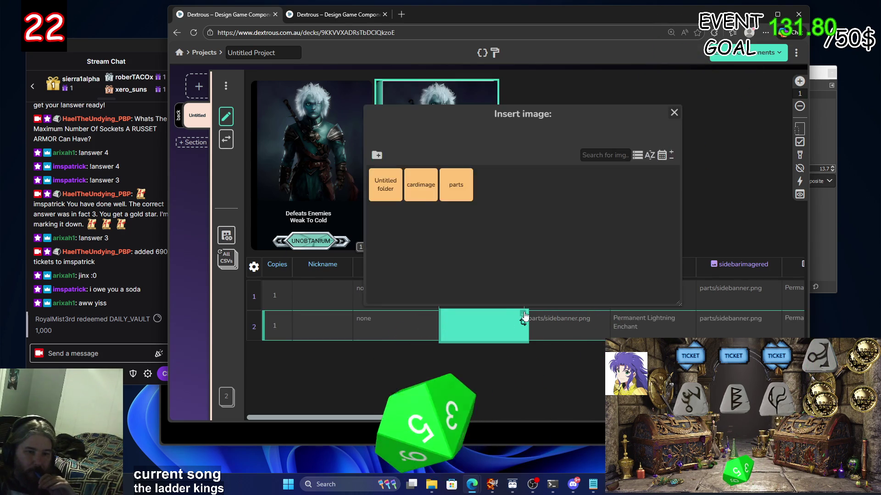
pyautogui.click(672, 112)
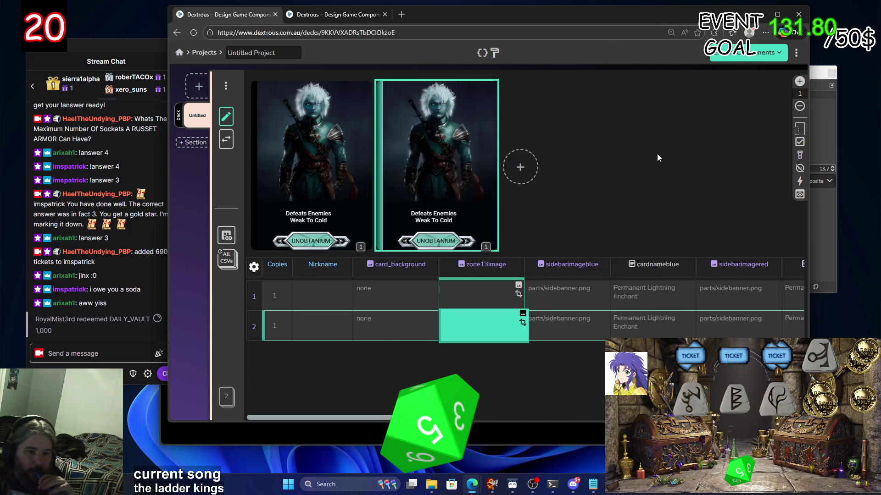
pyautogui.click(306, 333)
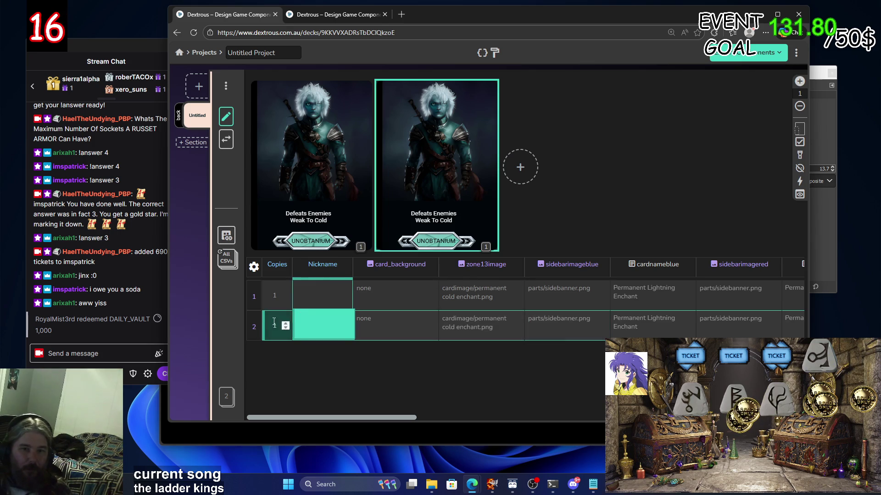
# Enter 'a' in row 2's sidebarimageblue and cardnameblue cells
pyautogui.click(651, 325)
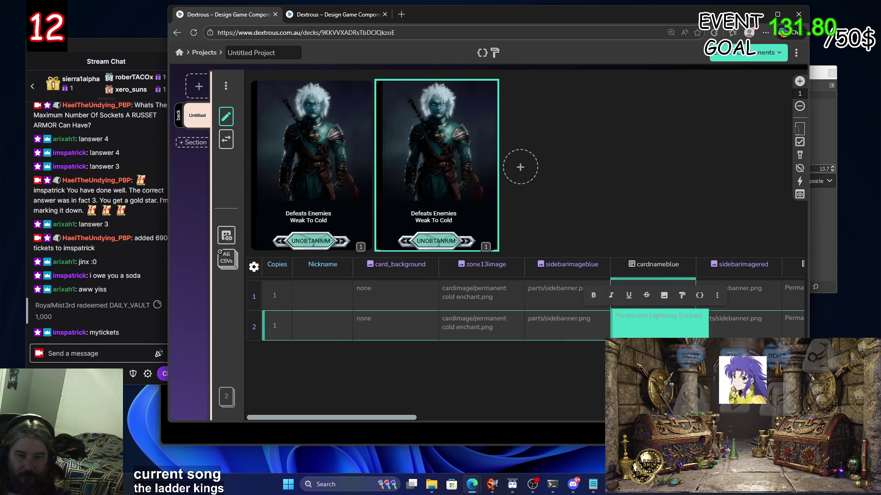
pyautogui.click(755, 327)
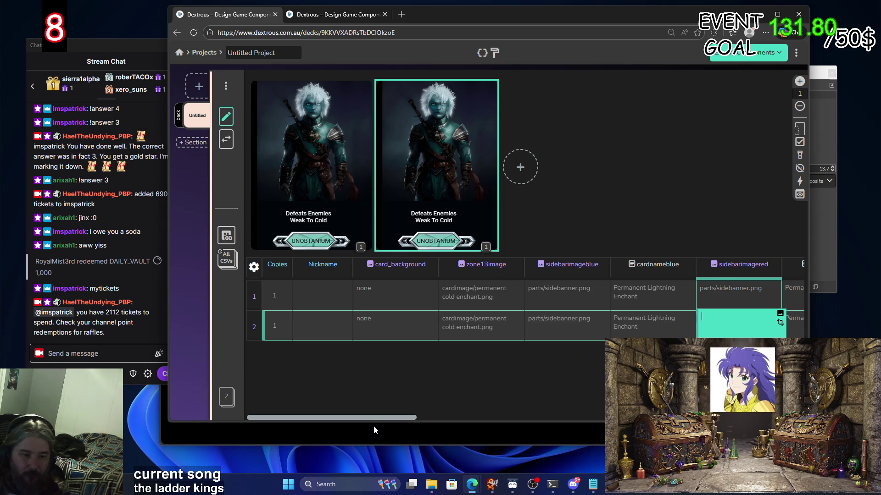
pyautogui.moveTo(375, 420); pyautogui.dragTo(425, 420)
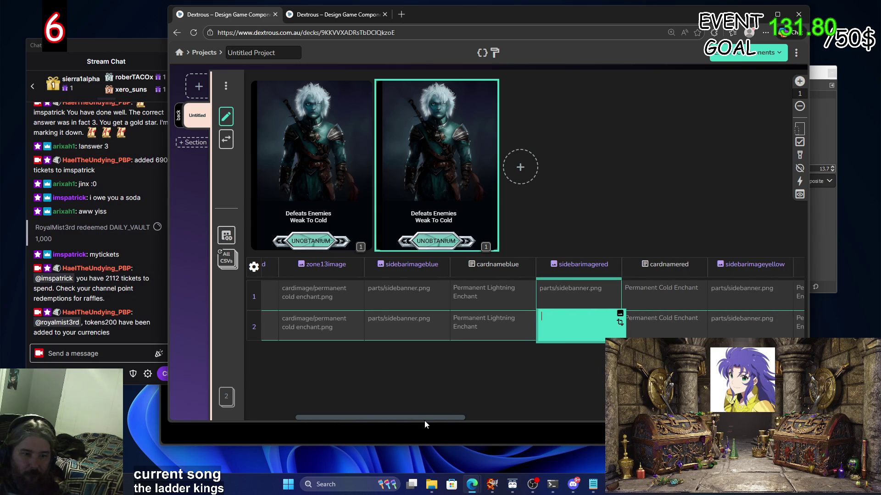
pyautogui.moveTo(425, 420)
pyautogui.mouseDown()
pyautogui.moveTo(470, 422)
pyautogui.moveTo(417, 422)
pyautogui.mouseUp()
pyautogui.click(433, 330)
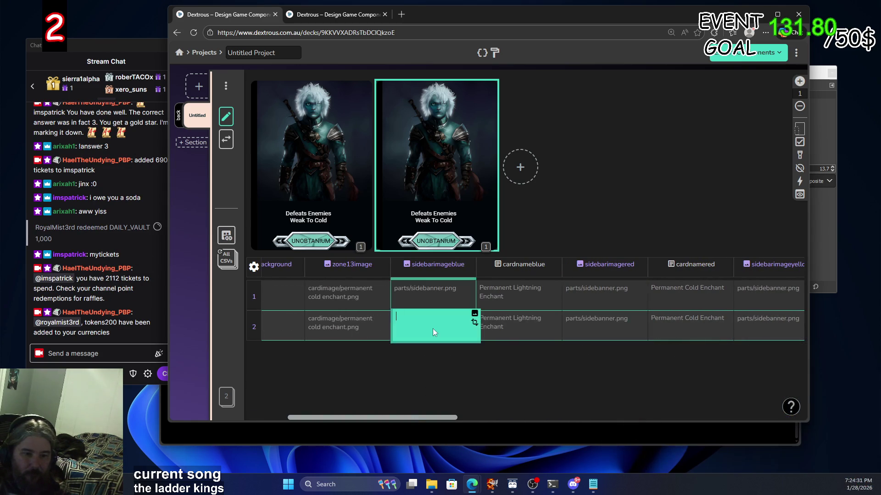
pyautogui.write('a')
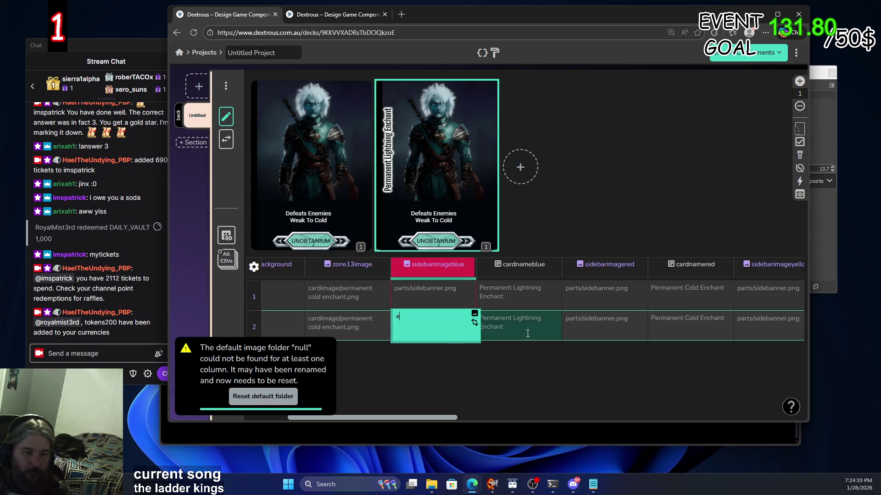
pyautogui.click(530, 333)
pyautogui.write('a')
pyautogui.click(617, 329)
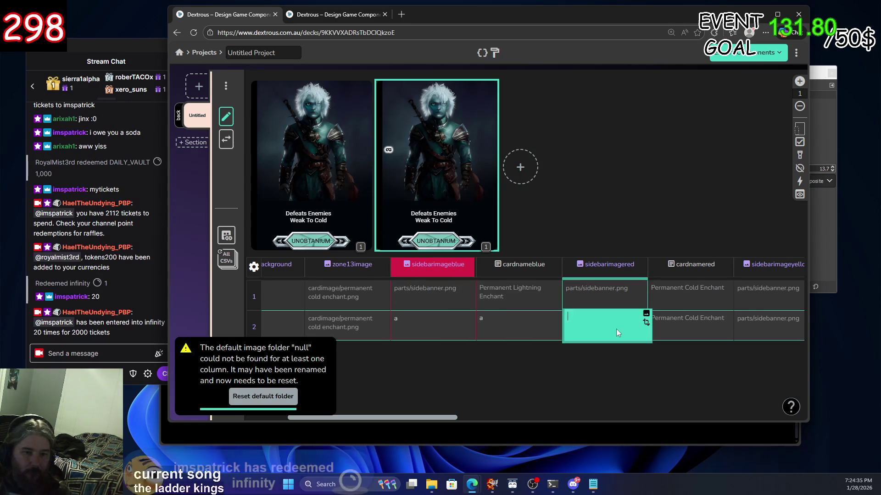
# Browse the cardimage folder for row 2's blue banner without choosing an image
pyautogui.click(453, 323)
pyautogui.click(476, 316)
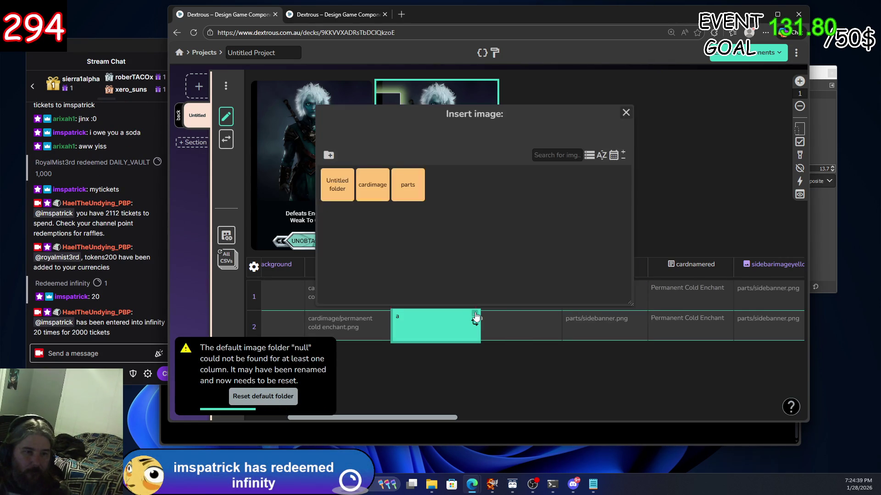
pyautogui.click(370, 185)
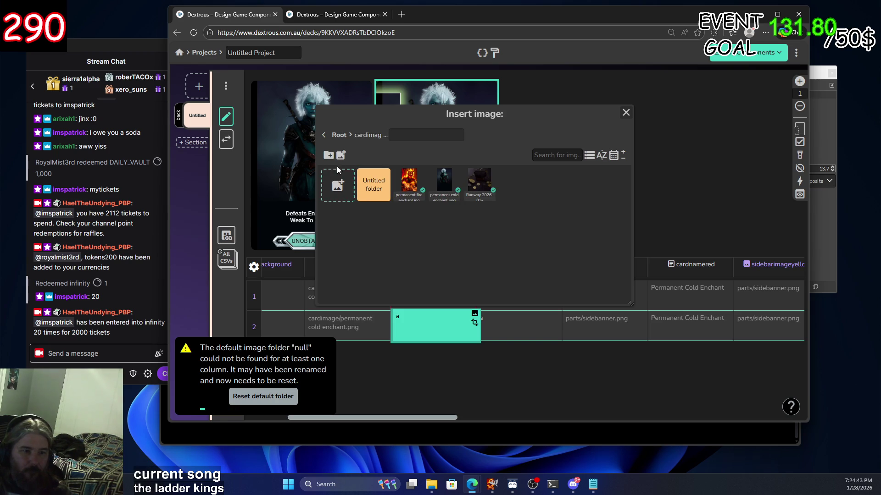
pyautogui.click(626, 112)
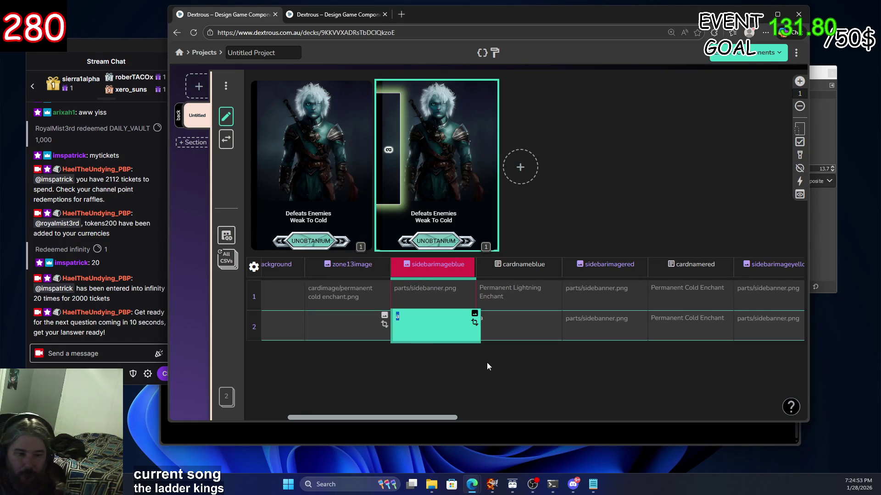
# Undo the stray 'a' entries and open Adjust image for row 2's blue sidebar banner
pyautogui.hotkey('ctrl', 'z')
pyautogui.hotkey('ctrl', 'z')
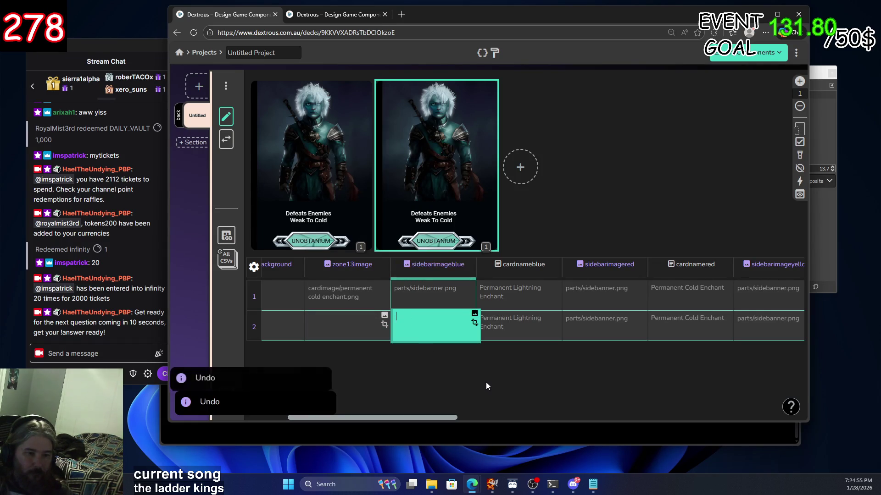
pyautogui.click(327, 340)
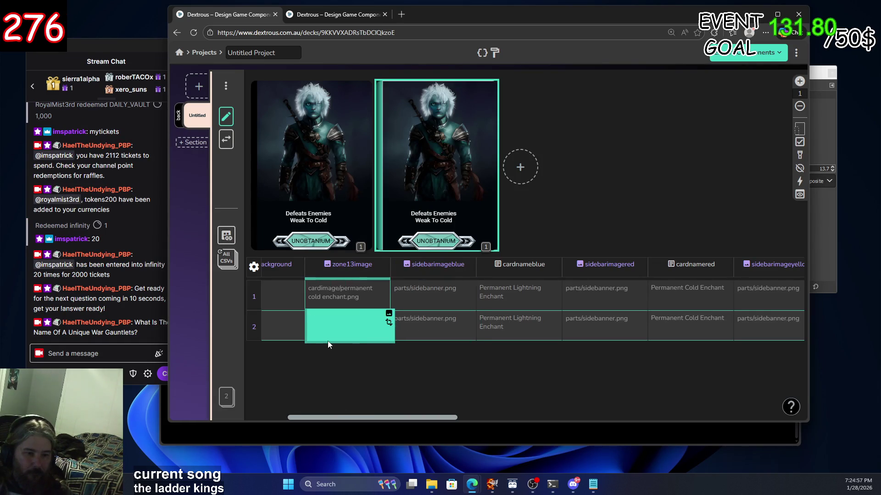
pyautogui.click(430, 324)
pyautogui.click(475, 315)
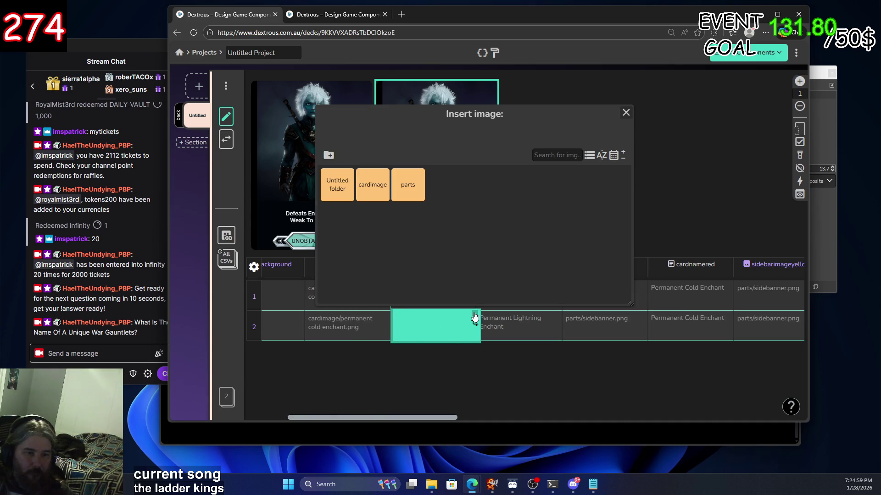
pyautogui.click(476, 323)
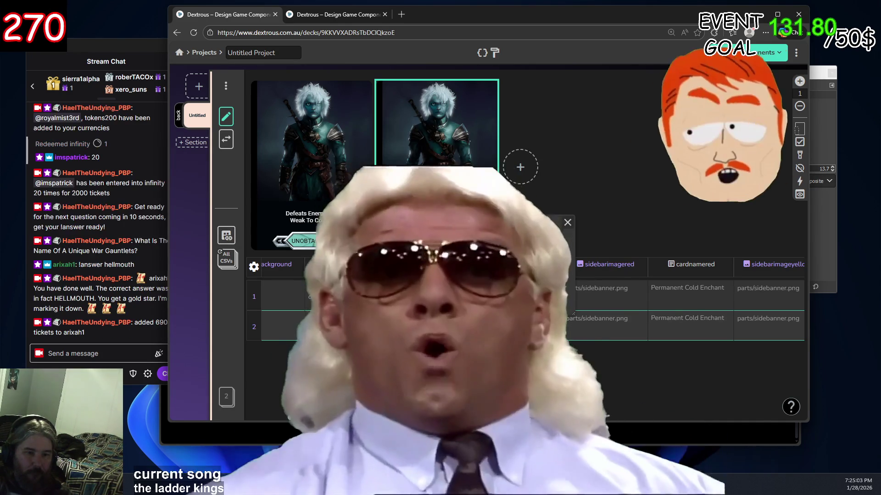
# Leave the blue banner's zoom at cover and close the Adjust image settings
pyautogui.click(488, 255)
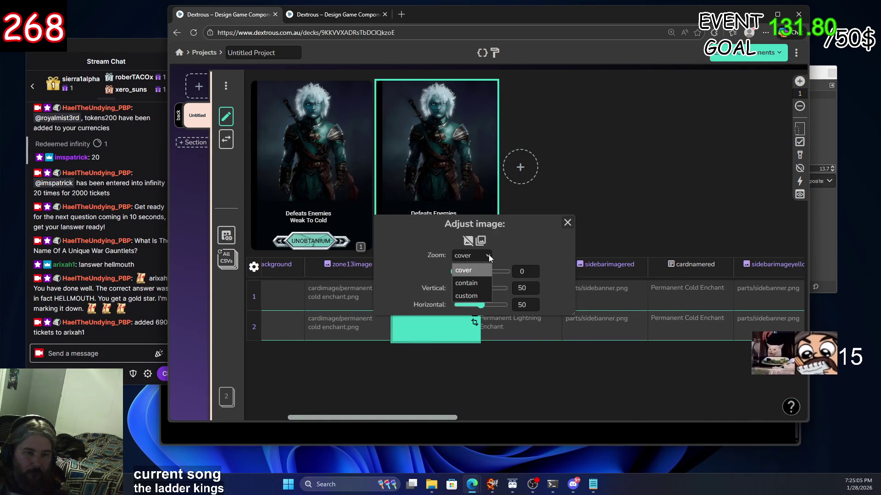
pyautogui.click(488, 255)
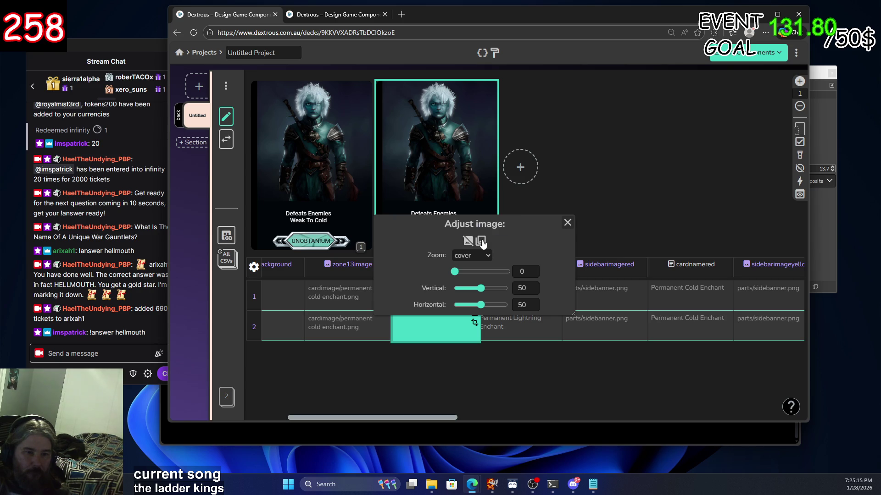
pyautogui.click(568, 223)
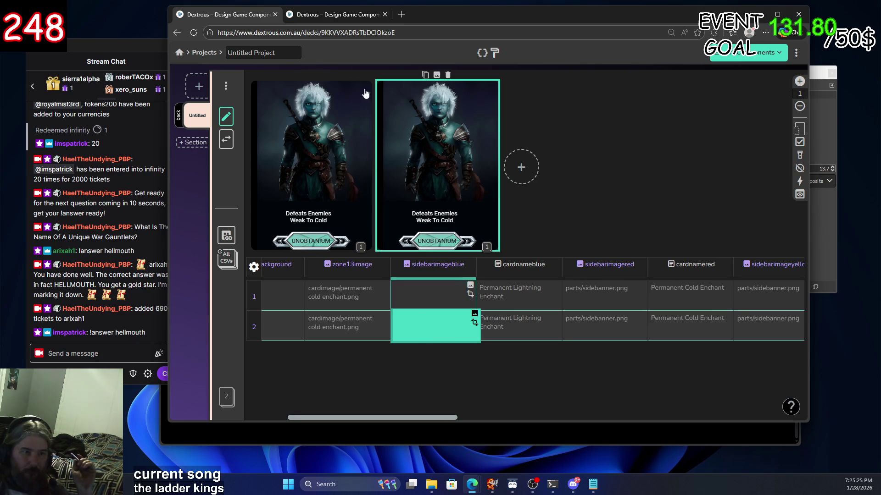
pyautogui.click(327, 16)
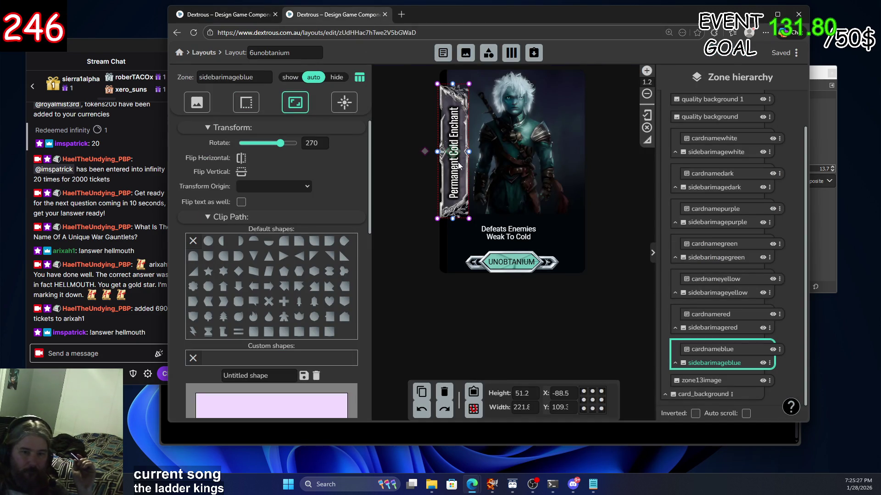
# Toggle visibility of the blue, red, yellow, green, purple, dark and white sidebarimage zones
pyautogui.click(763, 363)
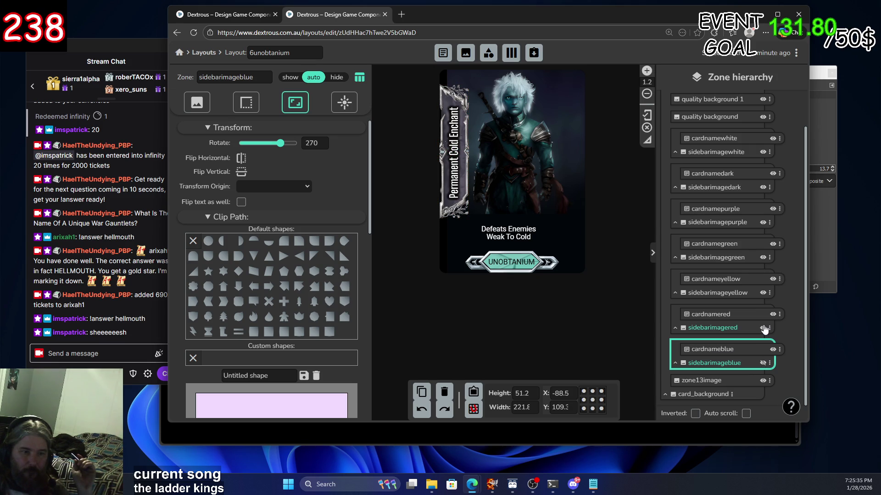
pyautogui.click(763, 328)
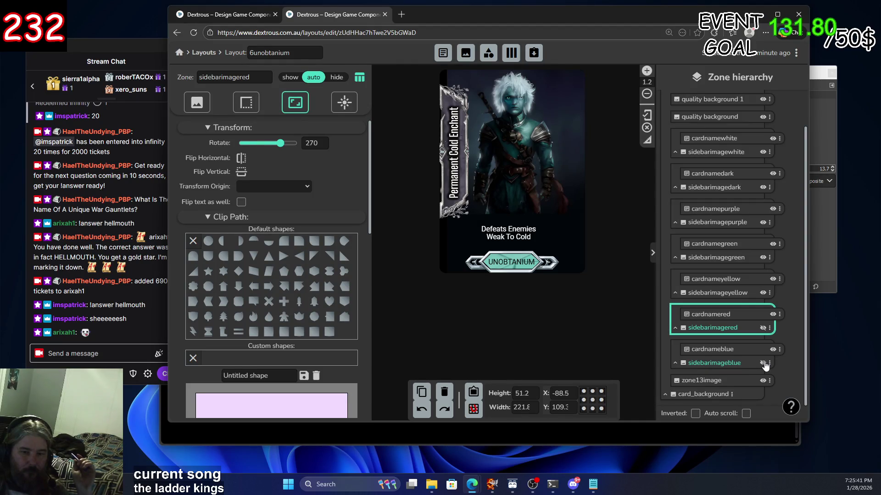
pyautogui.click(761, 293)
pyautogui.click(763, 258)
pyautogui.click(763, 222)
pyautogui.click(762, 188)
pyautogui.click(767, 153)
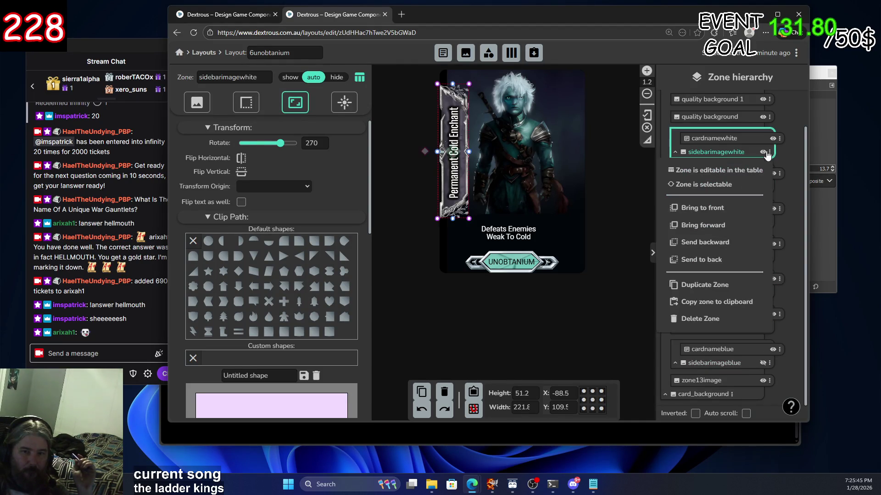
pyautogui.click(762, 154)
pyautogui.click(763, 153)
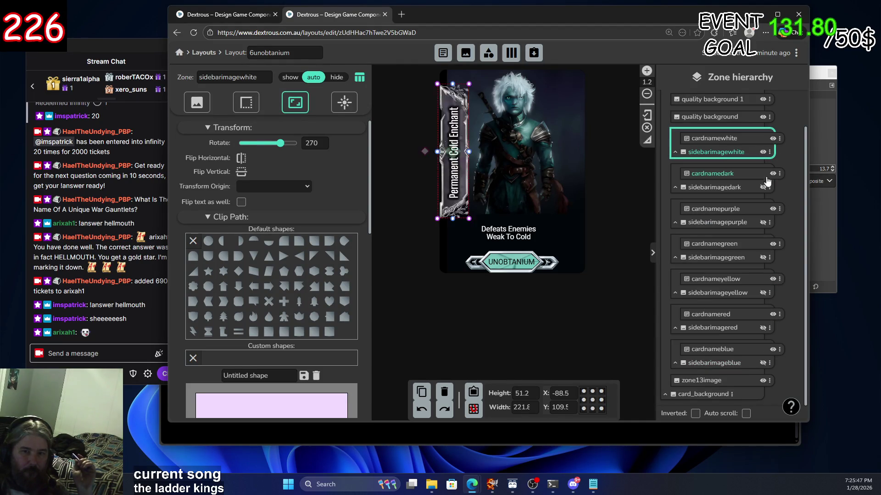
pyautogui.click(763, 188)
pyautogui.click(762, 223)
pyautogui.click(763, 258)
pyautogui.click(763, 292)
pyautogui.click(762, 328)
pyautogui.click(763, 363)
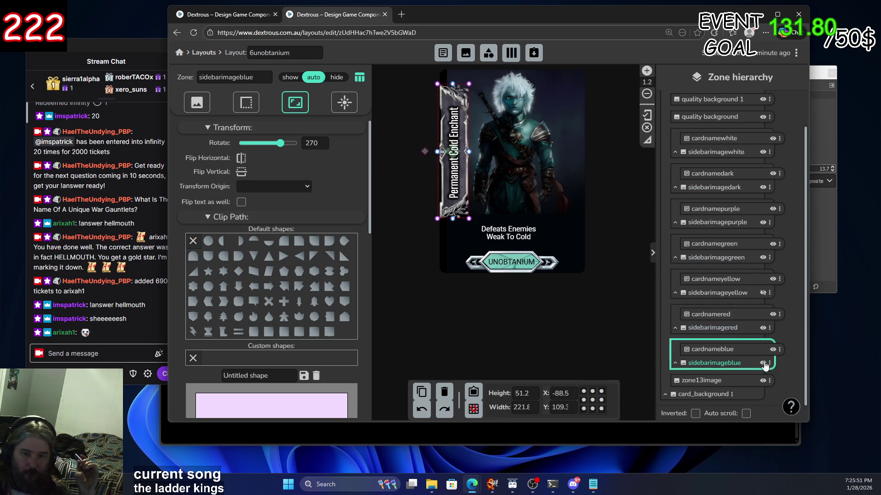
# Set the blue, red, yellow, purple and dark sidebar banner zones to always show
pyautogui.click(290, 77)
pyautogui.click(730, 327)
pyautogui.click(292, 78)
pyautogui.click(731, 296)
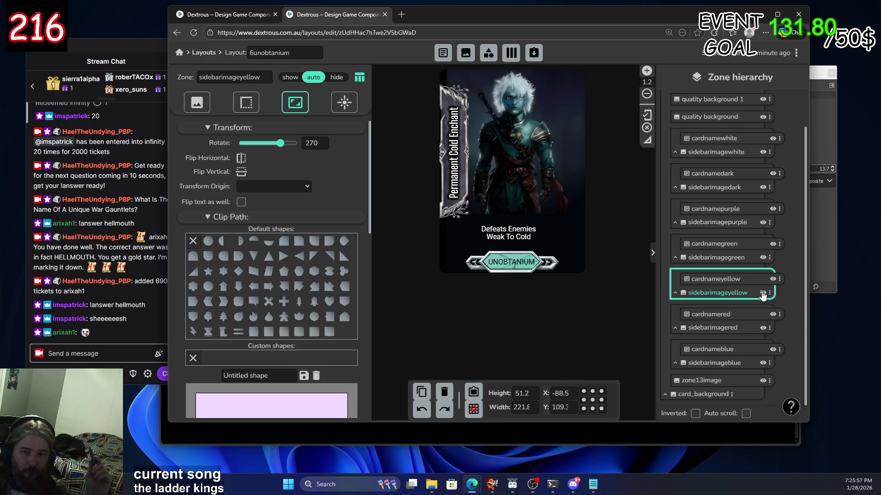
pyautogui.click(293, 77)
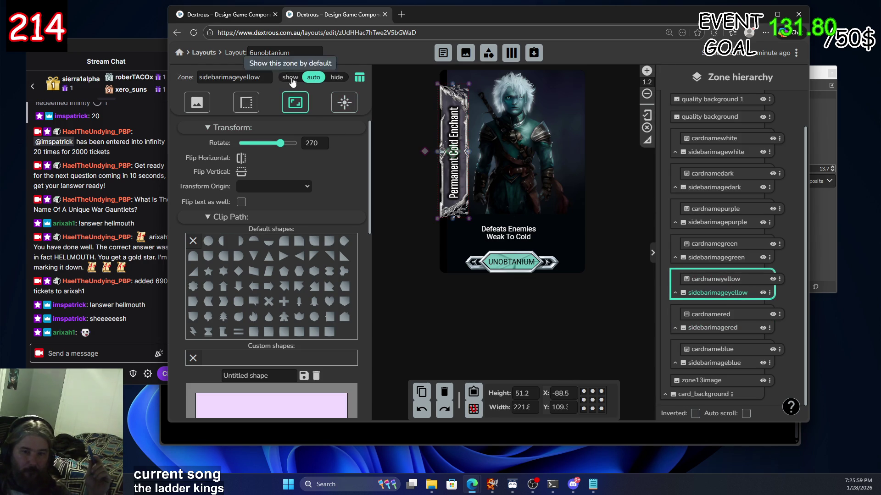
pyautogui.click(720, 256)
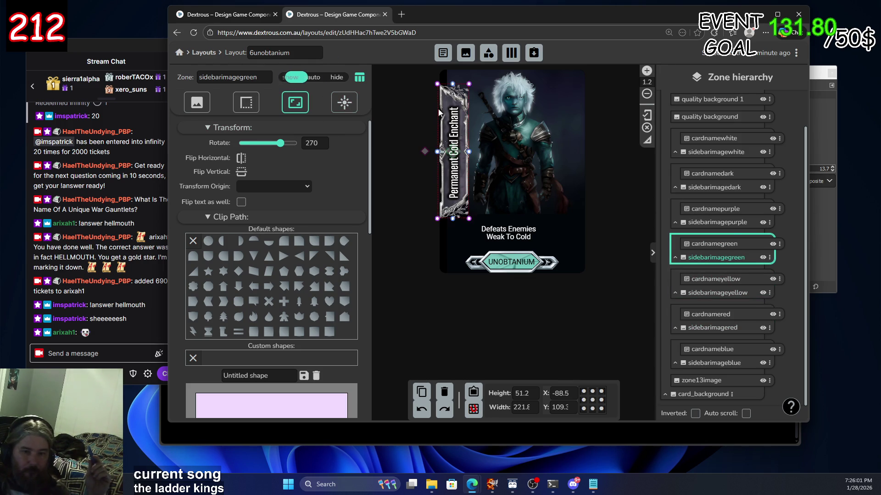
pyautogui.click(718, 221)
pyautogui.click(291, 77)
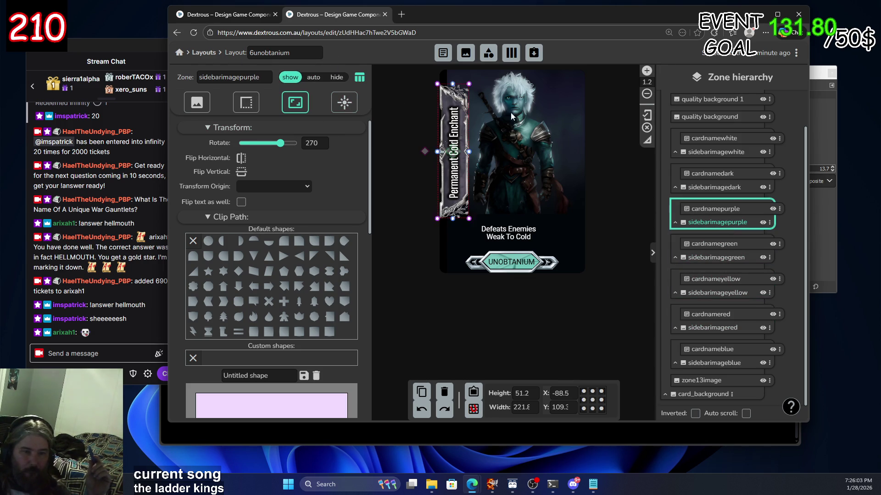
pyautogui.click(733, 194)
pyautogui.click(290, 77)
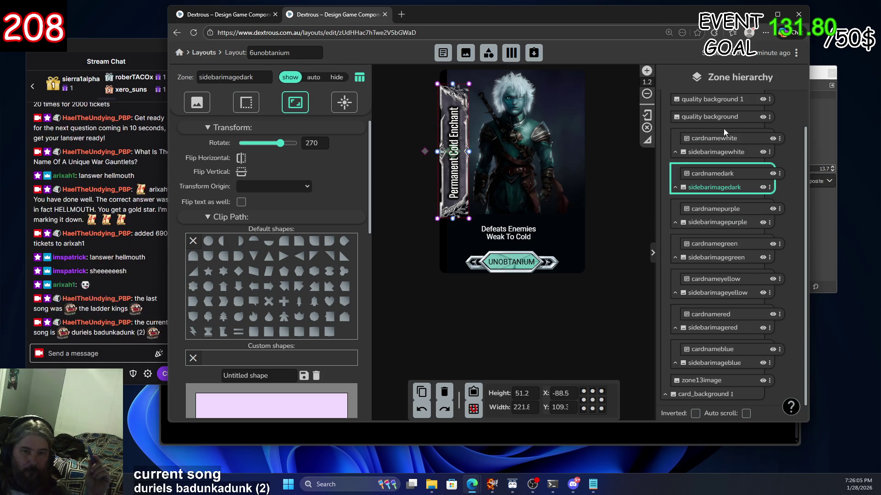
pyautogui.click(746, 155)
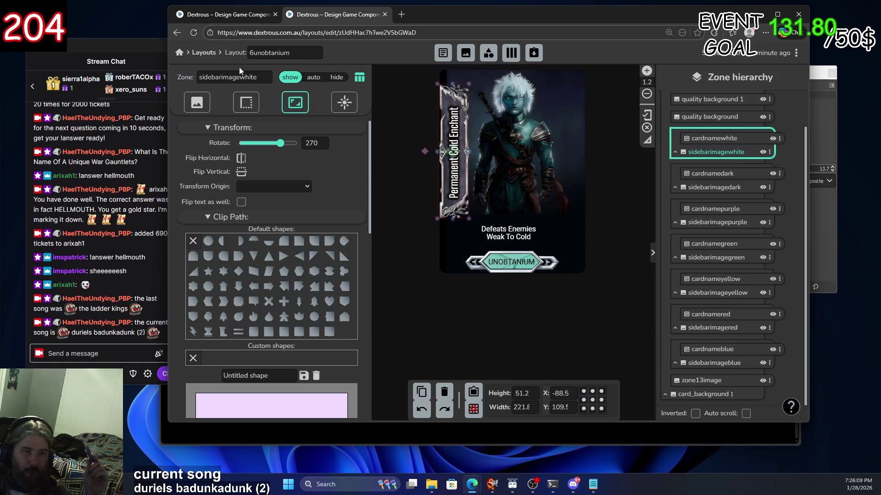
pyautogui.click(219, 21)
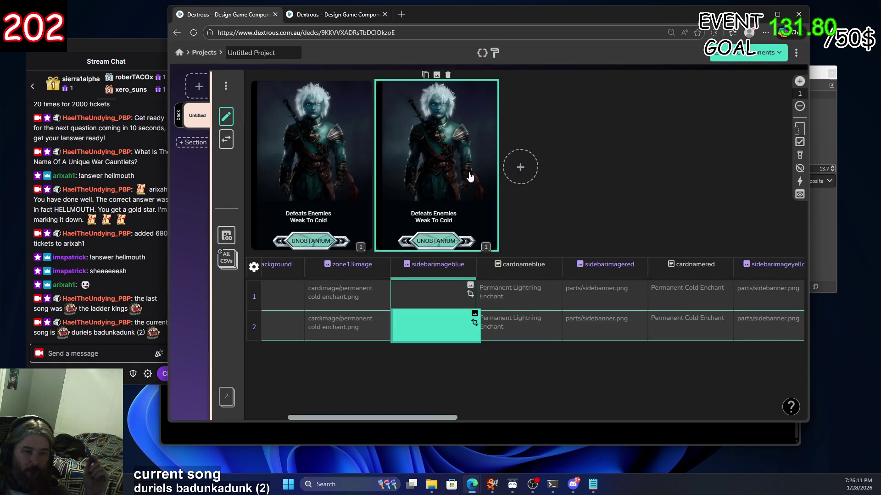
# Add a new component and connect it to the 6unobtanium layout
pyautogui.click(196, 92)
pyautogui.click(529, 173)
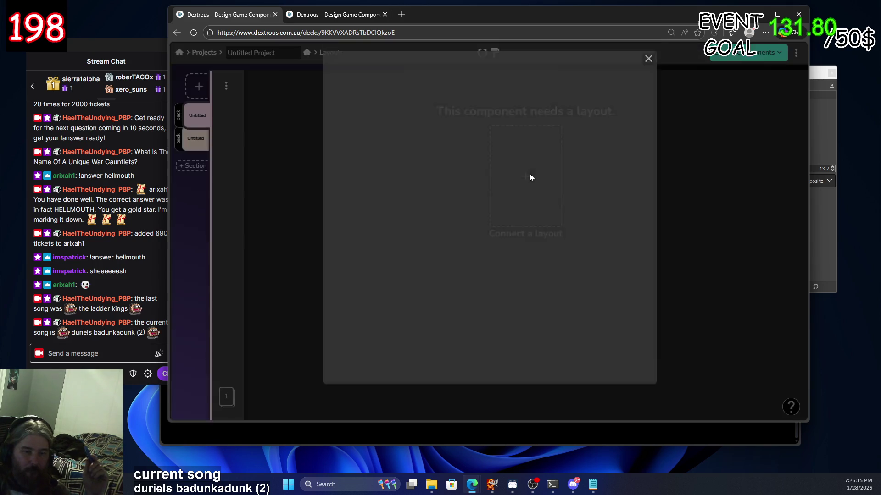
pyautogui.click(384, 314)
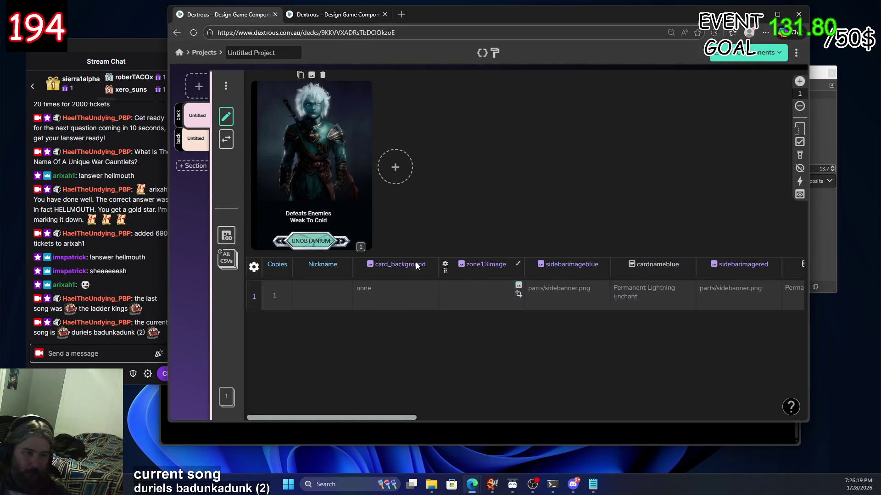
pyautogui.moveTo(250, 162)
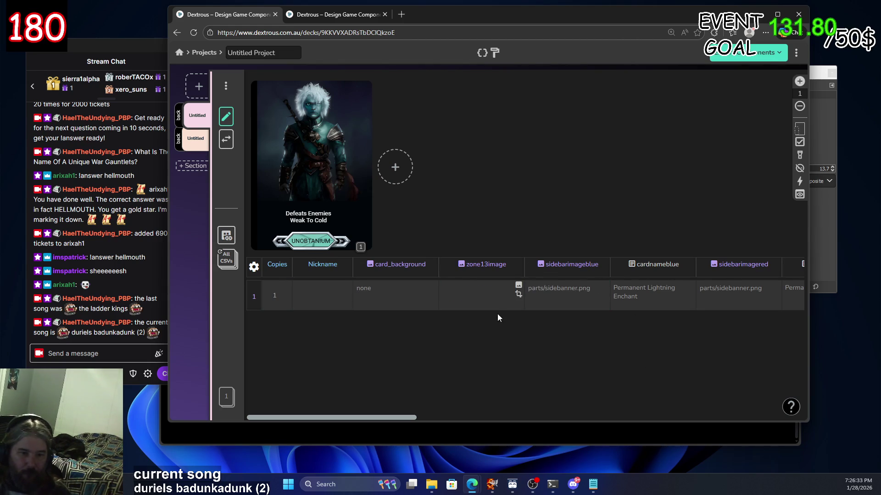
pyautogui.click(559, 306)
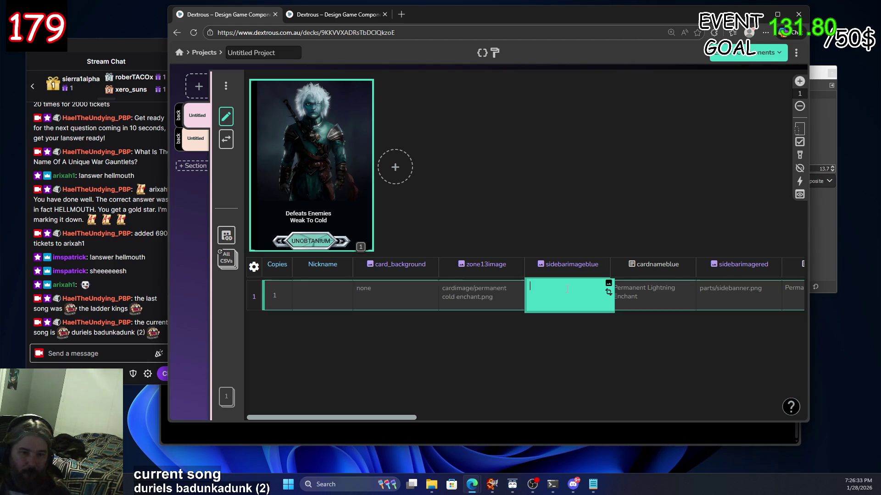
# Set the first card's blue sidebar banner to parts/sidebanner.png
pyautogui.click(608, 285)
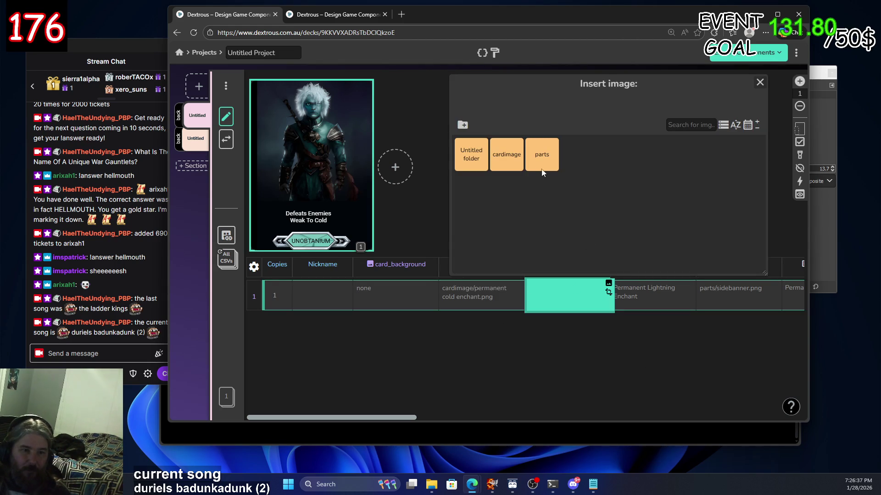
pyautogui.click(545, 151)
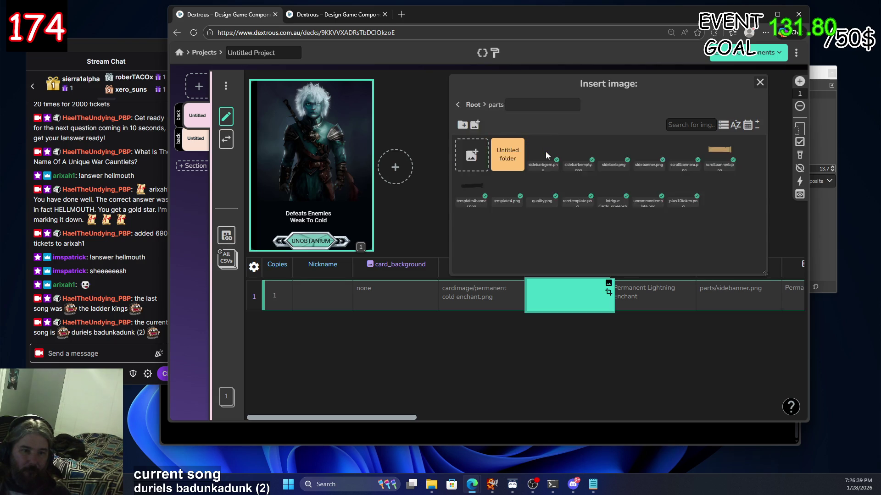
pyautogui.click(545, 152)
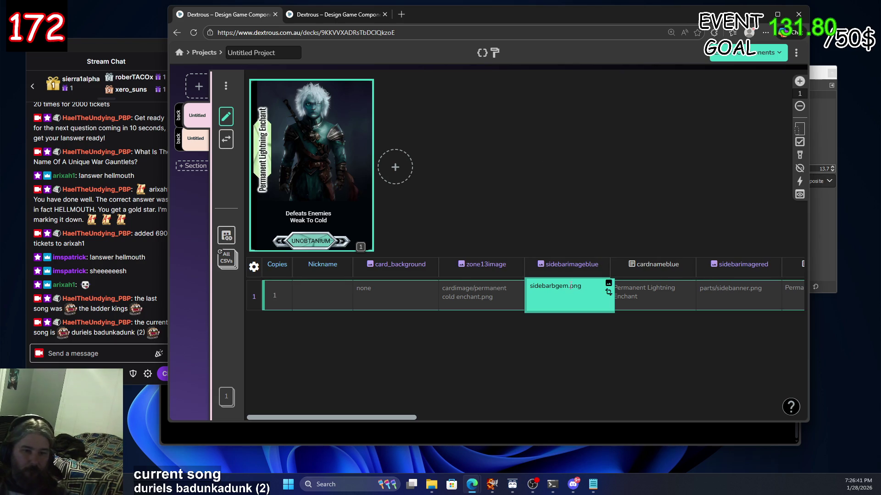
pyautogui.click(609, 283)
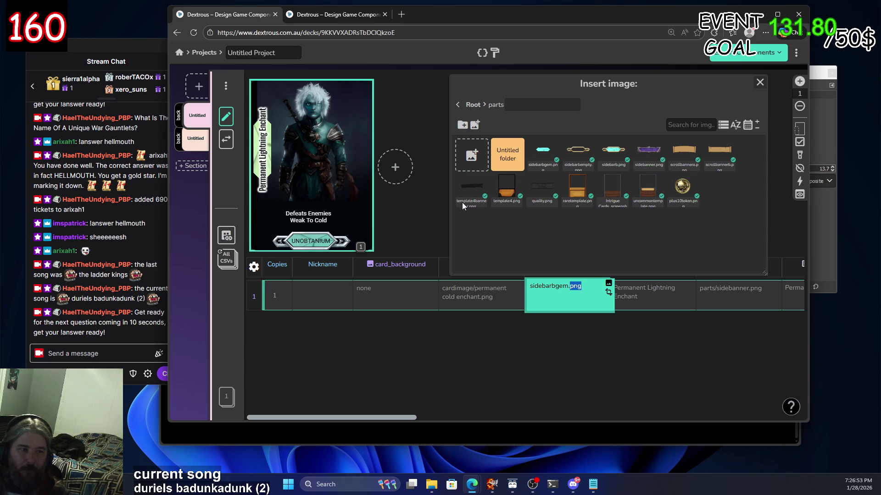
pyautogui.click(653, 156)
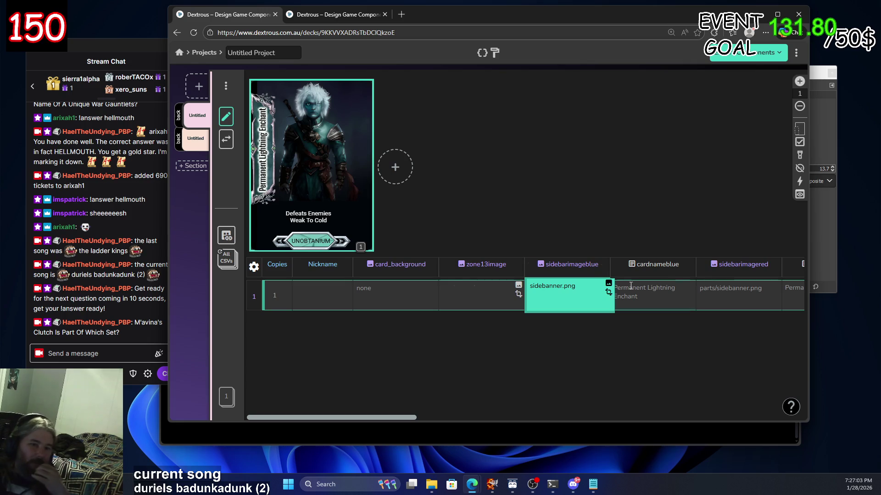
# Check the cardnameblue and sidebarimagered cells, leaving the red banner unchanged
pyautogui.click(670, 297)
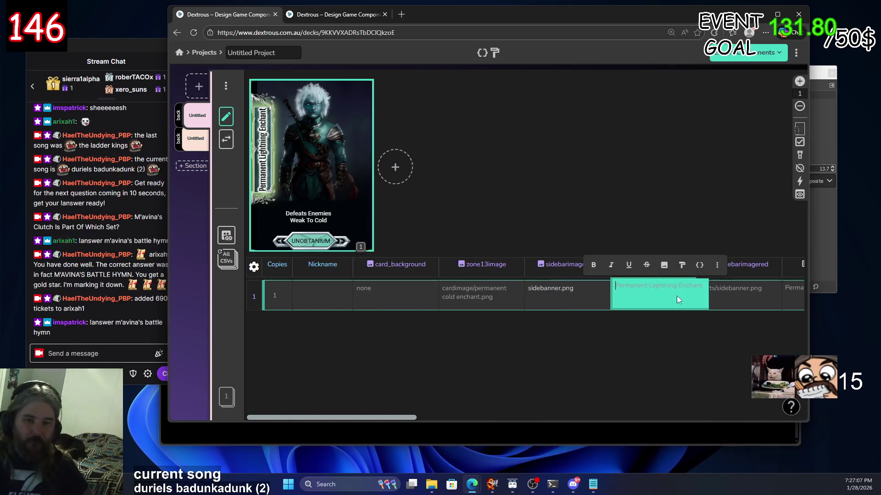
pyautogui.click(733, 295)
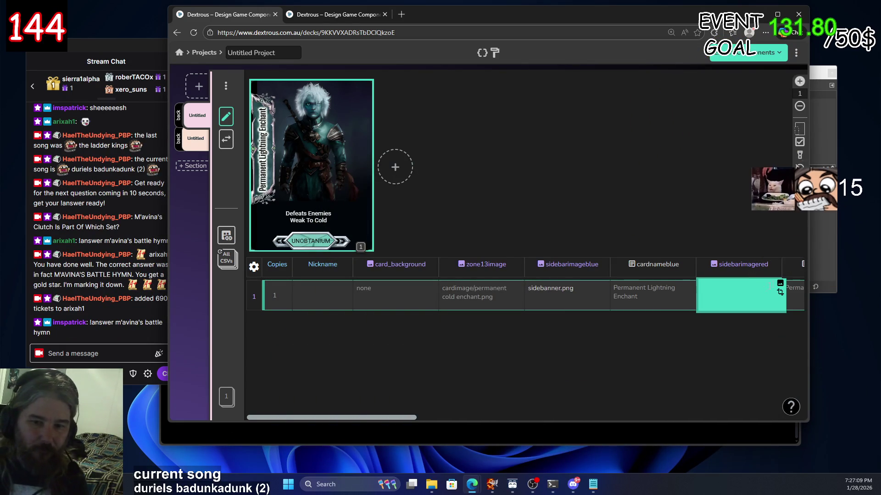
pyautogui.click(779, 283)
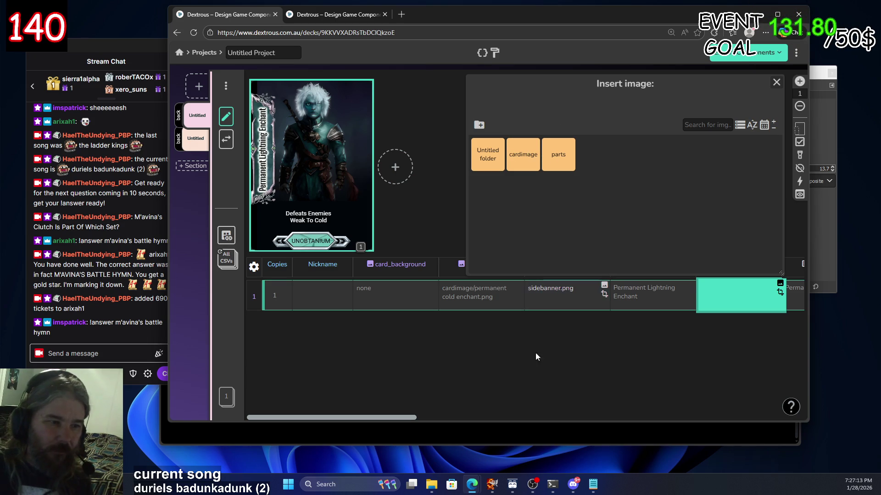
pyautogui.click(775, 83)
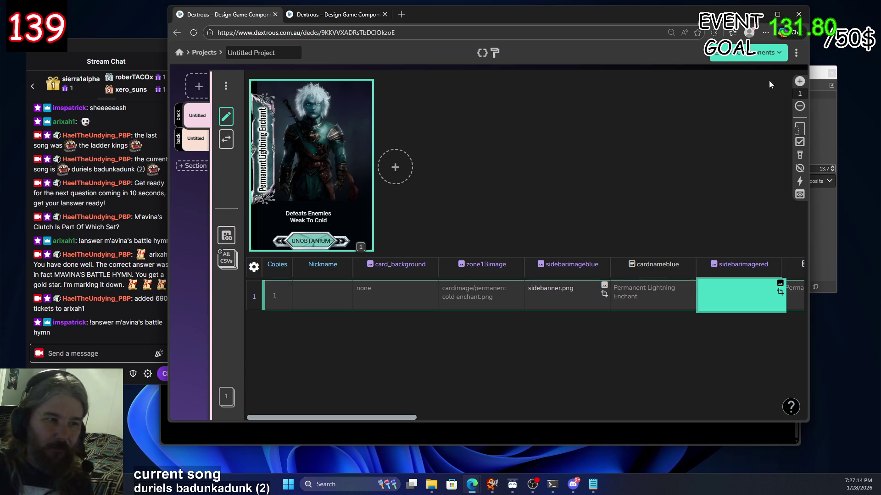
# Add a second card whose red sidebar banner is parts/sidebanner.png
pyautogui.click(395, 168)
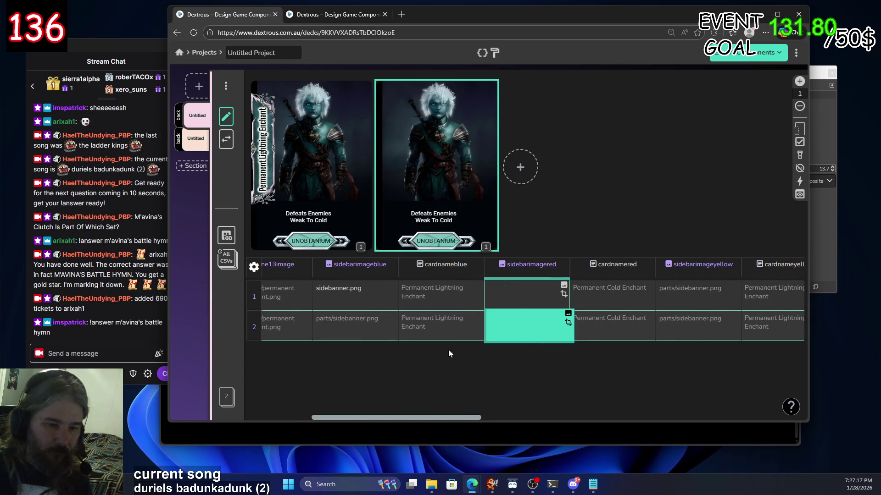
pyautogui.click(568, 313)
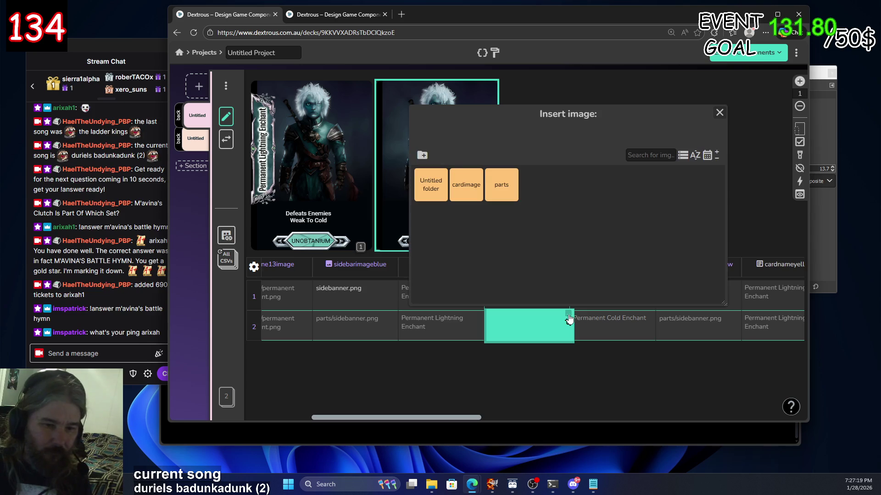
pyautogui.doubleClick(496, 186)
pyautogui.click(496, 186)
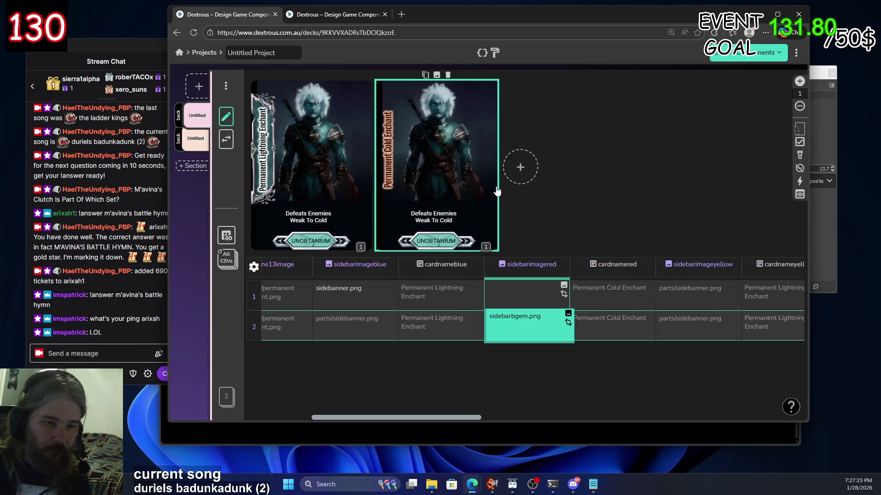
pyautogui.click(568, 314)
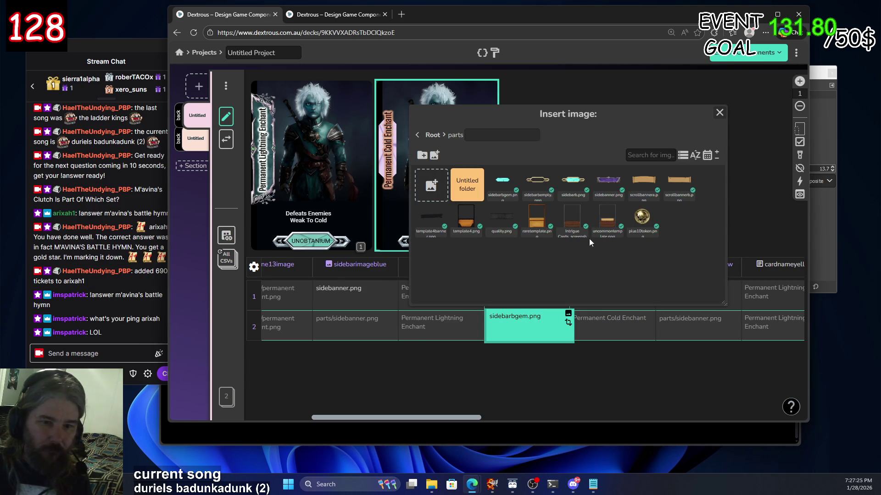
pyautogui.click(608, 182)
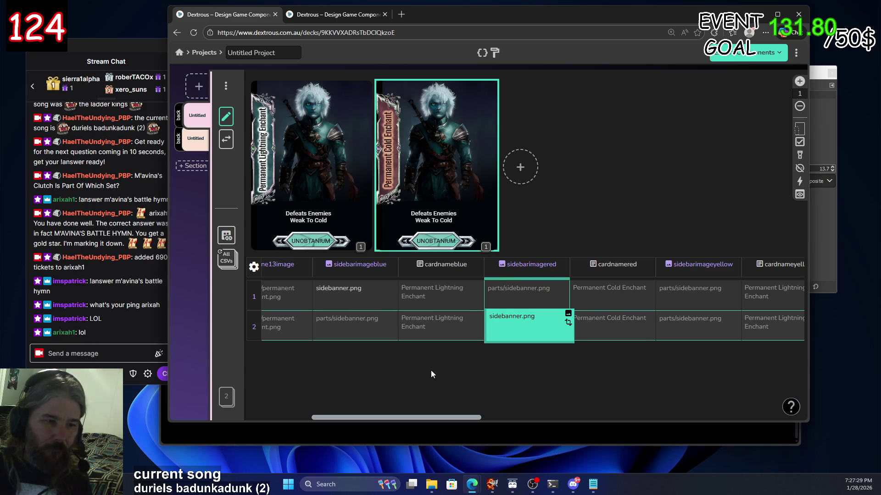
# Set row 2's card art to cardimage/permanent fire enchant.jpg
pyautogui.scroll(-3, 406, 363)
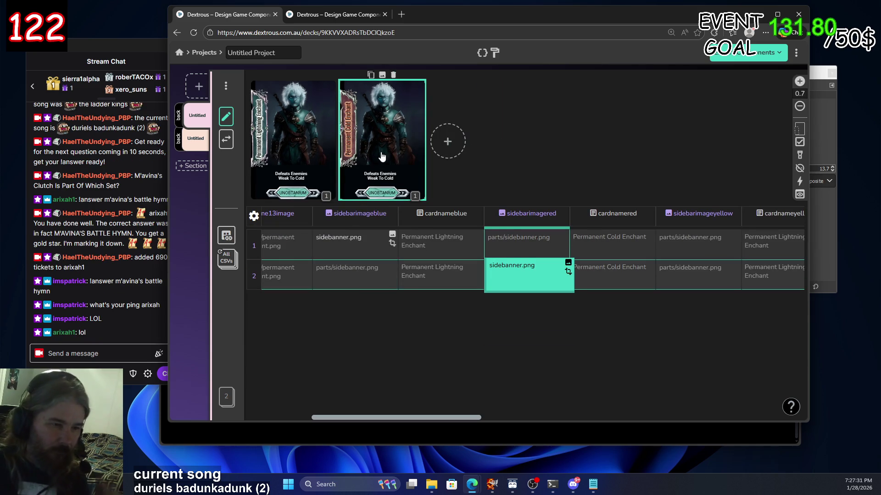
pyautogui.moveTo(301, 280)
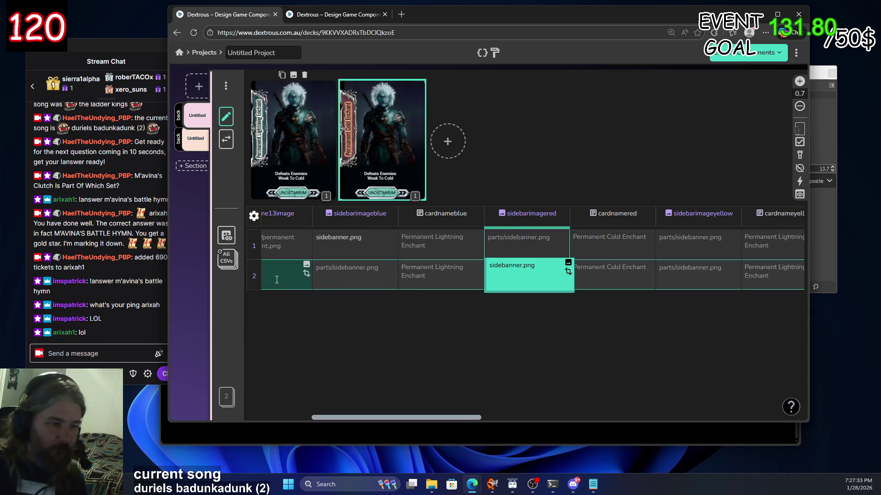
pyautogui.moveTo(390, 416); pyautogui.dragTo(324, 411)
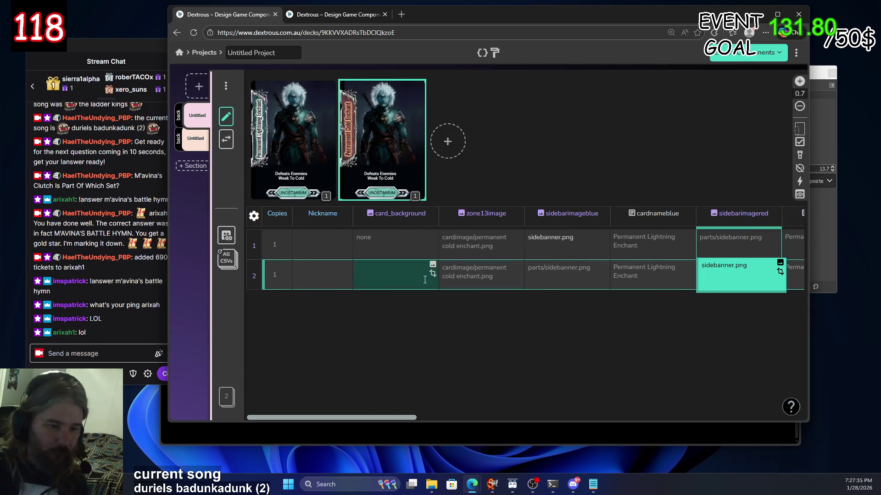
pyautogui.click(476, 279)
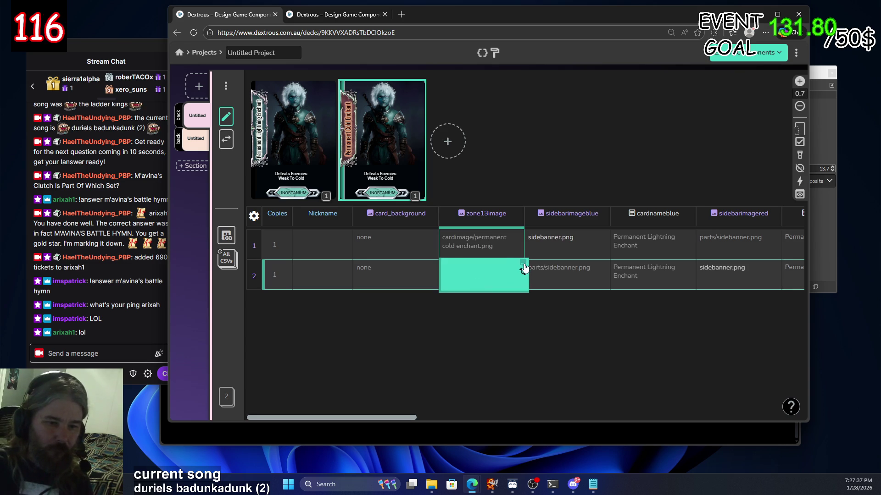
pyautogui.click(522, 263)
pyautogui.click(420, 134)
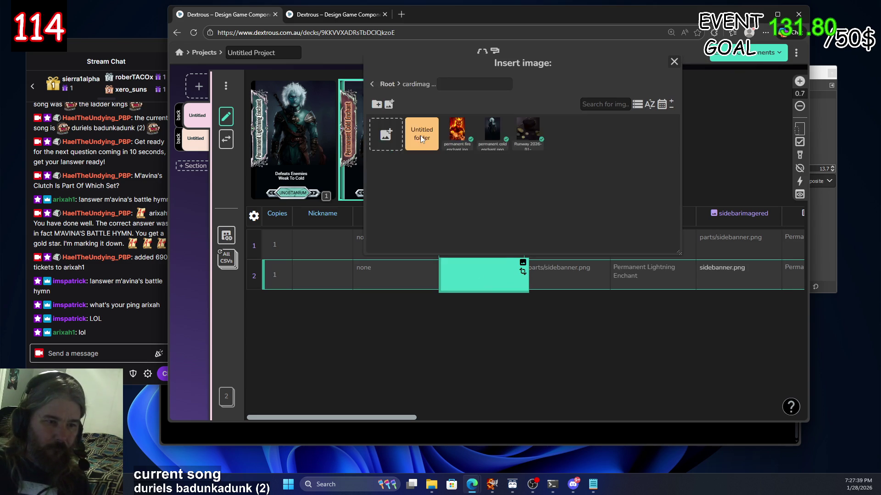
pyautogui.click(455, 134)
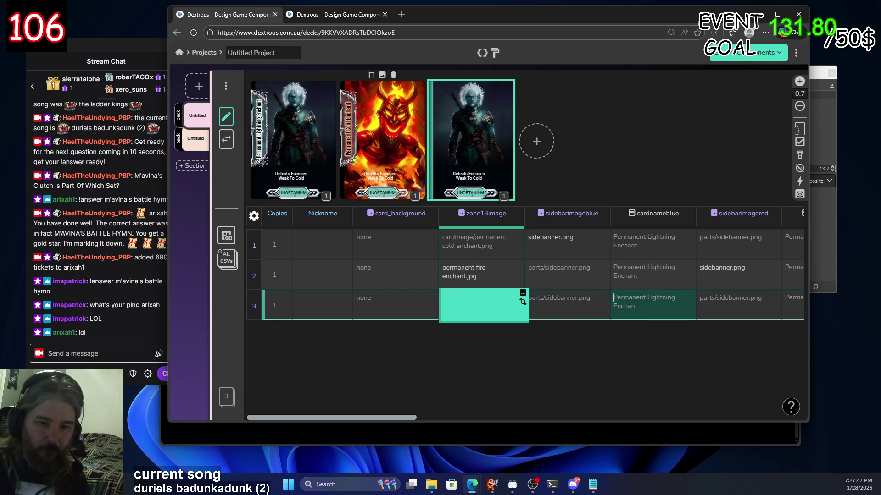
# Name row 3 'Permanent Fire Enchant', then delete that third card
pyautogui.click(654, 298)
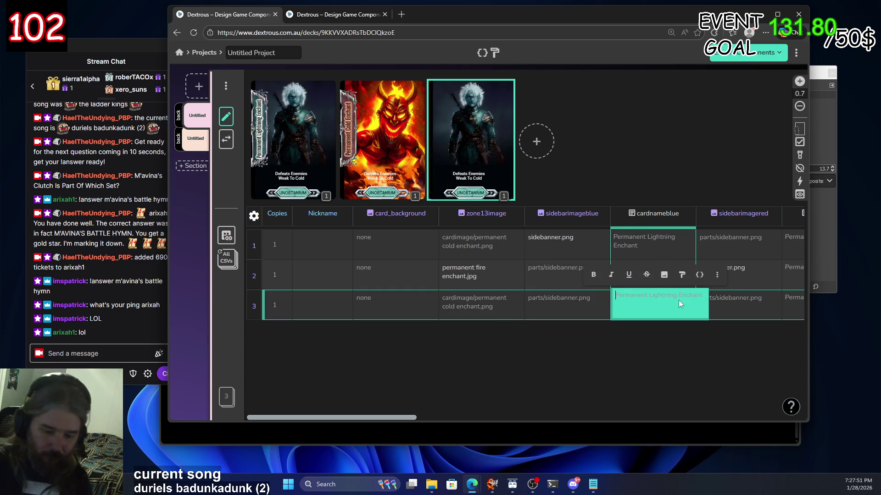
pyautogui.write('Permanent Fire ')
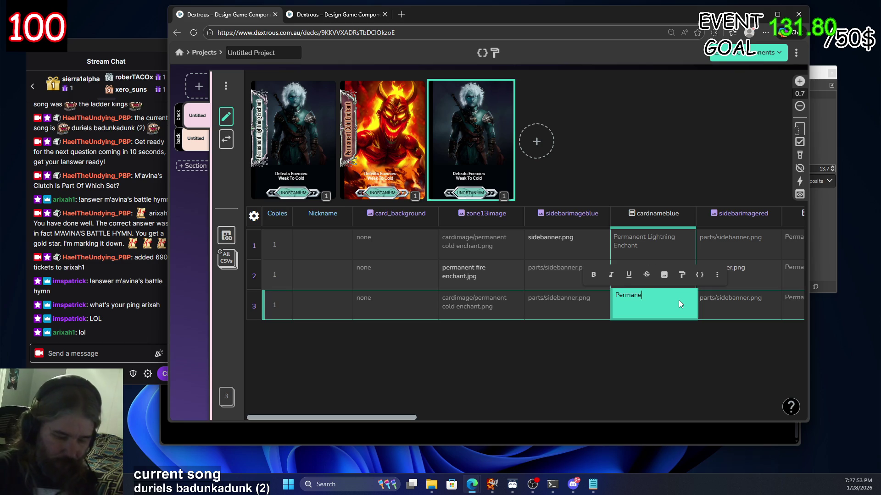
pyautogui.write('En')
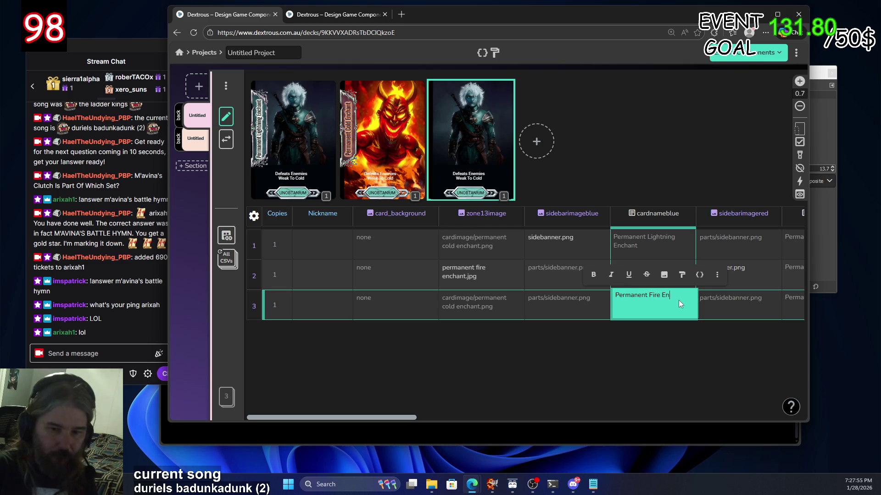
pyautogui.write('chant')
pyautogui.click(724, 306)
pyautogui.click(724, 306)
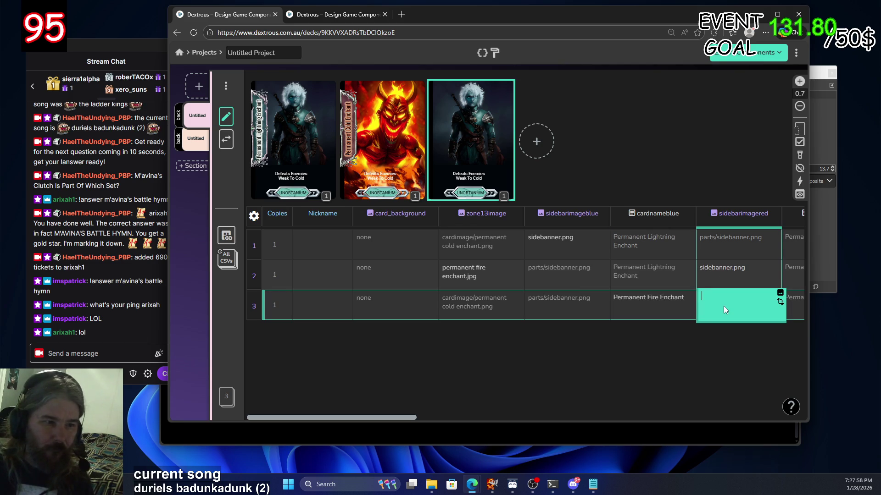
pyautogui.click(646, 302)
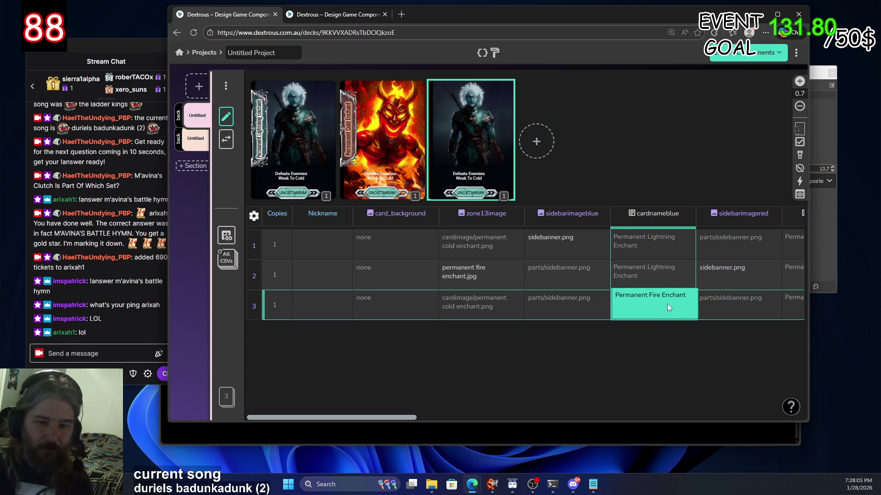
pyautogui.press('Delete')
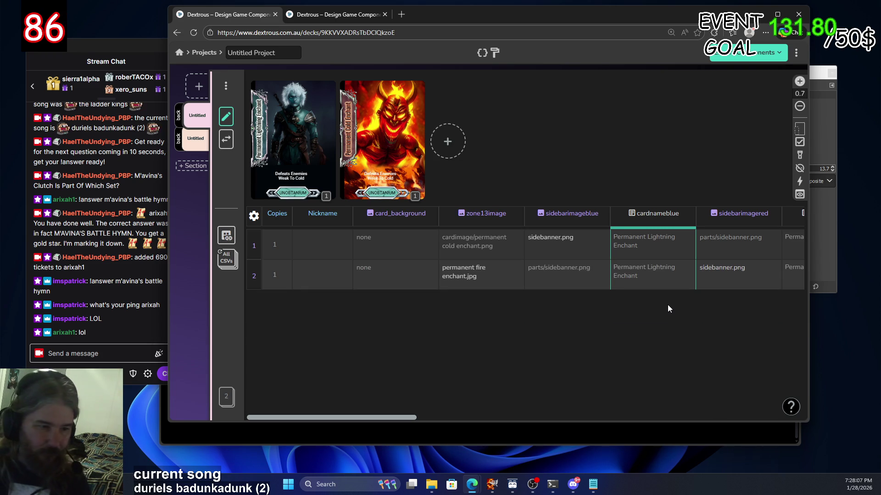
# Enter 'Permanent Fire Enchant' as the second card's cardnamered value
pyautogui.moveTo(400, 415); pyautogui.dragTo(458, 419)
pyautogui.doubleClick(639, 269)
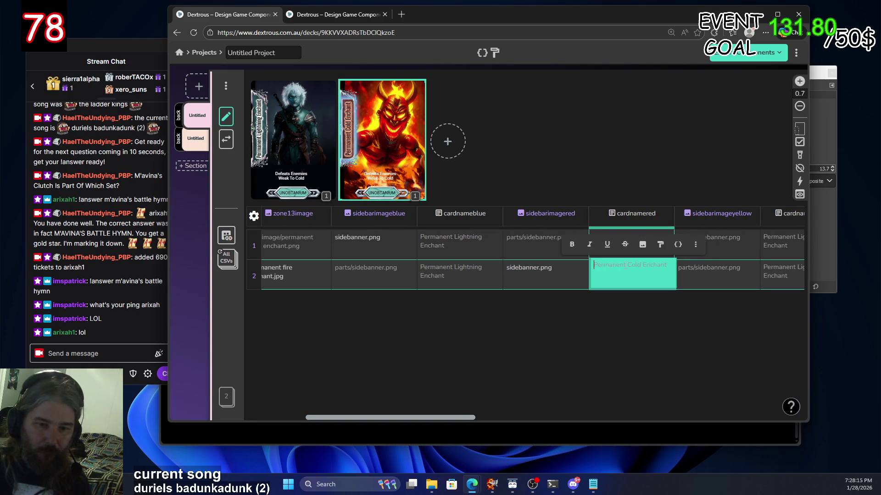
pyautogui.write('Perm')
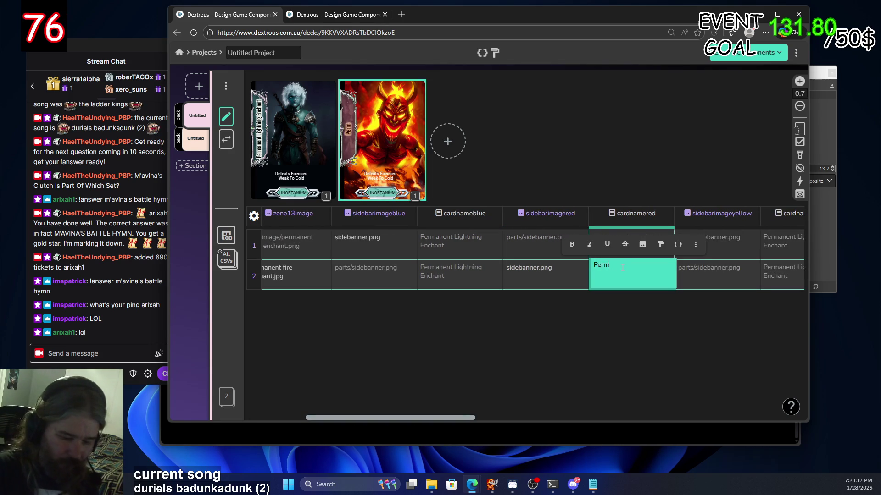
pyautogui.write('anent F')
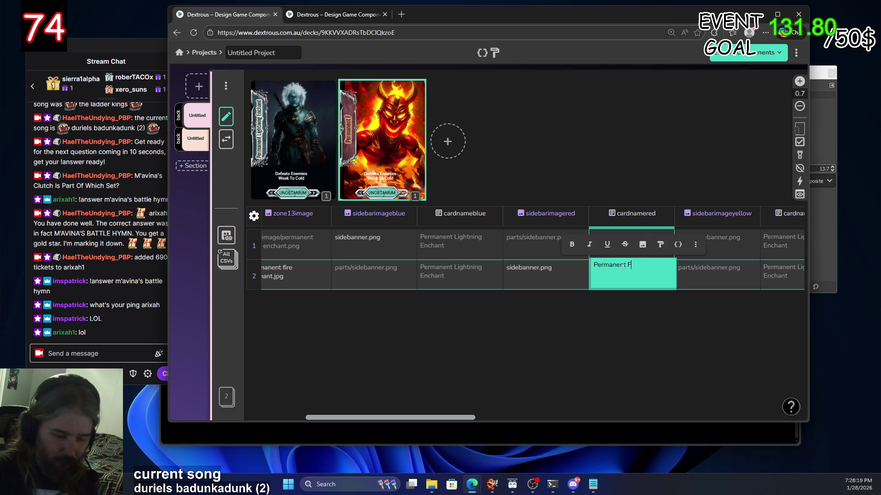
pyautogui.write('ire Enchant')
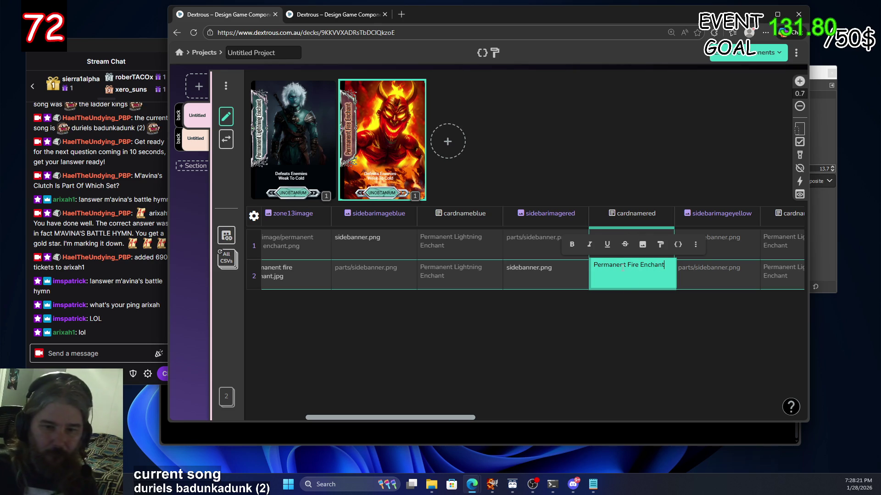
pyautogui.click(651, 315)
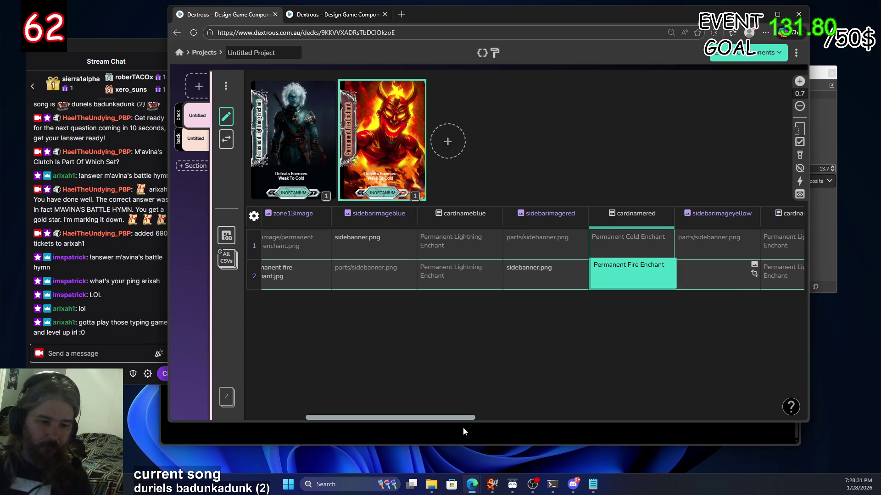
pyautogui.moveTo(461, 419)
pyautogui.mouseDown()
pyautogui.moveTo(517, 420)
pyautogui.moveTo(501, 421)
pyautogui.mouseUp()
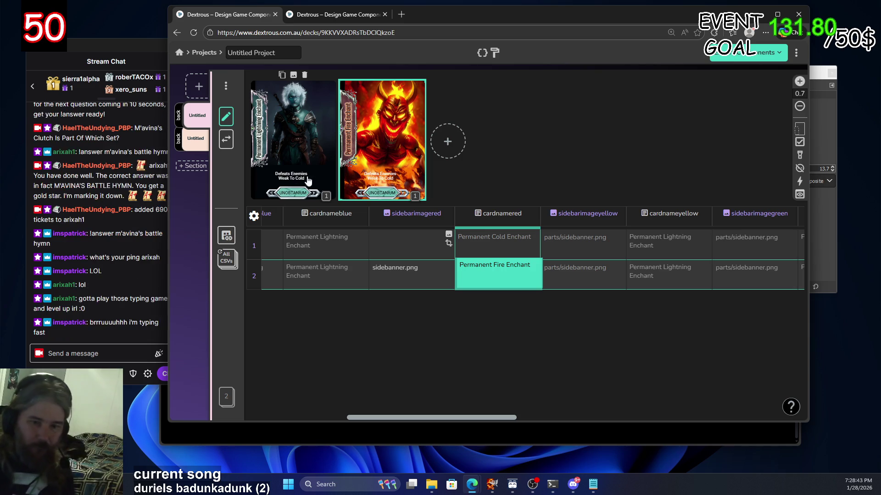
pyautogui.click(656, 279)
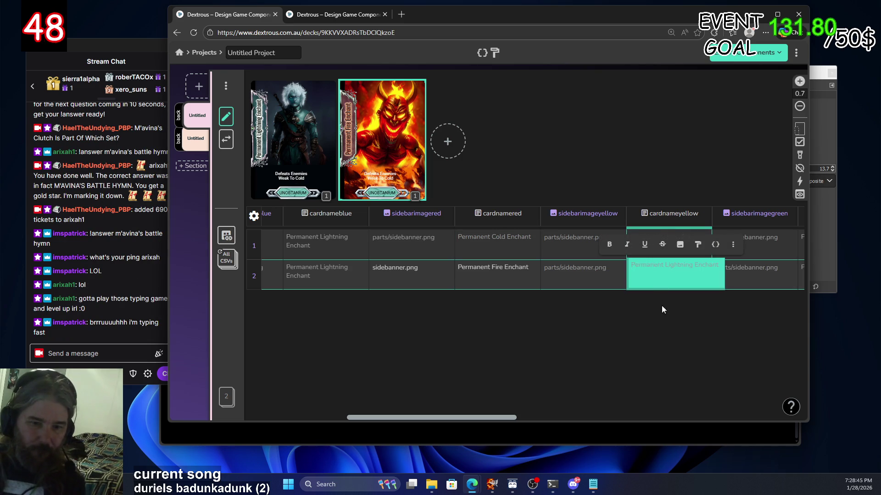
pyautogui.moveTo(476, 416); pyautogui.dragTo(609, 409)
# Enter 'Defeats Enemies Weak To Fire' in row 2's description cell, then go back to Projects
pyautogui.hscroll(10, 651, 406)
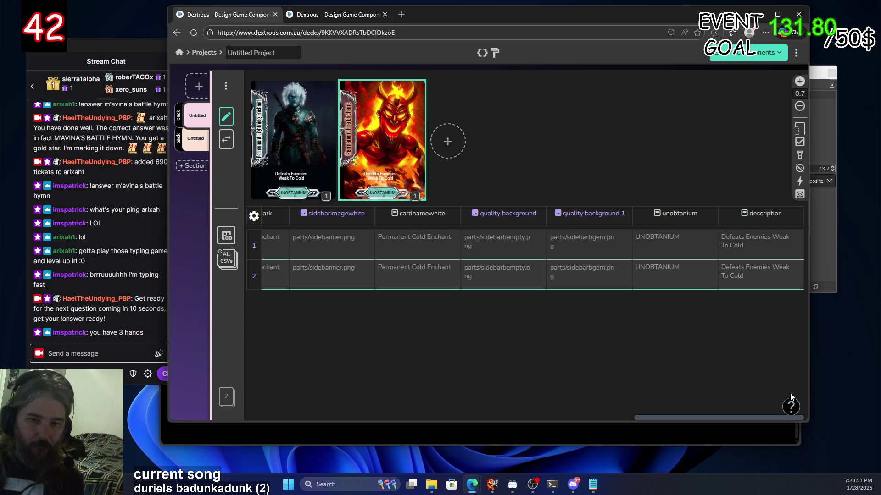
pyautogui.click(758, 272)
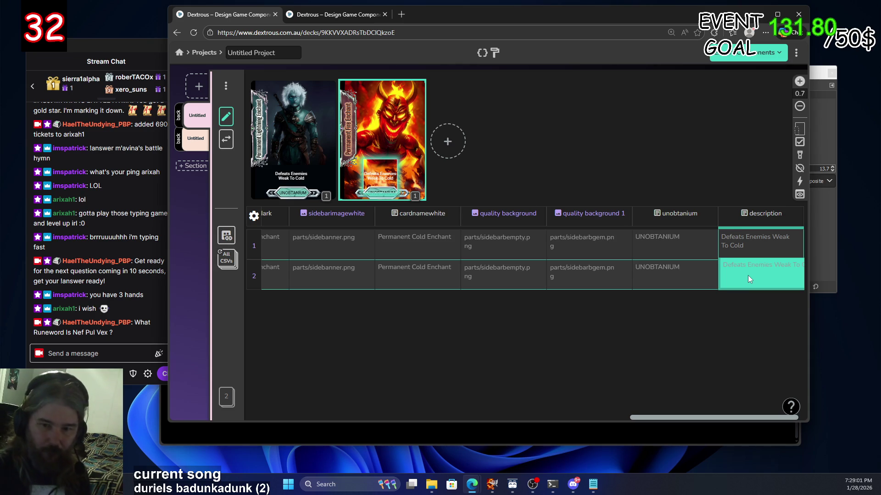
pyautogui.click(750, 273)
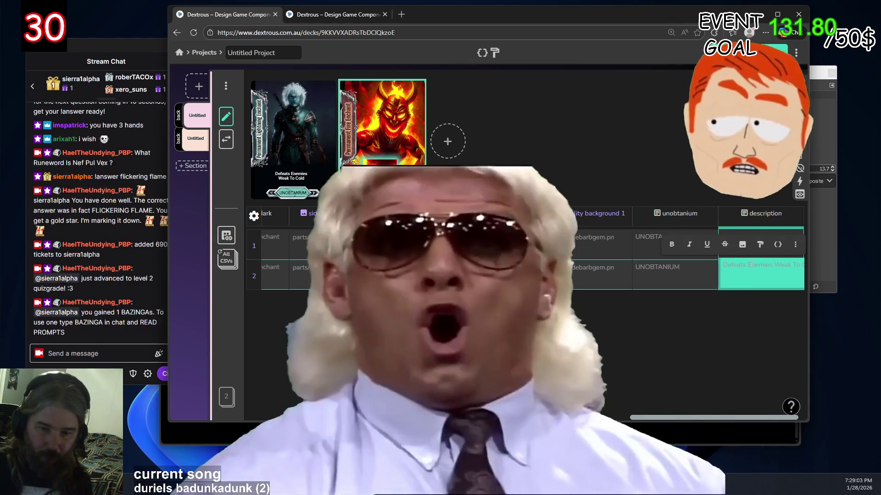
pyautogui.write('Defeats ')
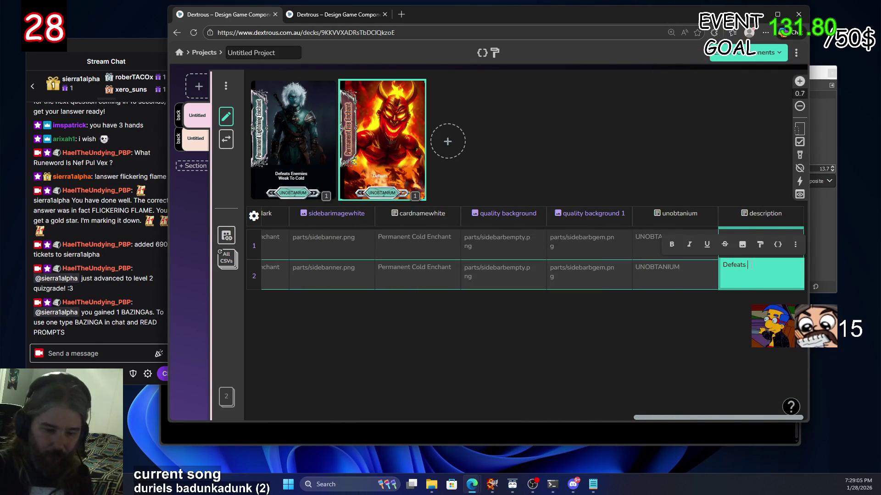
pyautogui.write('Enemi')
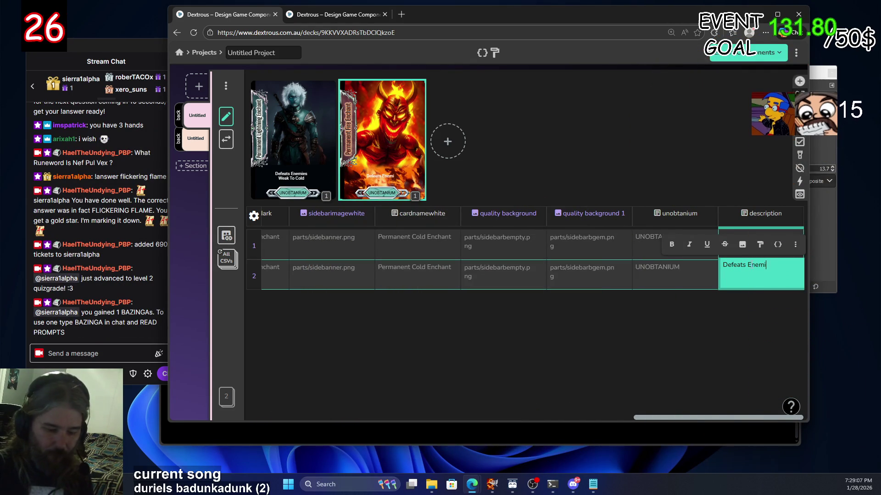
pyautogui.write('es Weak T')
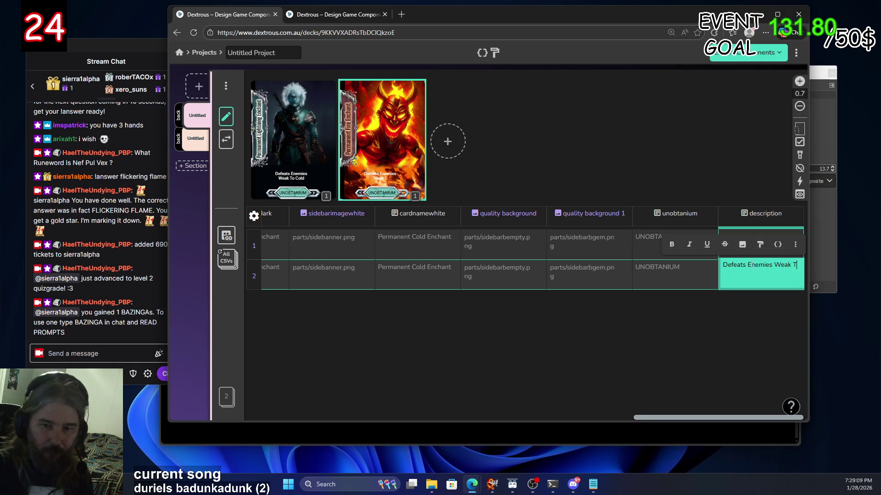
pyautogui.write('o Fire')
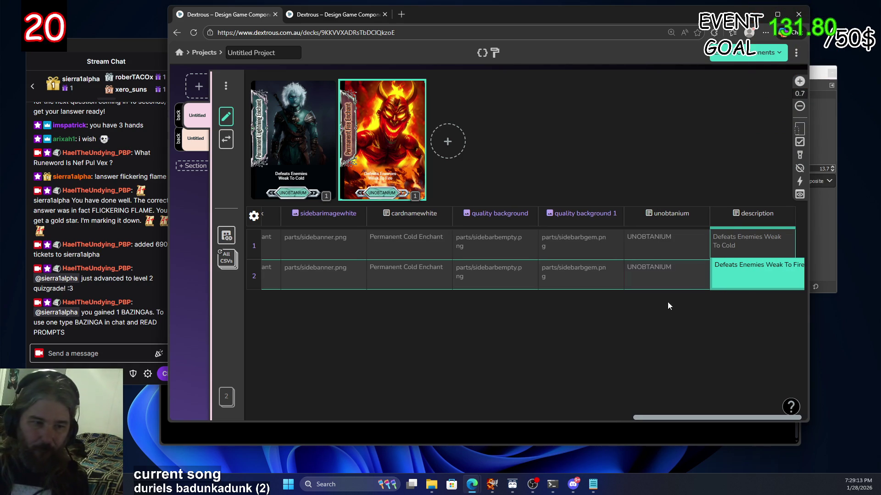
pyautogui.click(792, 284)
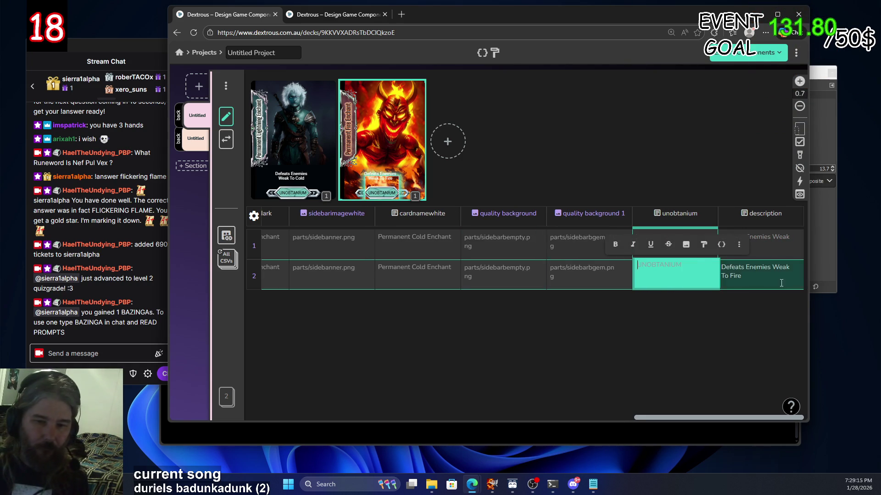
pyautogui.click(203, 54)
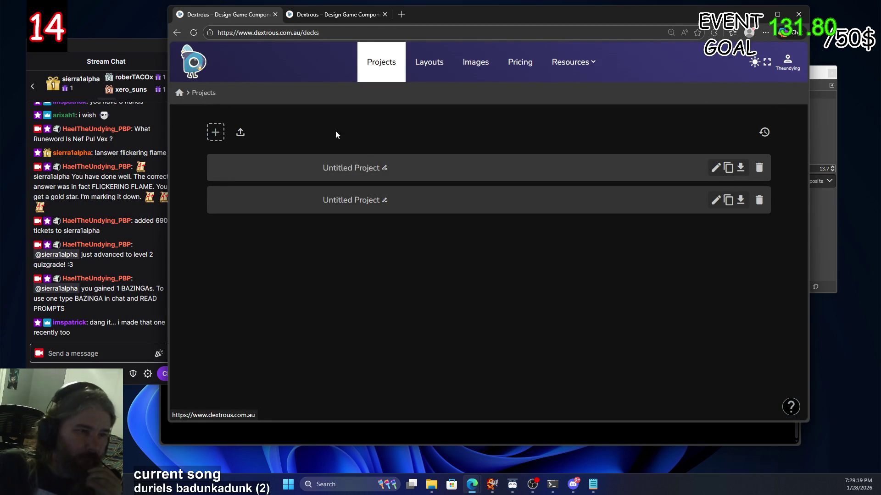
# Navigate back to the 6unobtanium layout editor
pyautogui.click(434, 62)
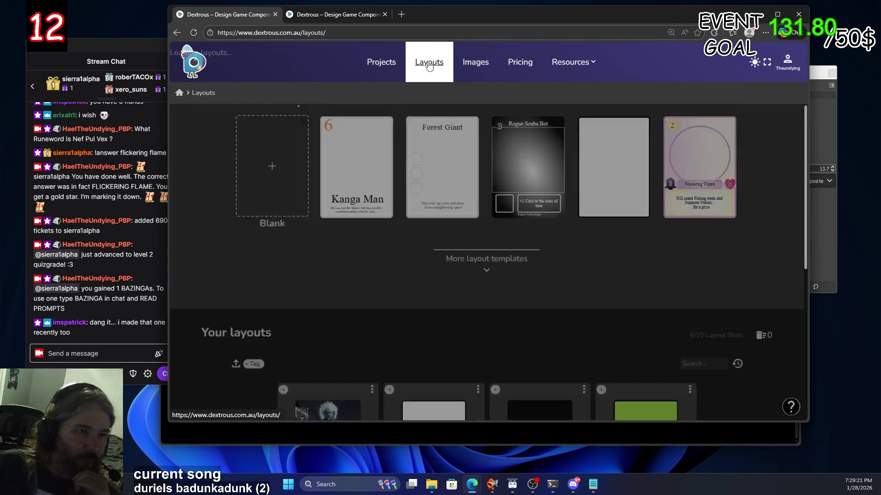
pyautogui.click(337, 14)
pyautogui.click(235, 15)
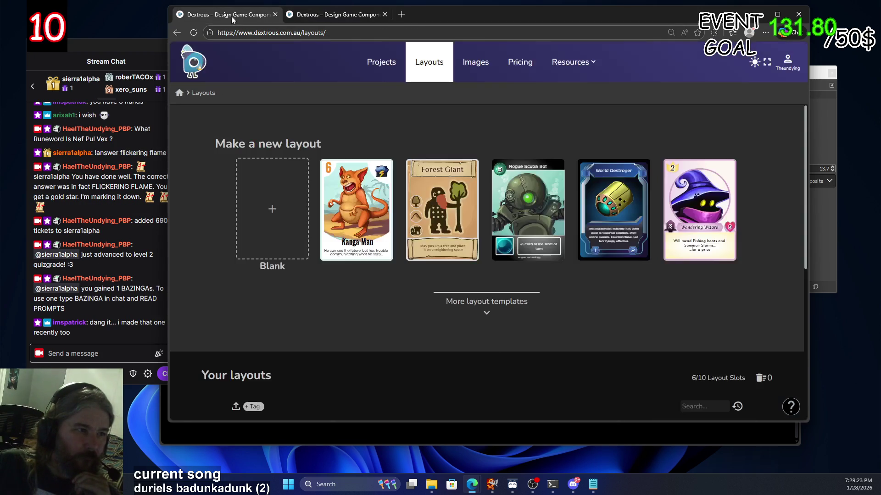
pyautogui.click(174, 32)
pyautogui.click(174, 33)
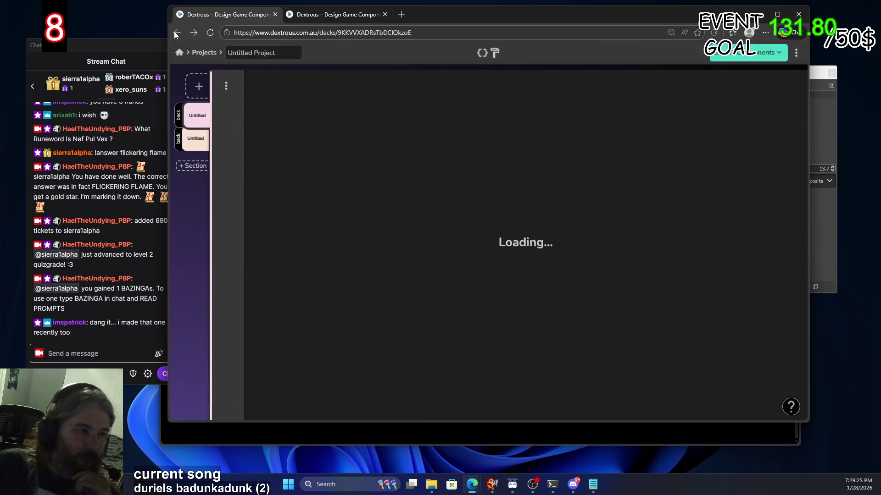
pyautogui.click(192, 33)
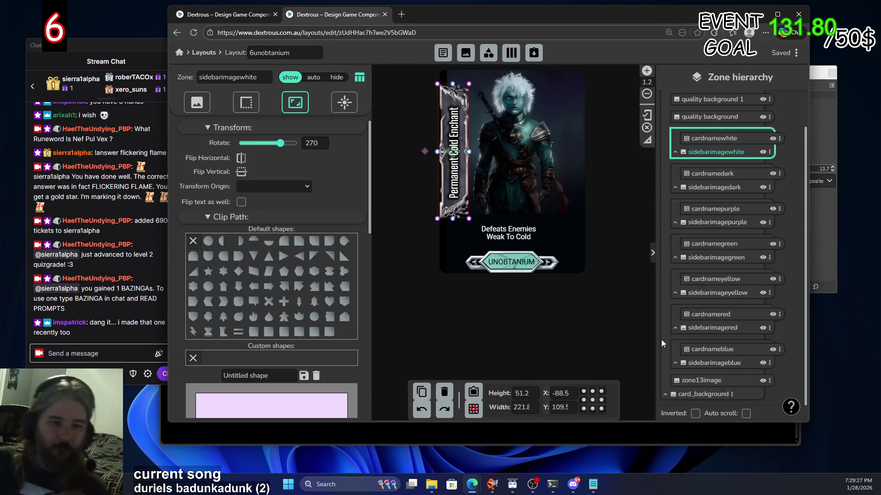
# Give the Cold description text a fully opaque black shadow at about 7.9 distance
pyautogui.click(520, 242)
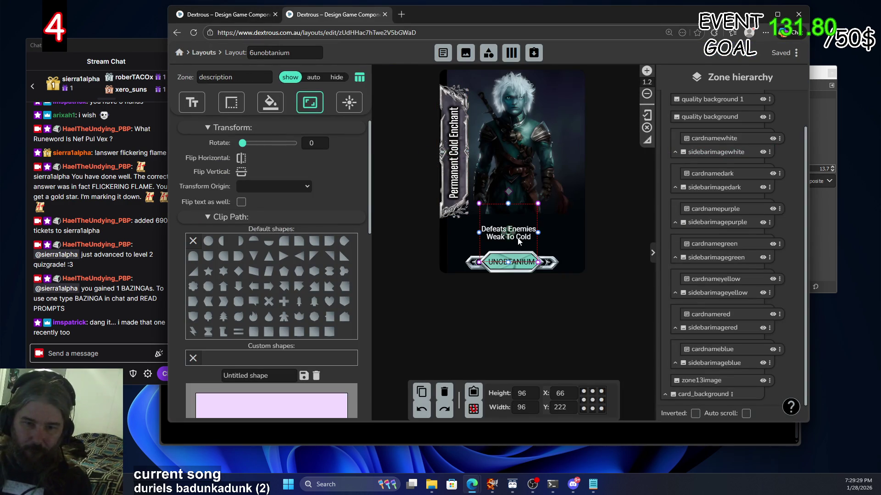
pyautogui.scroll(2, 757, 298)
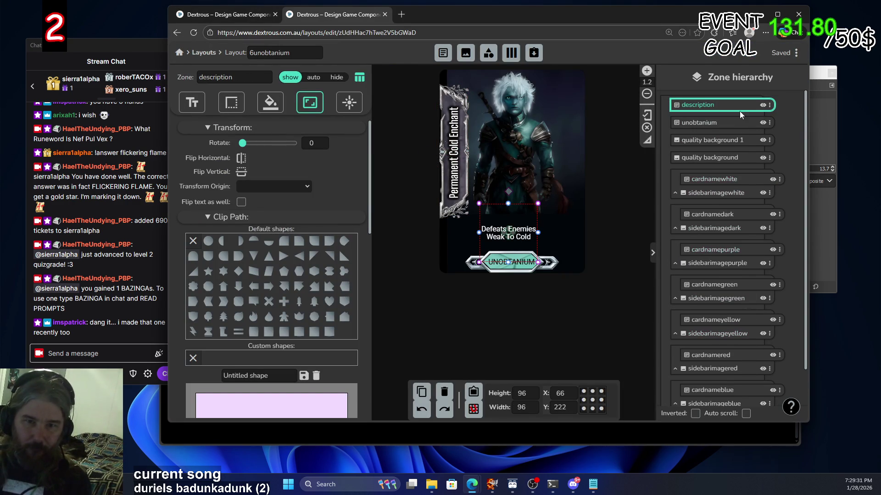
pyautogui.click(195, 105)
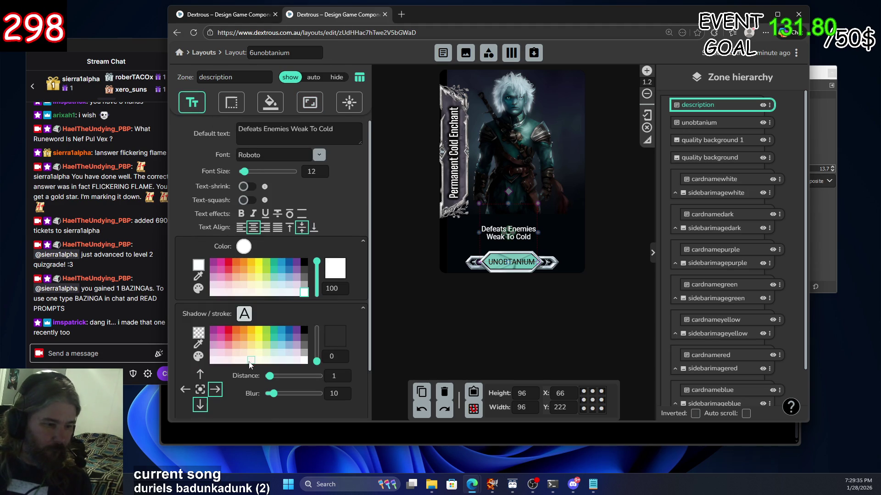
pyautogui.moveTo(317, 362); pyautogui.dragTo(320, 302)
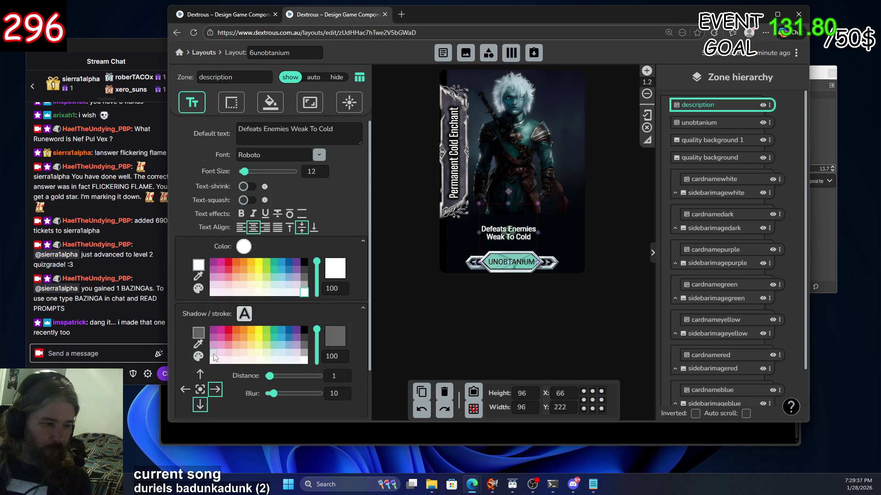
pyautogui.click(304, 330)
pyautogui.moveTo(508, 233)
pyautogui.mouseDown()
pyautogui.moveTo(550, 115)
pyautogui.moveTo(527, 129)
pyautogui.moveTo(513, 265)
pyautogui.mouseUp()
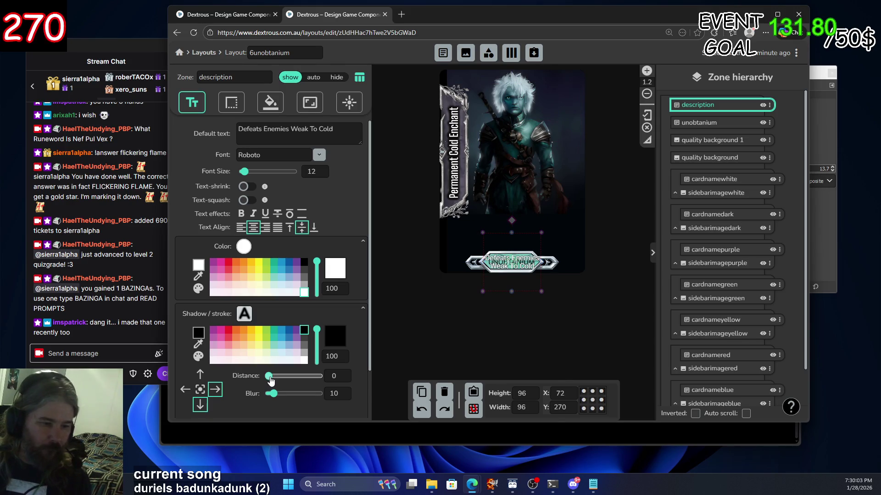
pyautogui.moveTo(276, 377)
pyautogui.mouseDown()
pyautogui.moveTo(301, 381)
pyautogui.moveTo(281, 381)
pyautogui.moveTo(302, 400)
pyautogui.moveTo(287, 401)
pyautogui.mouseUp()
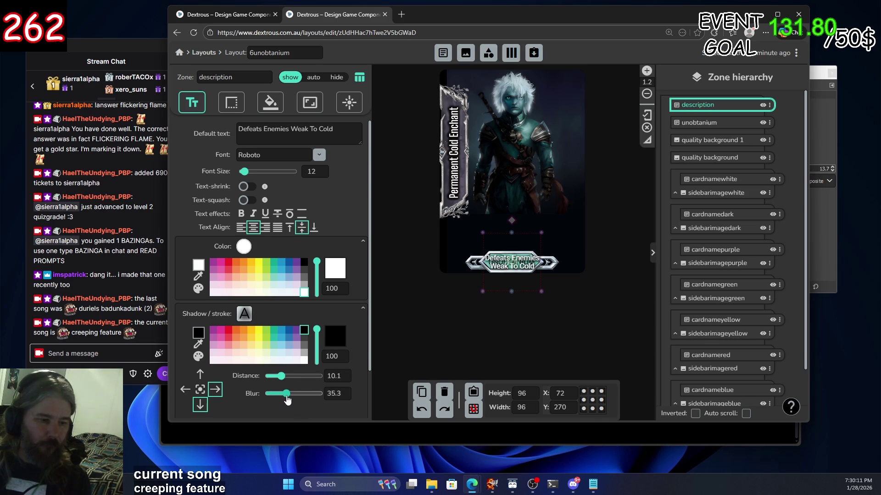
pyautogui.moveTo(281, 381)
pyautogui.mouseDown()
pyautogui.moveTo(261, 381)
pyautogui.moveTo(320, 383)
pyautogui.mouseUp()
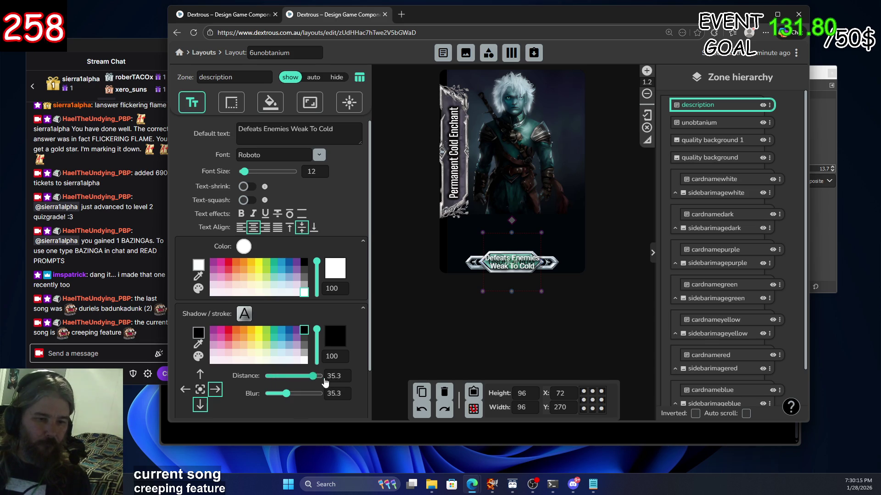
pyautogui.click(279, 376)
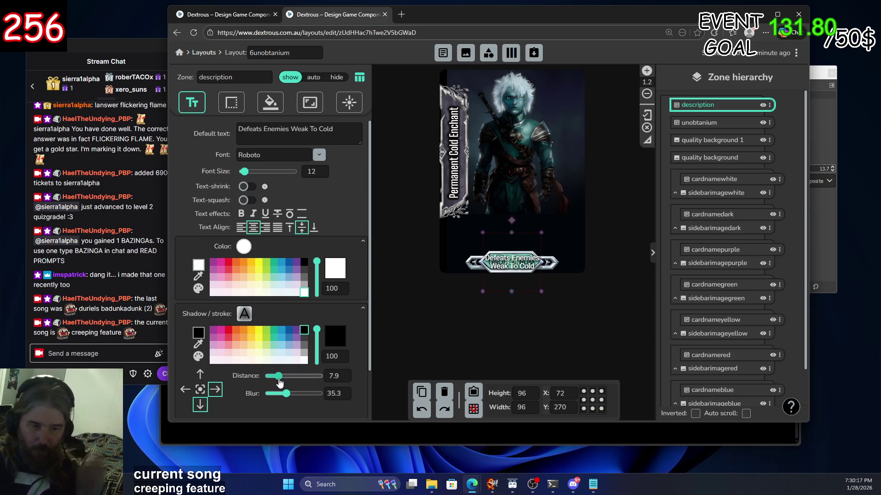
# Centre the shadow direction so it spreads evenly, and reduce its blur
pyautogui.scroll(-1, 181, 356)
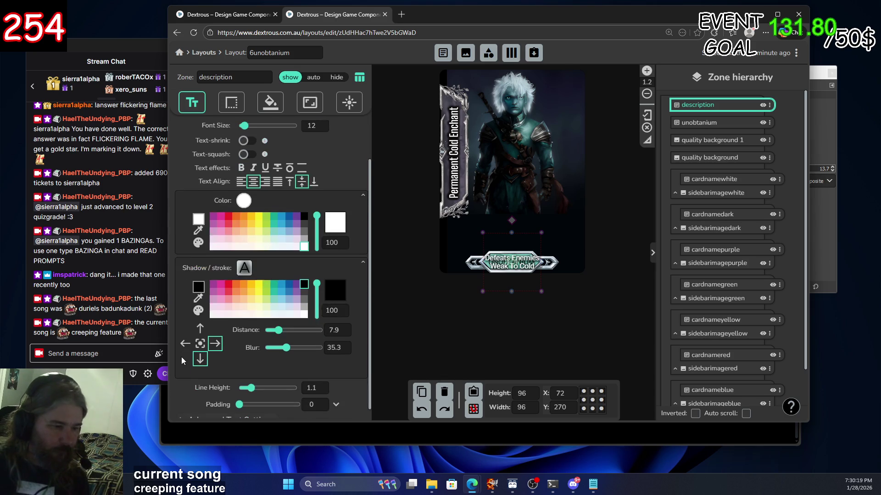
pyautogui.click(200, 344)
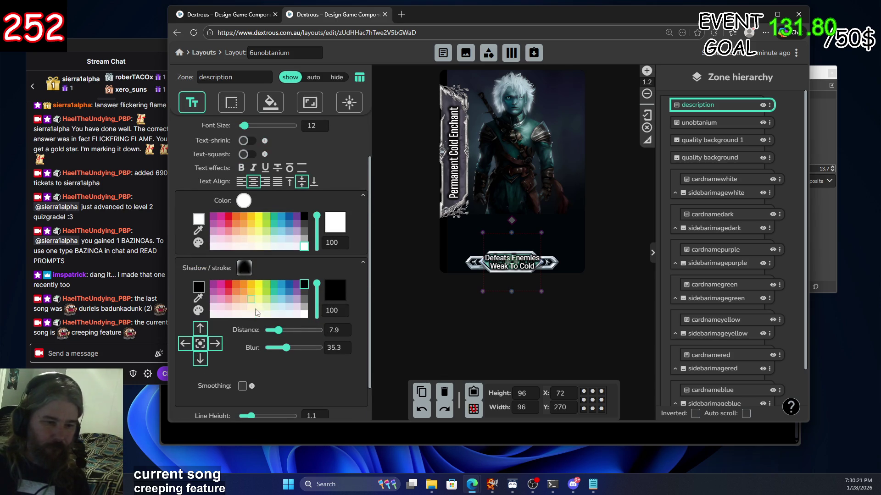
pyautogui.moveTo(284, 349); pyautogui.dragTo(343, 351)
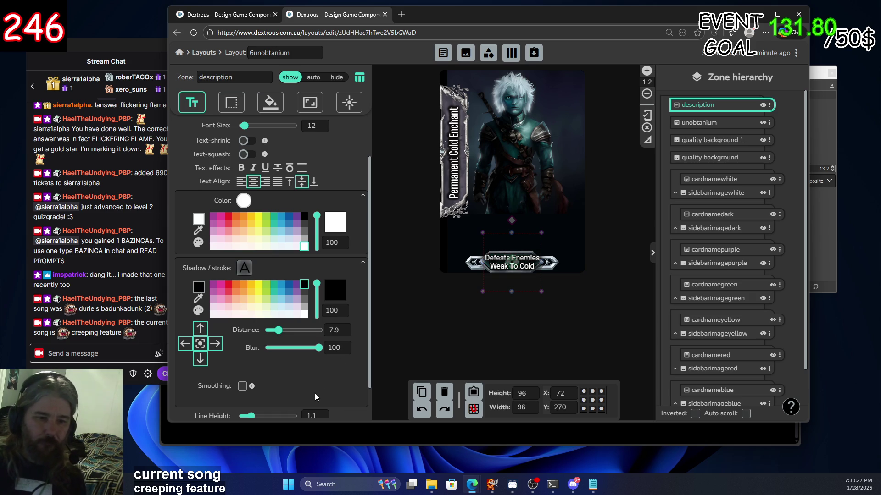
pyautogui.moveTo(318, 350)
pyautogui.mouseDown()
pyautogui.moveTo(294, 351)
pyautogui.moveTo(273, 331)
pyautogui.moveTo(323, 343)
pyautogui.moveTo(276, 352)
pyautogui.mouseUp()
pyautogui.moveTo(318, 331)
pyautogui.mouseDown()
pyautogui.moveTo(290, 336)
pyautogui.moveTo(305, 339)
pyautogui.mouseUp()
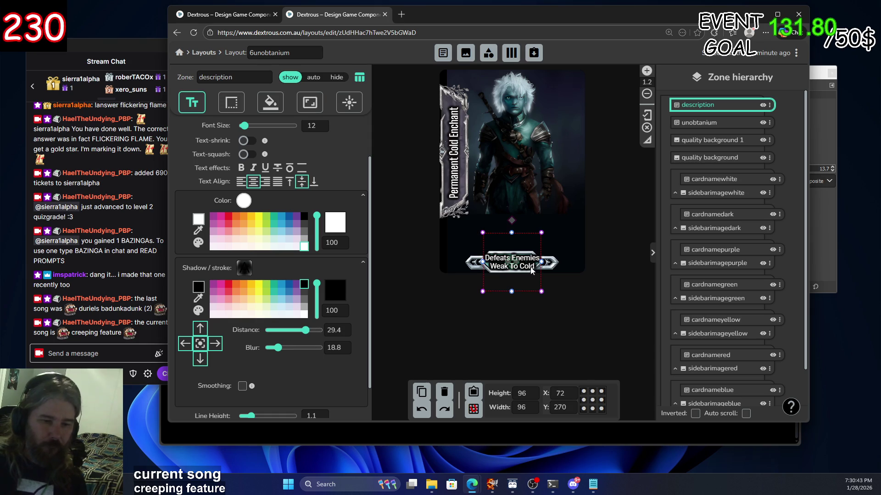
# Move the description up to Y 216 above the UNOBTANIUM banner and return to the deck
pyautogui.moveTo(513, 269); pyautogui.dragTo(514, 234)
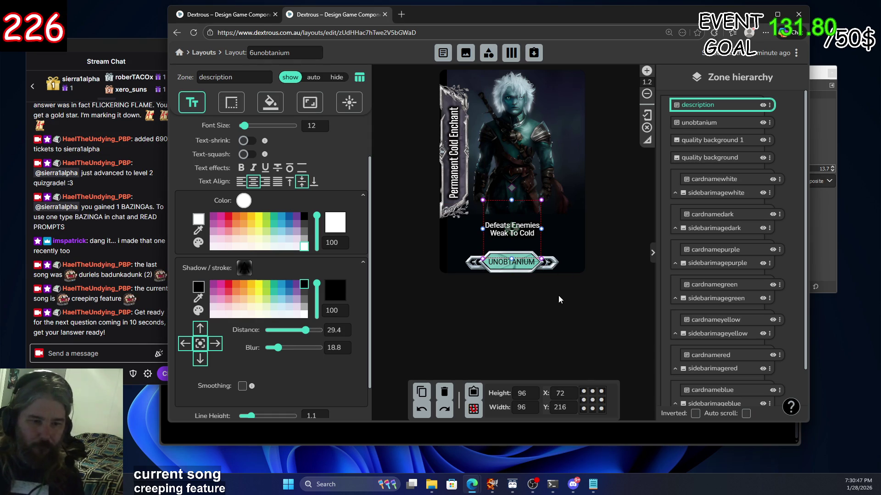
pyautogui.click(521, 299)
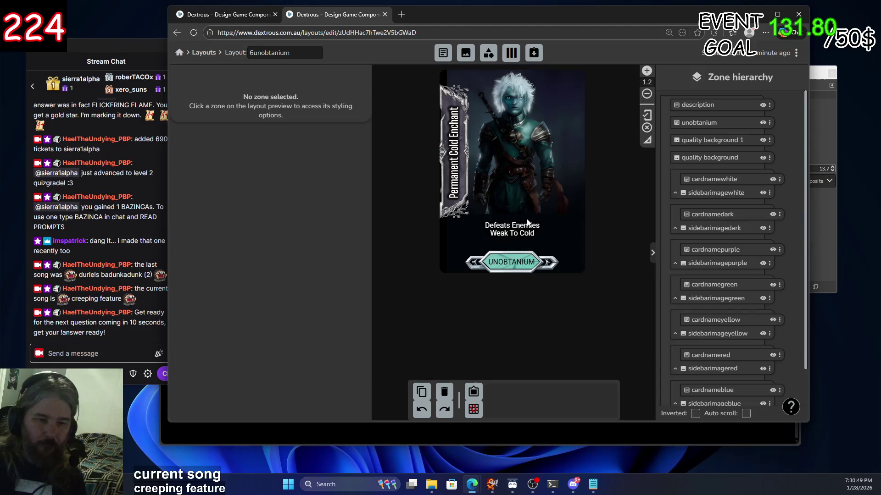
pyautogui.click(248, 16)
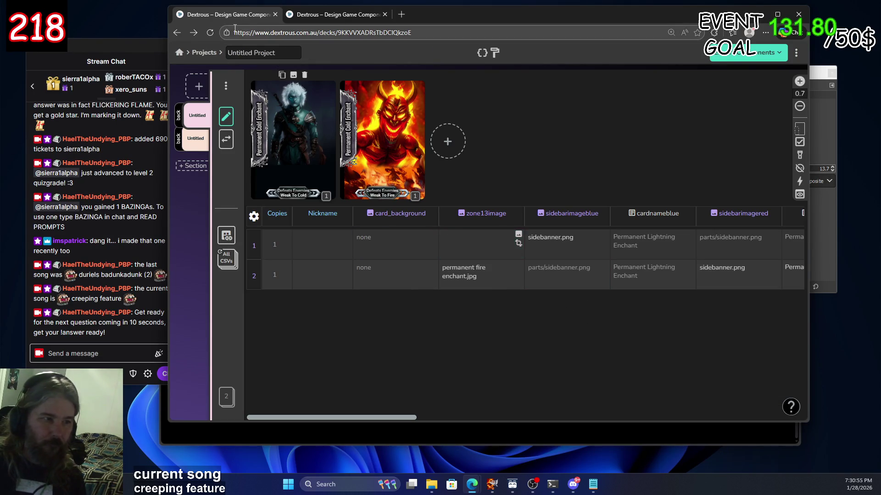
# Reload the deck page and briefly revisit the 6unobtanium layout editor
pyautogui.click(212, 34)
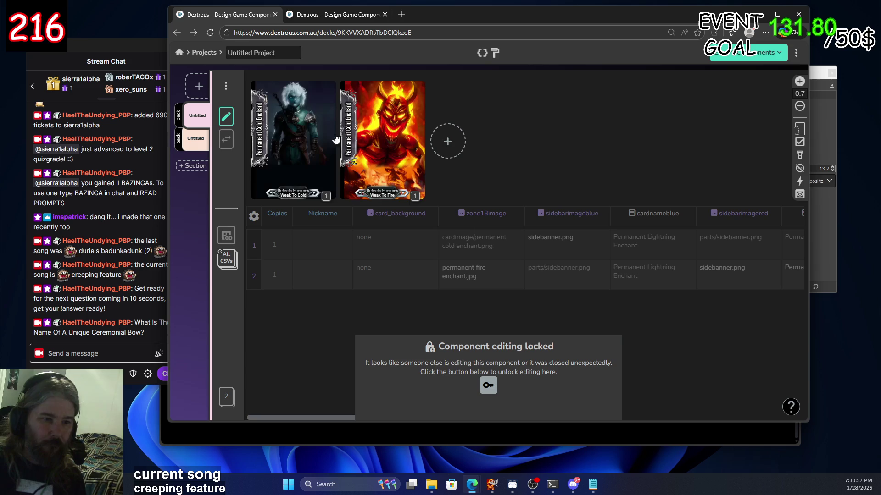
pyautogui.click(378, 196)
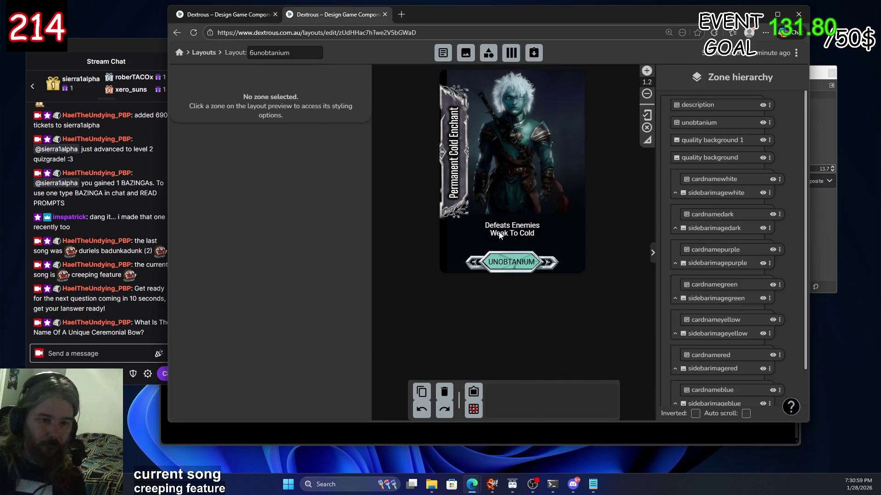
pyautogui.click(697, 250)
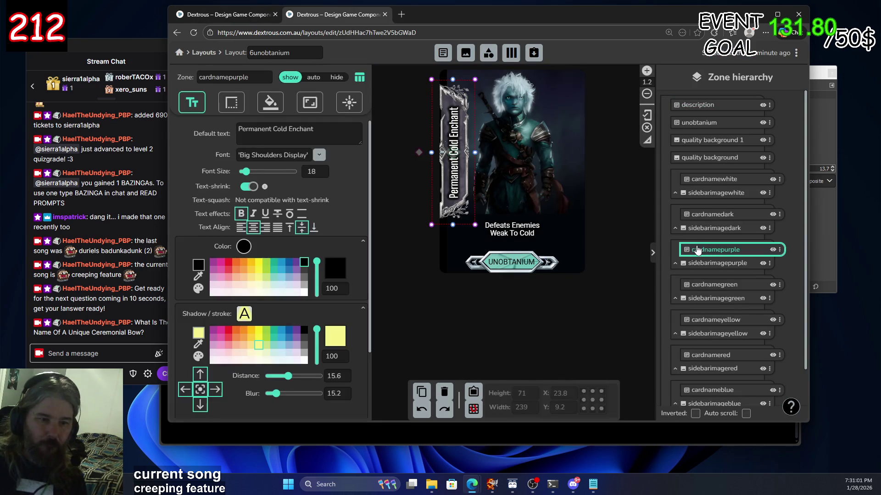
pyautogui.hotkey('alt', 'Left')
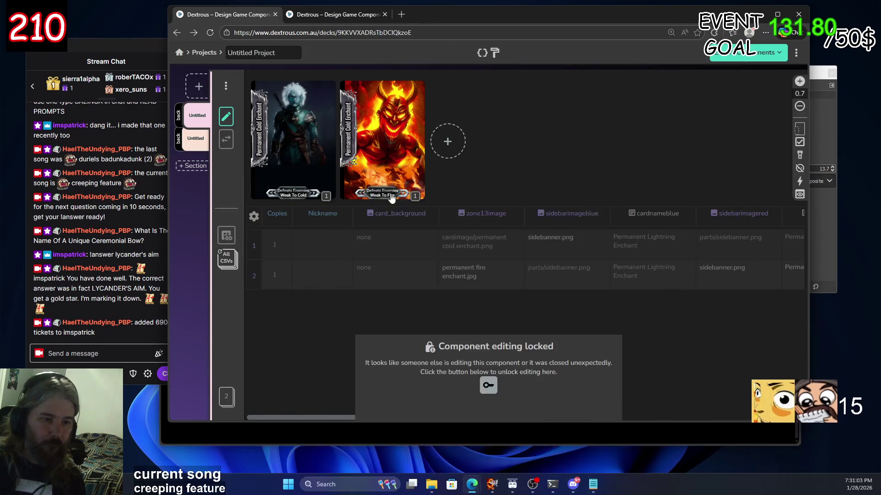
# Unlock component editing and check the Fire card's description in the table
pyautogui.click(488, 386)
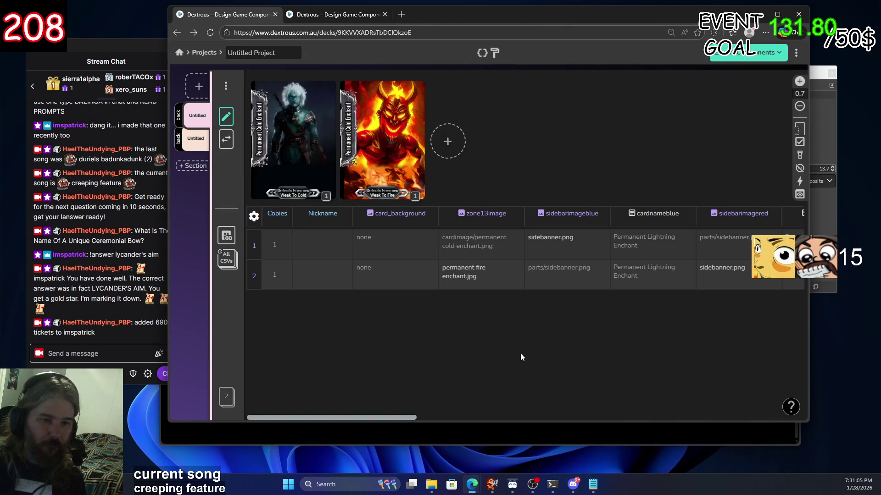
pyautogui.click(382, 193)
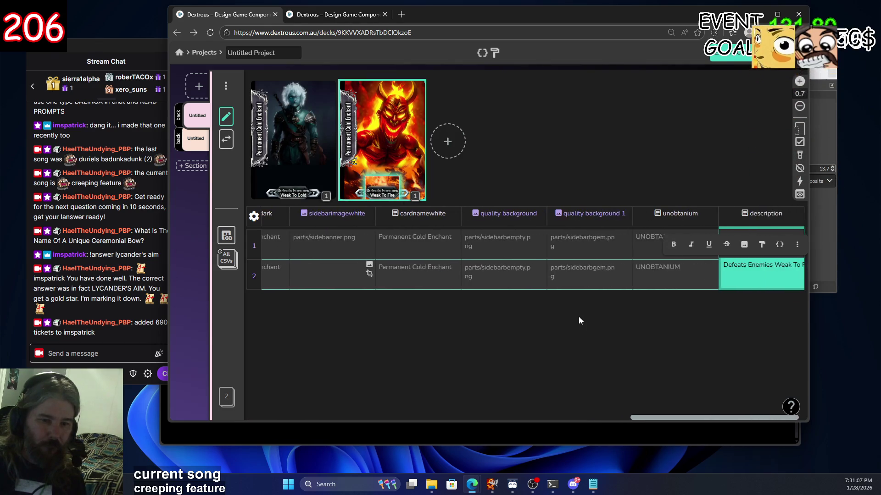
pyautogui.click(697, 306)
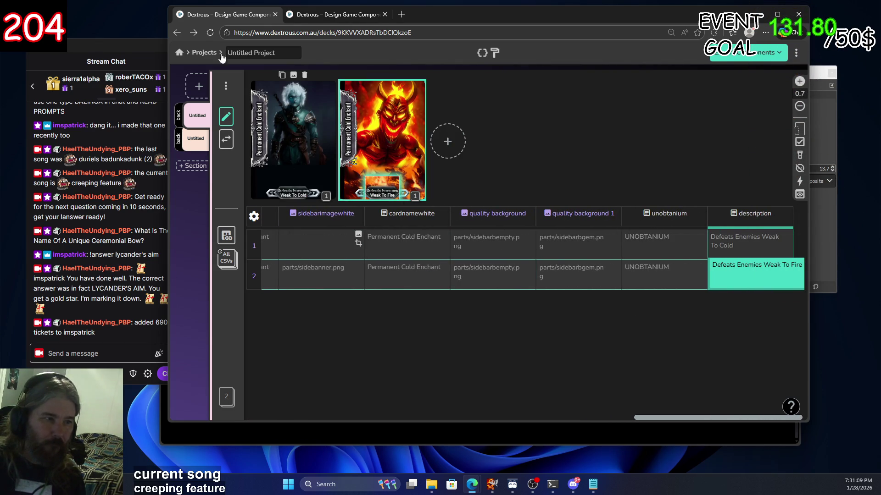
pyautogui.click(209, 36)
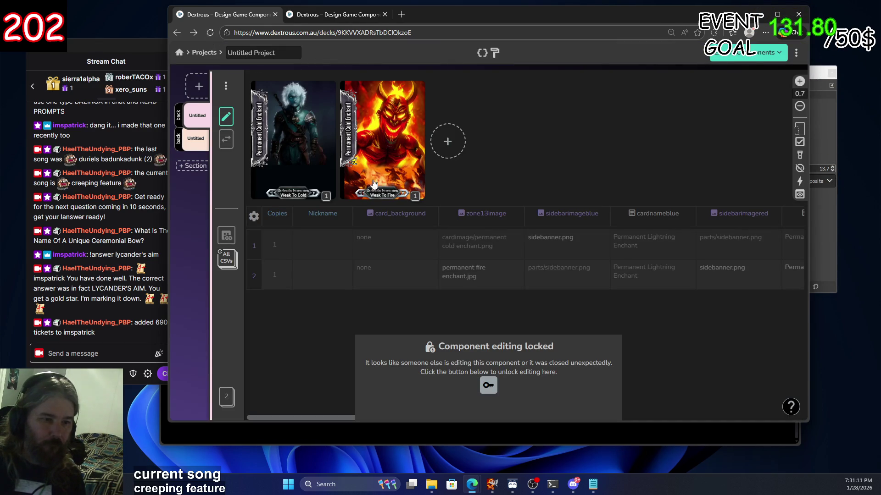
# Return to the 6unobtanium layout editor and reload it, now showing editing locked
pyautogui.hotkey('ctrl', 'Tab')
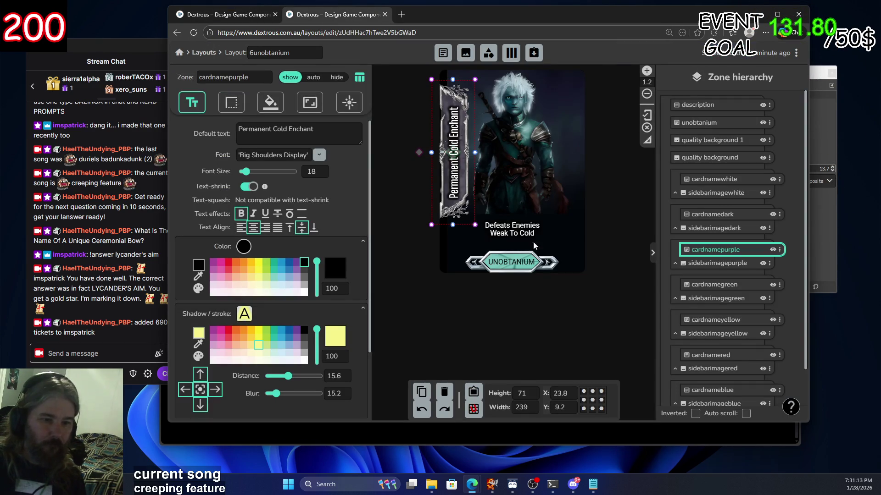
pyautogui.click(422, 239)
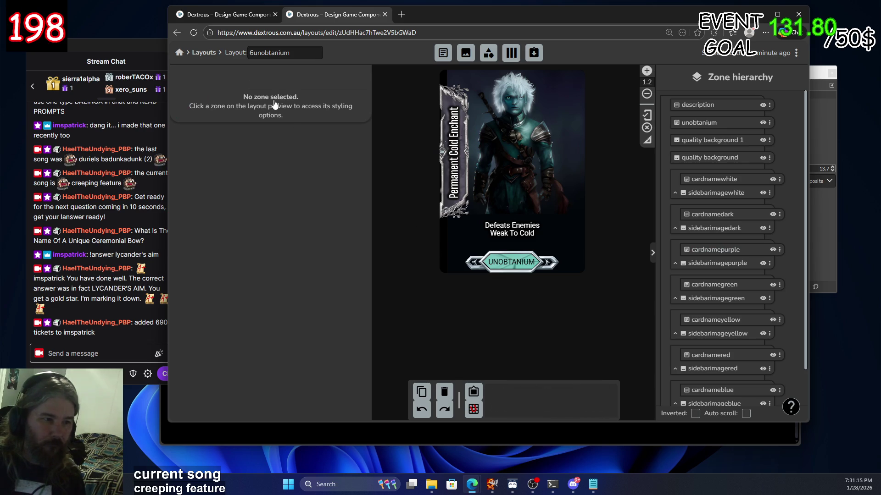
pyautogui.click(194, 33)
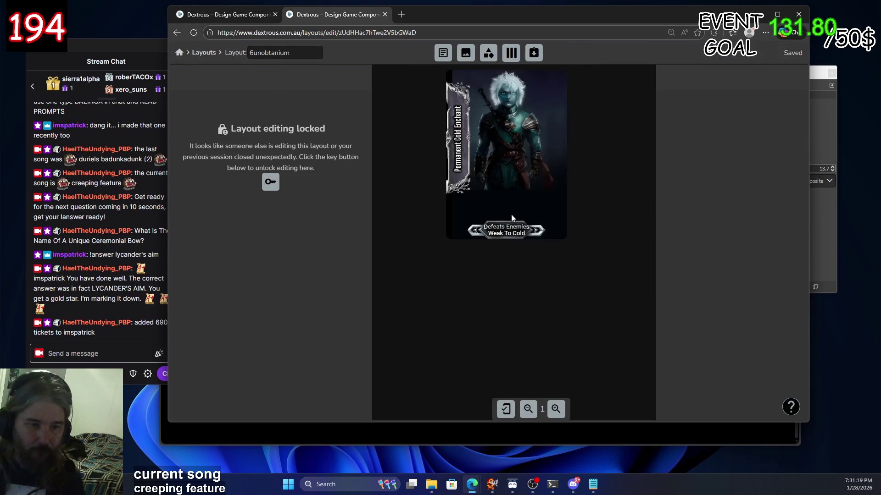
# Unlock layout editing and select the Cold card's description zone
pyautogui.click(270, 182)
pyautogui.click(512, 240)
pyautogui.moveTo(512, 239); pyautogui.dragTo(513, 232)
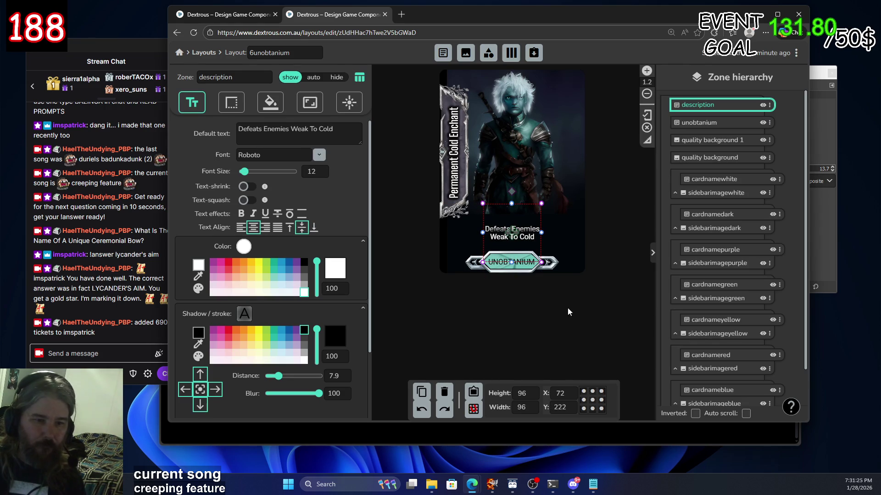
pyautogui.click(551, 304)
pyautogui.click(513, 234)
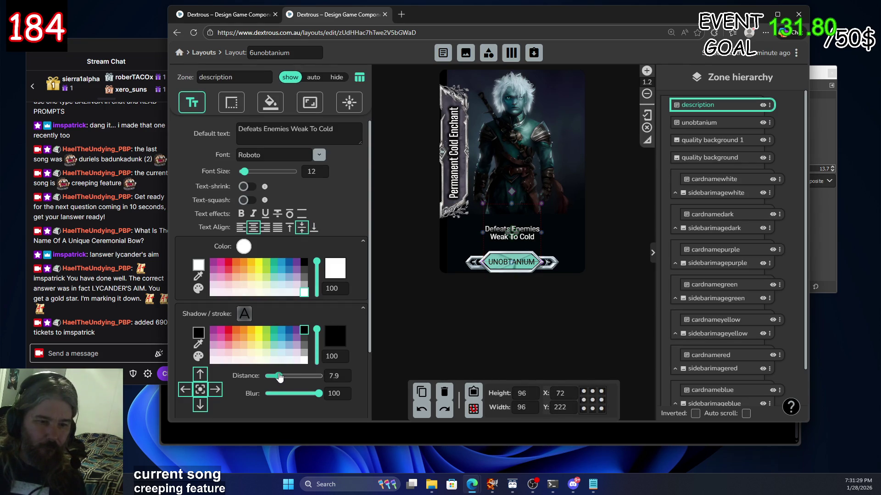
# Set the description shadow to distance 23.2 and blur 22.5, text at Y 222.2
pyautogui.moveTo(277, 376); pyautogui.dragTo(188, 378)
pyautogui.moveTo(269, 376)
pyautogui.mouseDown()
pyautogui.moveTo(312, 397)
pyautogui.moveTo(291, 397)
pyautogui.moveTo(281, 383)
pyautogui.mouseUp()
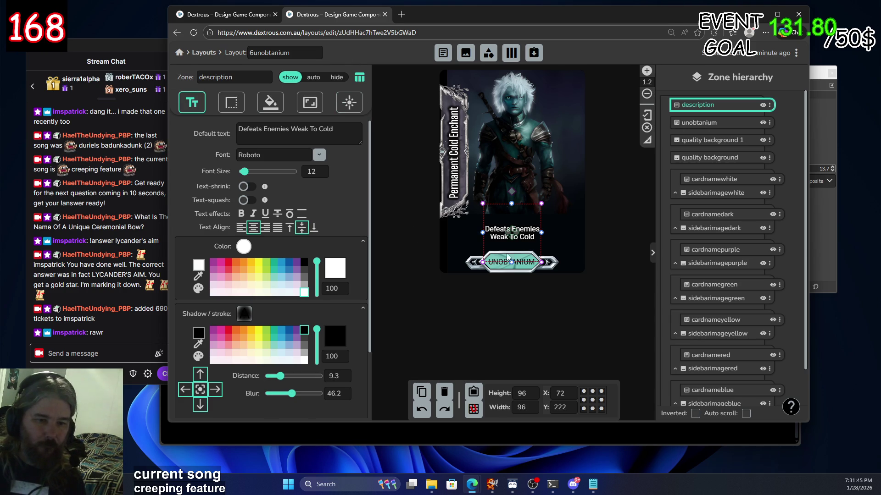
pyautogui.moveTo(513, 235); pyautogui.dragTo(514, 266)
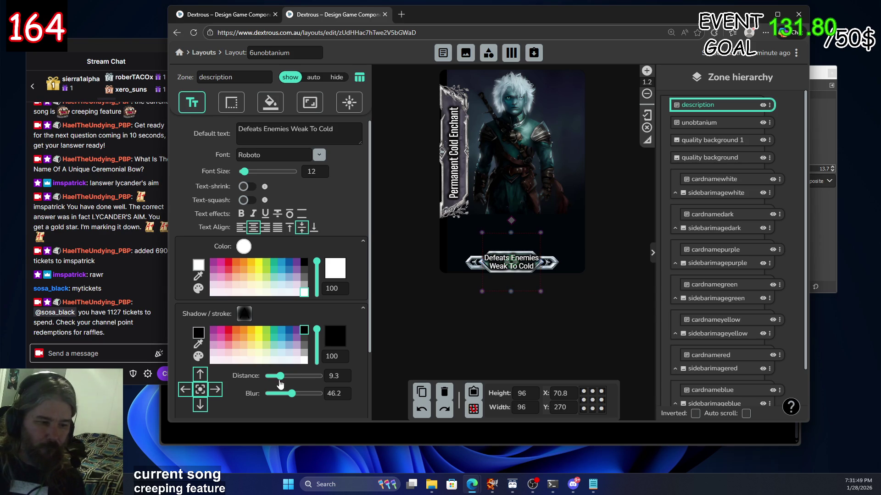
pyautogui.moveTo(281, 380)
pyautogui.mouseDown()
pyautogui.moveTo(318, 379)
pyautogui.moveTo(299, 379)
pyautogui.moveTo(288, 394)
pyautogui.moveTo(274, 396)
pyautogui.moveTo(281, 397)
pyautogui.mouseUp()
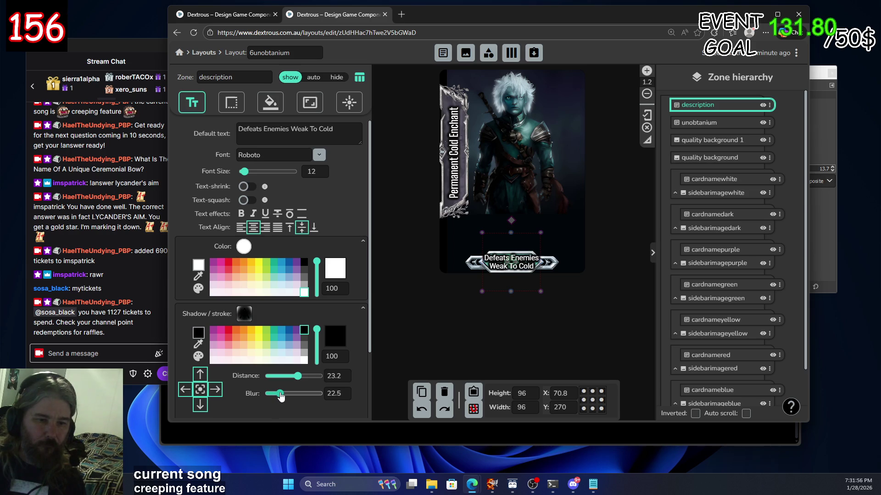
pyautogui.moveTo(513, 261); pyautogui.dragTo(513, 234)
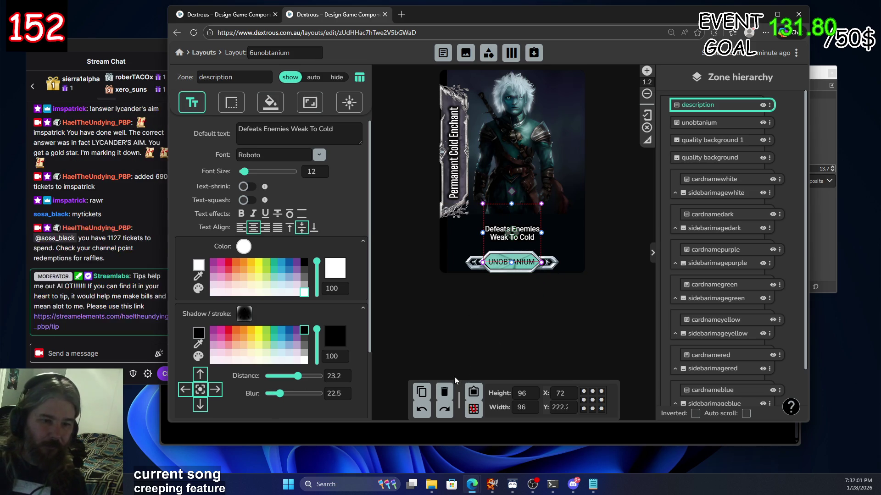
pyautogui.click(513, 322)
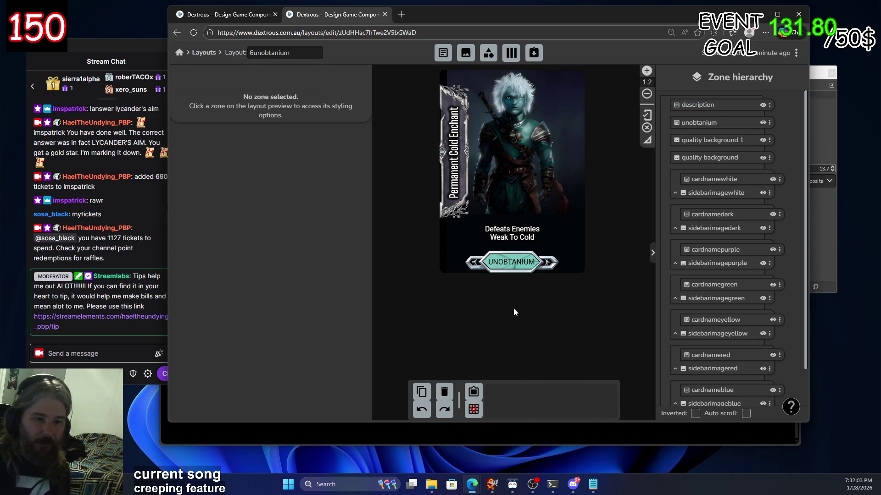
pyautogui.hotkey('alt', 'Left')
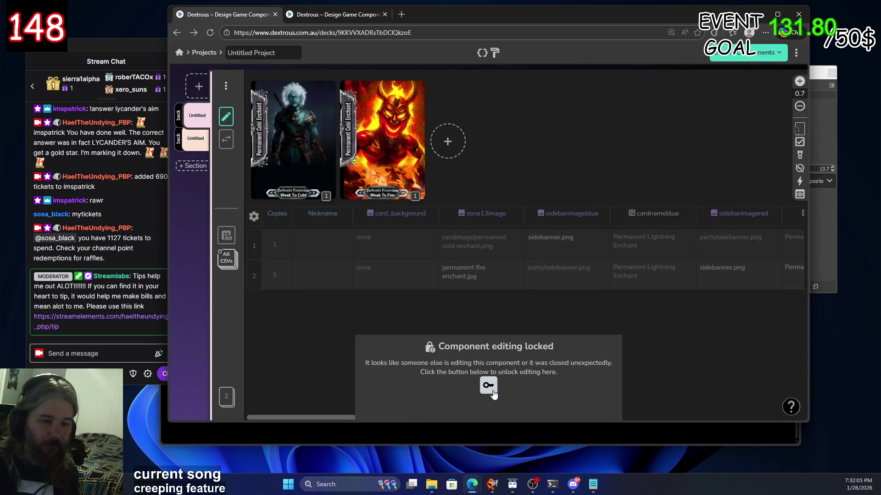
# Unlock the deck, add a third component, and bring up its layout choices
pyautogui.click(493, 387)
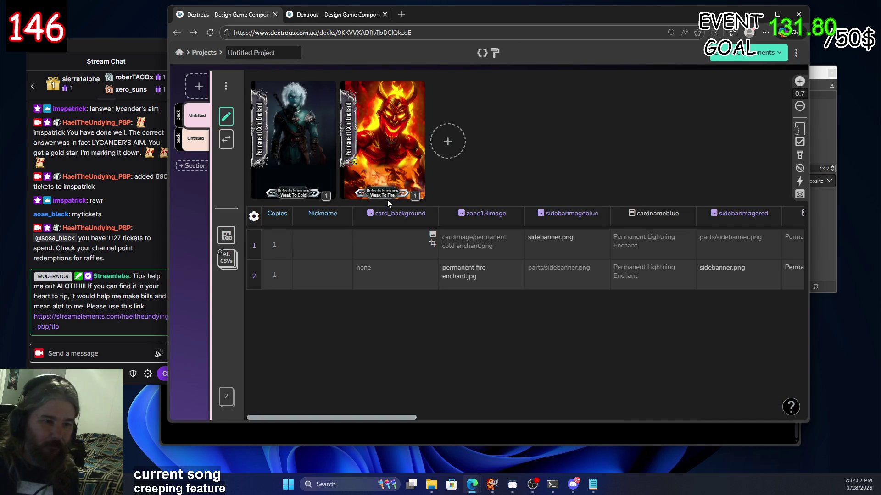
pyautogui.click(209, 33)
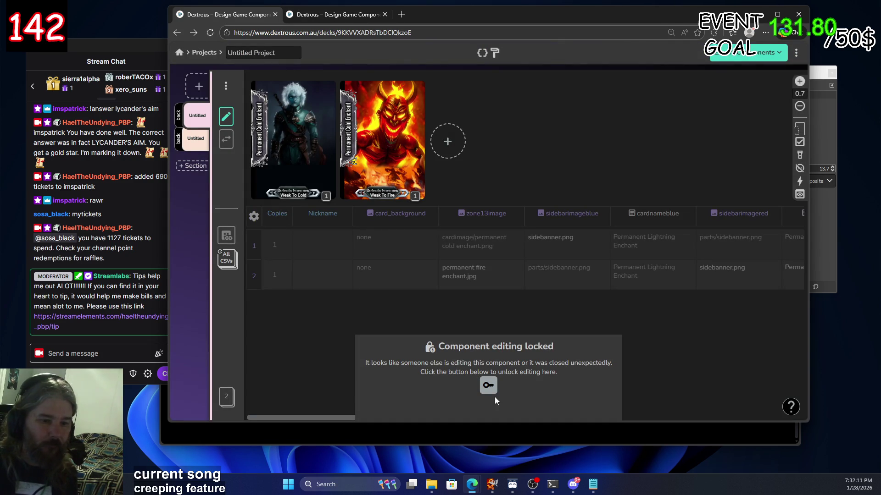
pyautogui.click(489, 385)
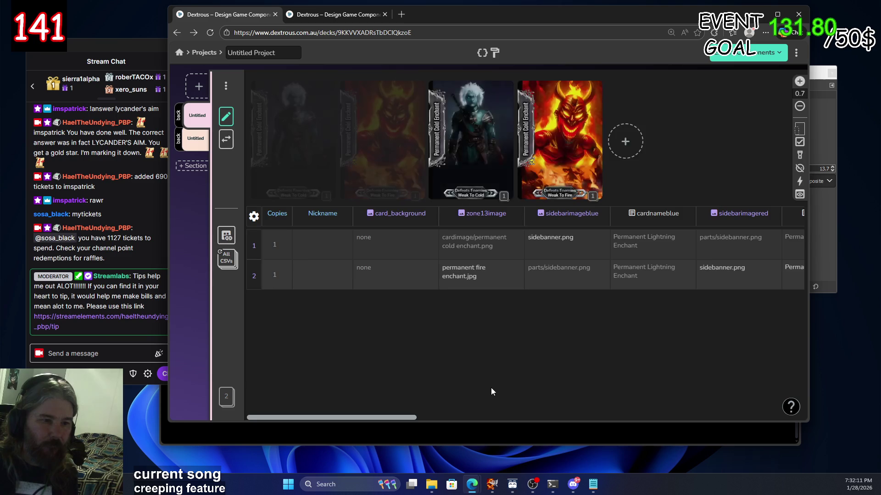
pyautogui.click(383, 196)
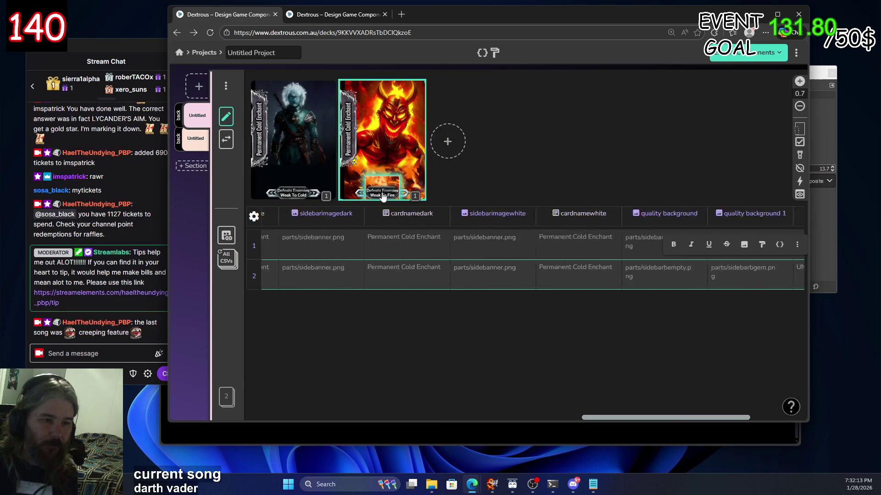
pyautogui.click(201, 88)
pyautogui.click(527, 177)
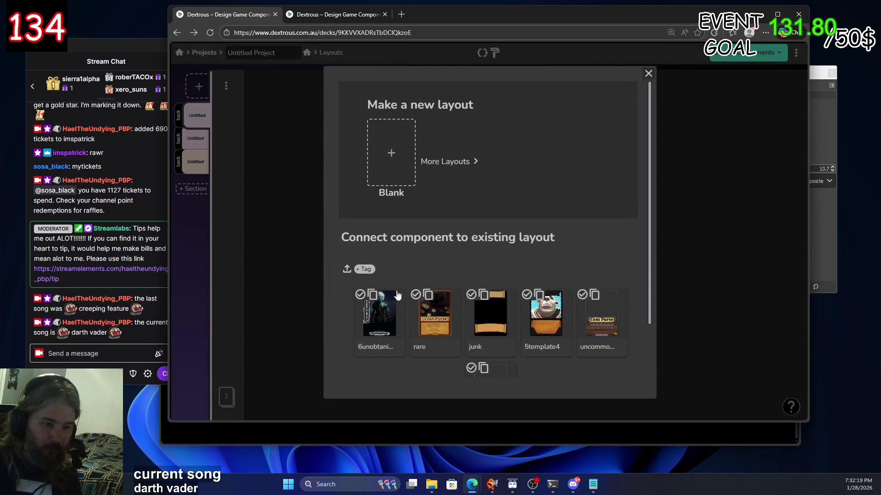
# Connect the component to 6unobtanium and add a second card with cardimage fire enchant art
pyautogui.click(377, 315)
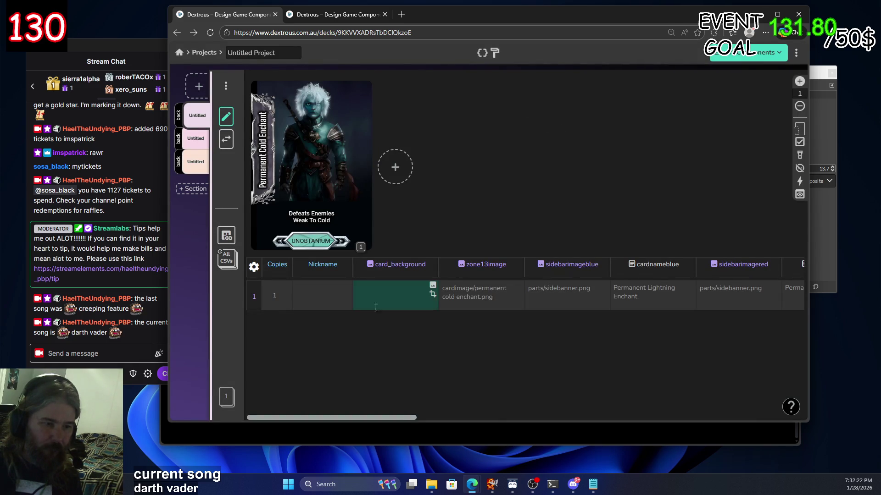
pyautogui.click(395, 167)
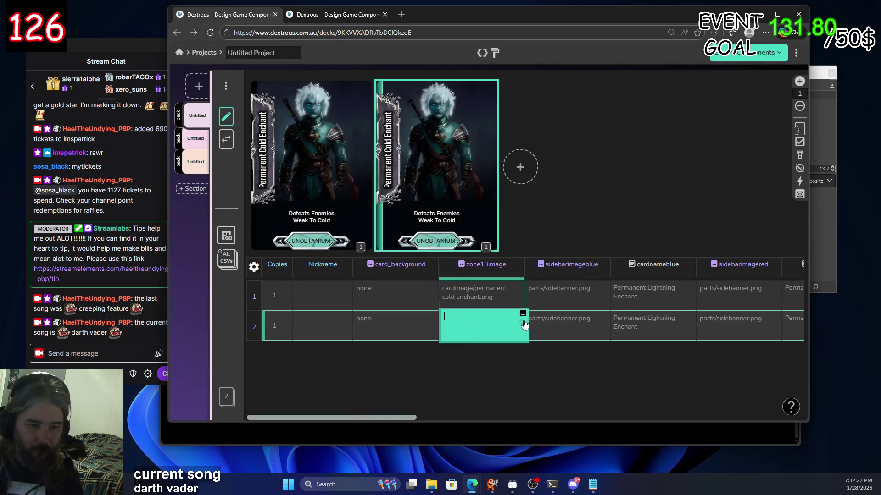
pyautogui.click(522, 316)
pyautogui.doubleClick(421, 182)
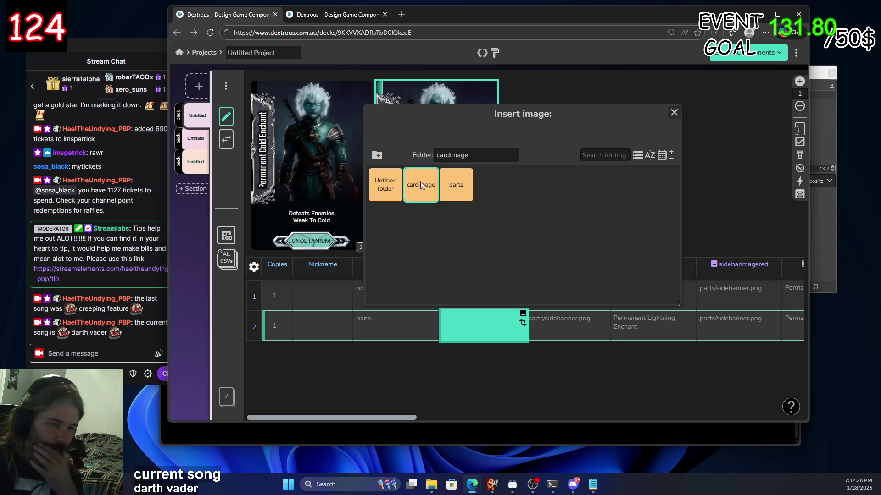
pyautogui.click(447, 183)
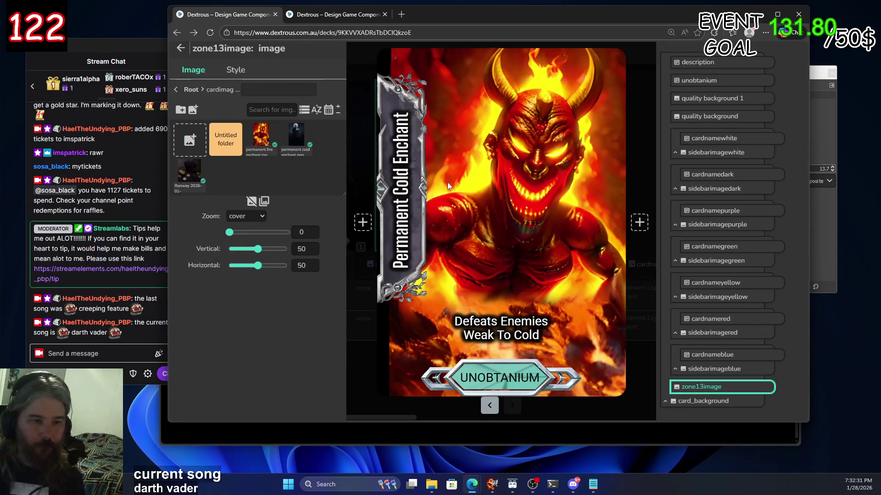
# Go back to the Projects list
pyautogui.click(348, 15)
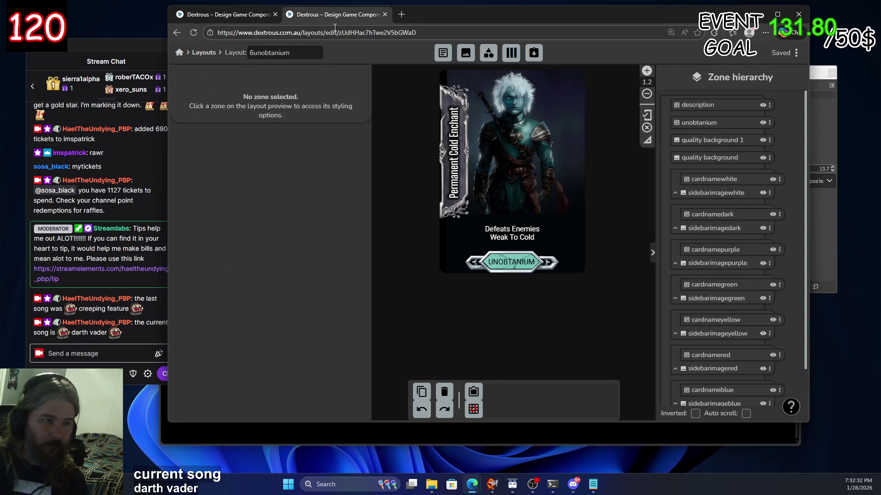
pyautogui.click(249, 19)
pyautogui.click(178, 34)
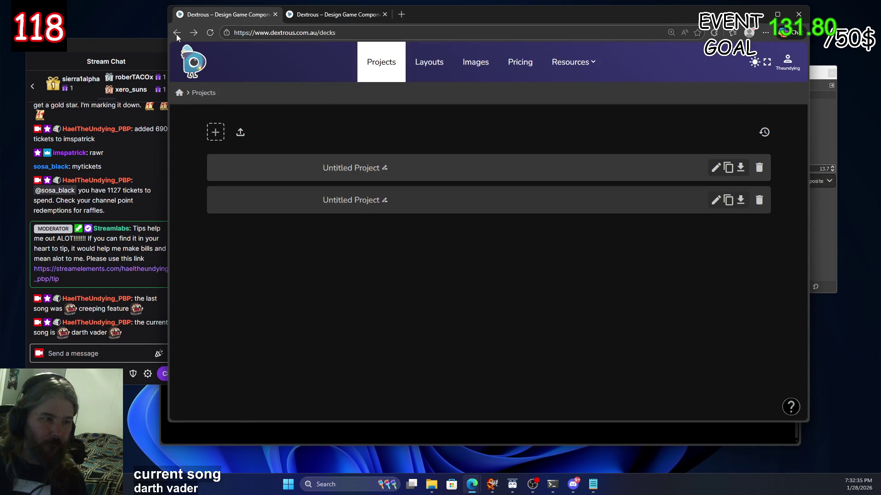
# Reopen the two-card deck and edit the fire card's sidebarimageblue and cardnameblue cells
pyautogui.click(193, 32)
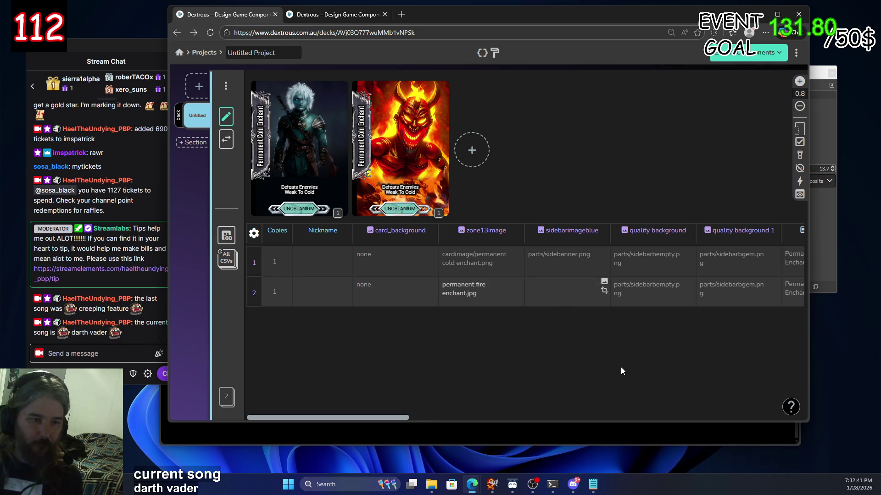
pyautogui.click(576, 298)
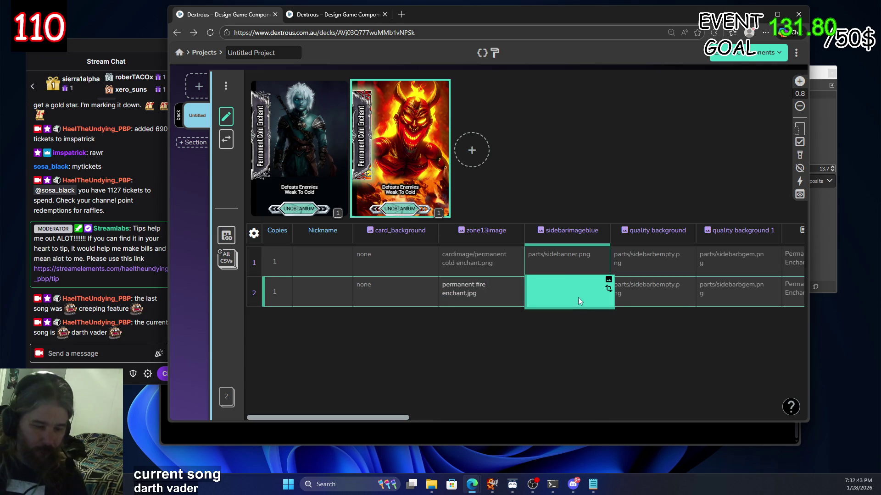
pyautogui.click(670, 286)
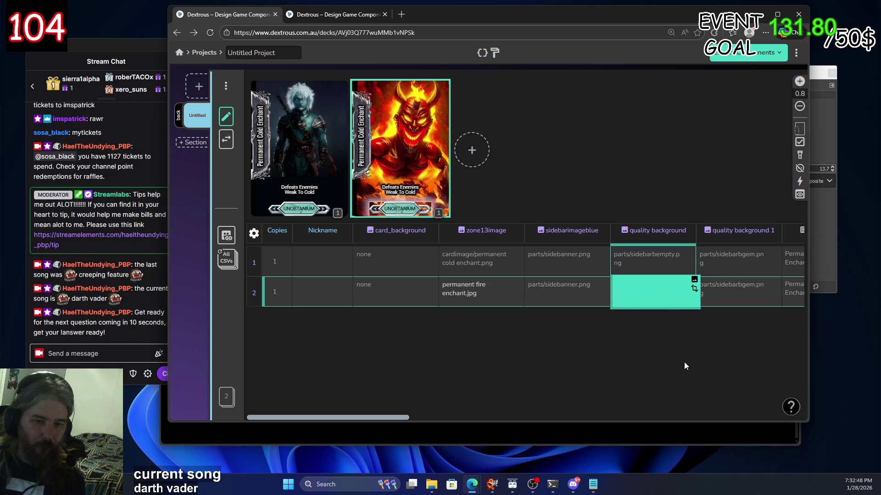
pyautogui.click(725, 293)
pyautogui.moveTo(400, 417); pyautogui.dragTo(513, 420)
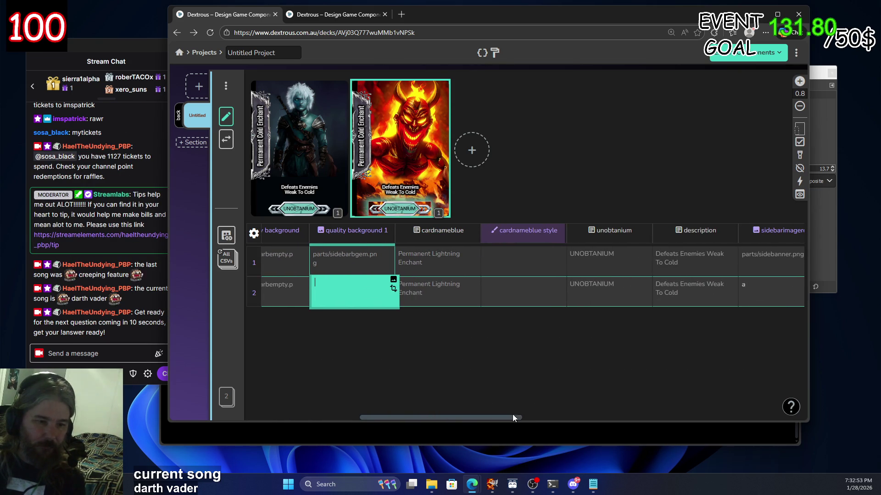
pyautogui.click(442, 295)
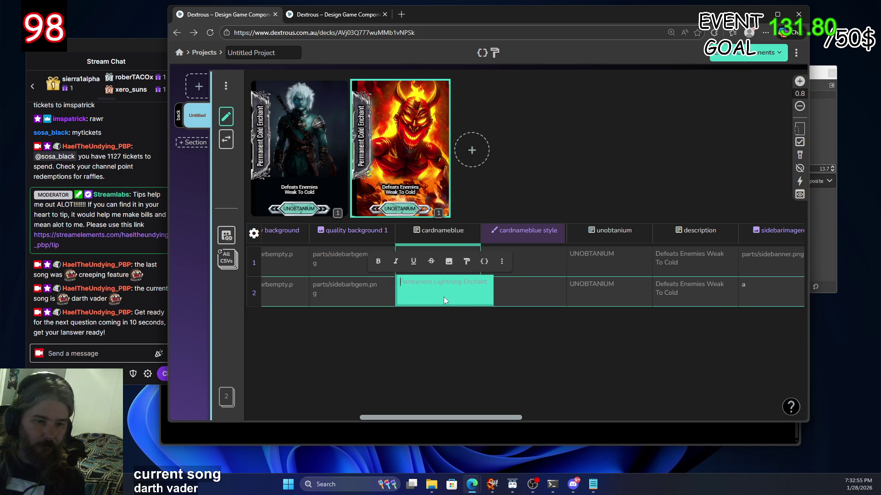
pyautogui.click(538, 299)
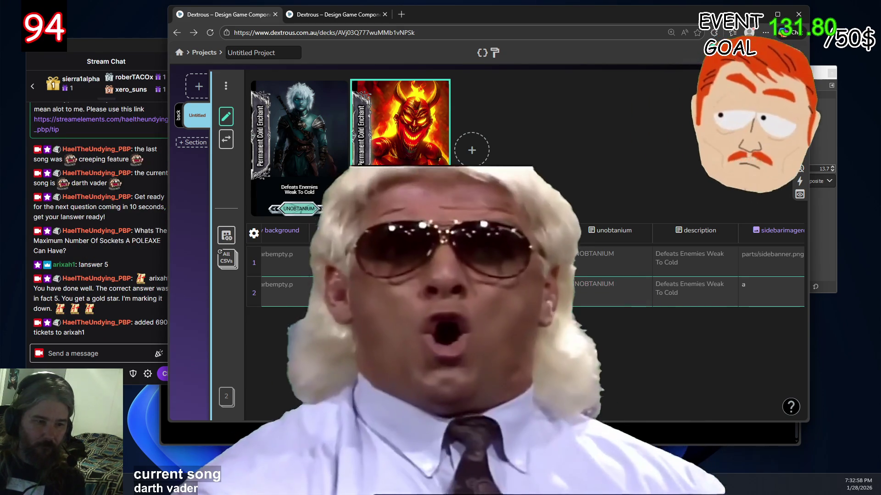
pyautogui.moveTo(497, 419)
pyautogui.mouseDown()
pyautogui.moveTo(661, 424)
pyautogui.moveTo(728, 406)
pyautogui.moveTo(600, 405)
pyautogui.mouseUp()
# Set the fire card's red sidebar to parts/sidebanner.png and add a third card
pyautogui.click(385, 291)
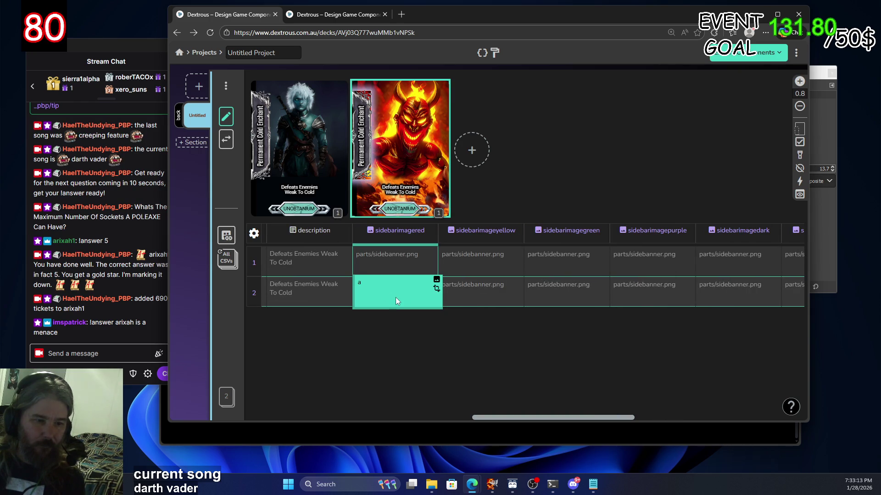
pyautogui.click(436, 280)
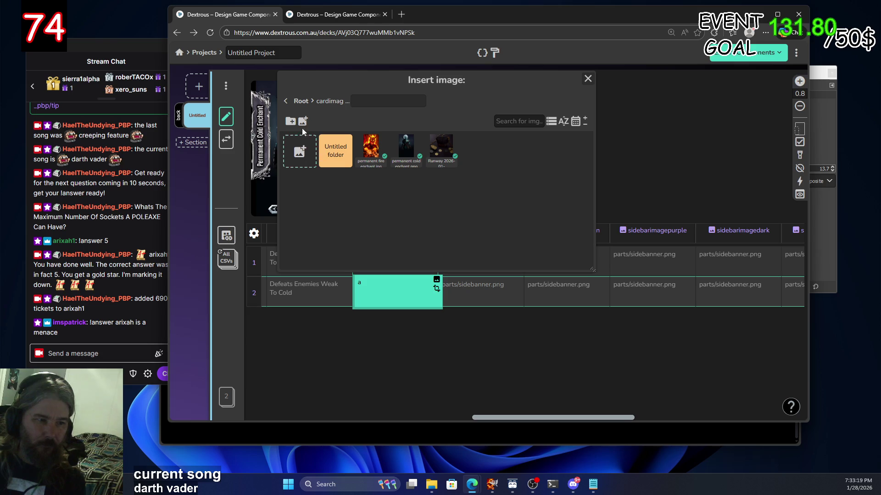
pyautogui.click(301, 102)
pyautogui.click(369, 156)
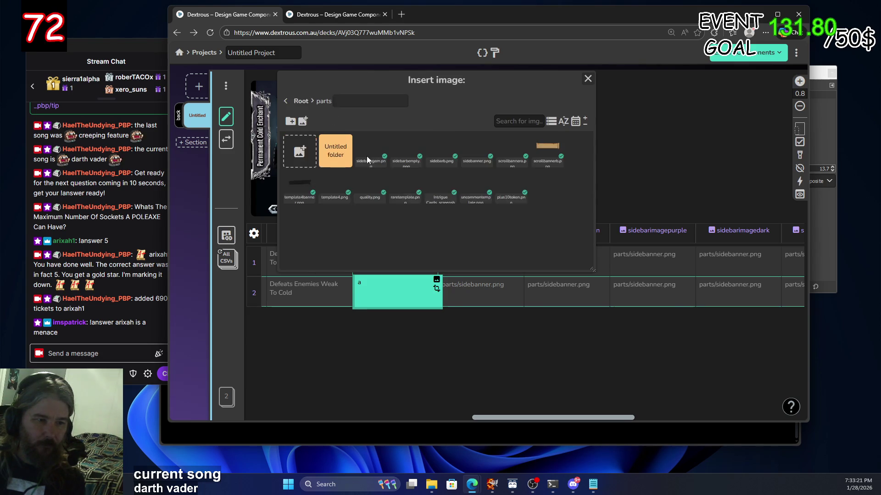
pyautogui.click(508, 150)
pyautogui.click(475, 150)
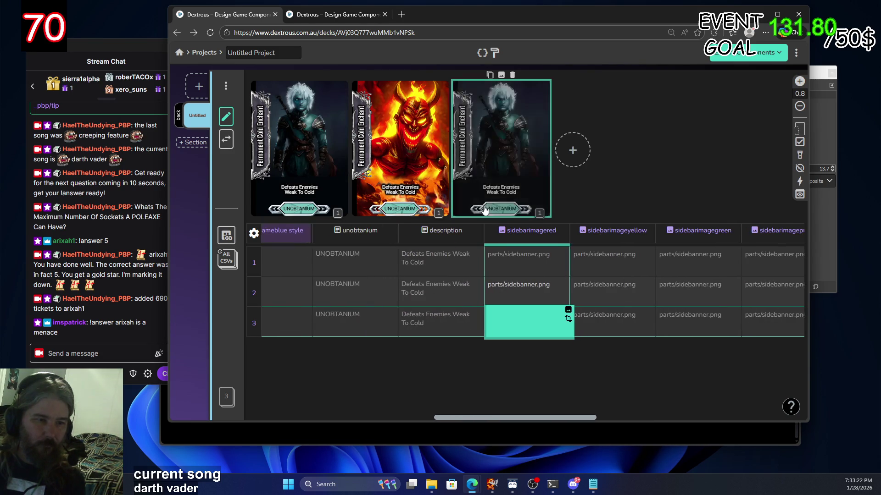
pyautogui.click(393, 146)
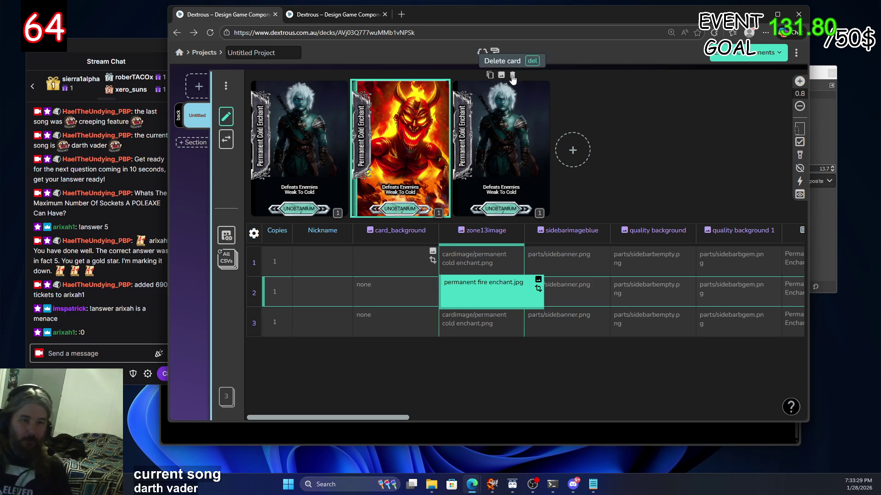
# Delete the third card and check row 2's sidebarimagered value in the table
pyautogui.click(512, 75)
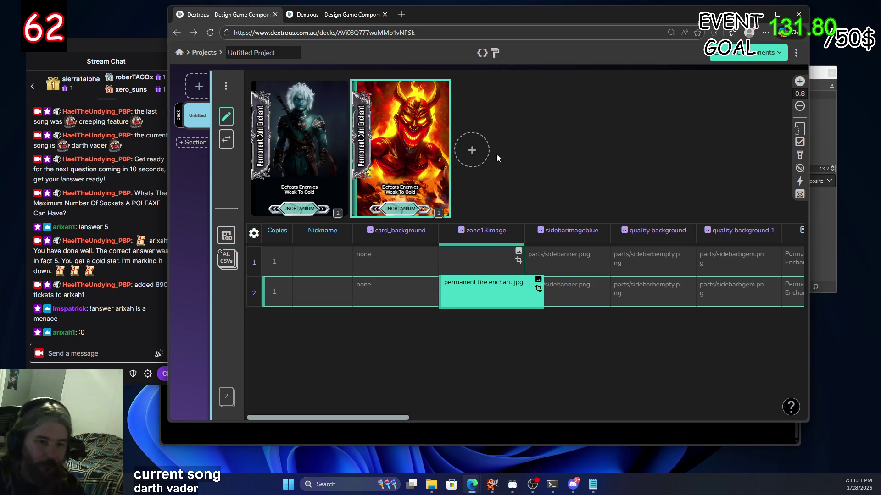
pyautogui.moveTo(400, 418); pyautogui.dragTo(581, 421)
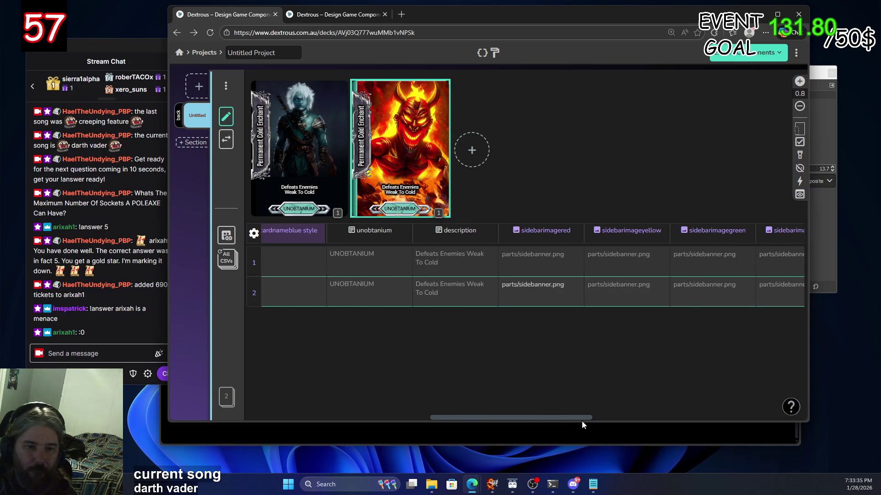
pyautogui.click(536, 288)
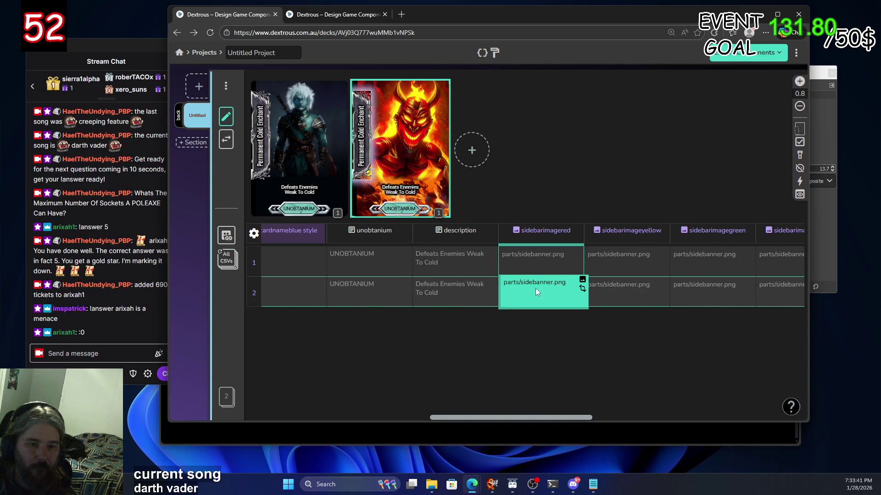
pyautogui.moveTo(535, 418); pyautogui.dragTo(353, 418)
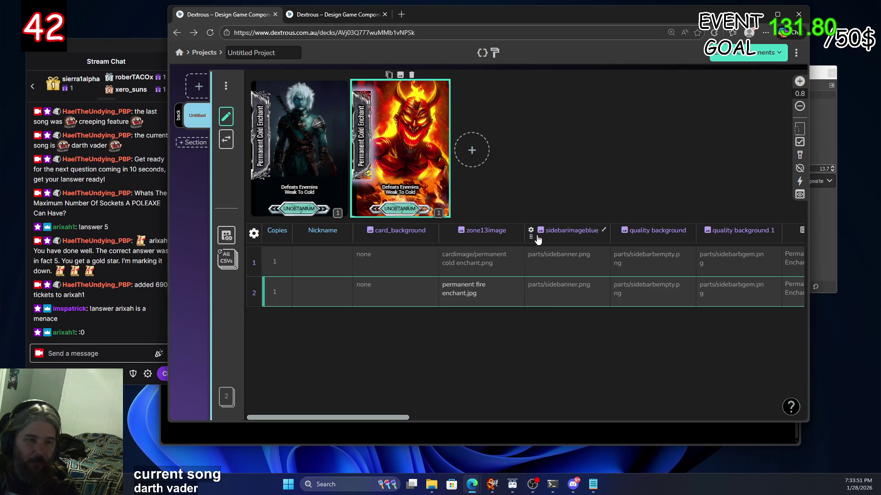
# Move the quality background 1 column to the left of sidebarimageblue
pyautogui.moveTo(528, 232)
pyautogui.mouseDown()
pyautogui.moveTo(645, 238)
pyautogui.moveTo(515, 238)
pyautogui.moveTo(527, 236)
pyautogui.mouseUp()
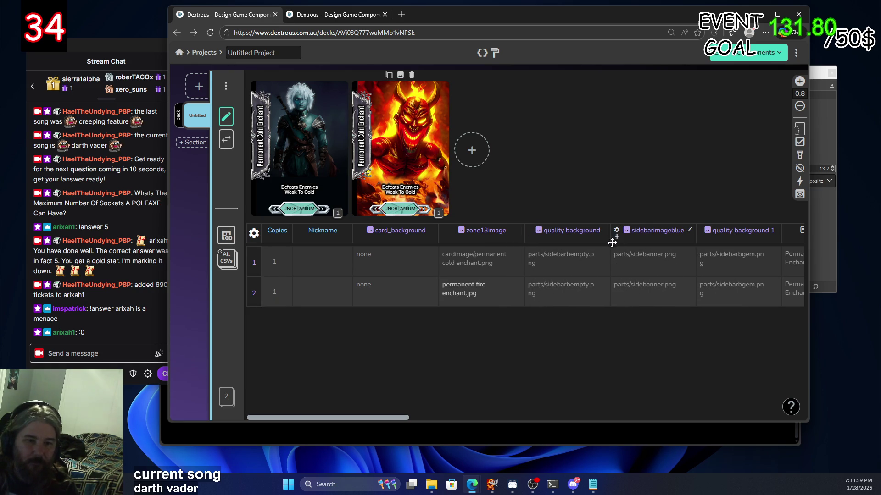
pyautogui.moveTo(699, 241); pyautogui.dragTo(610, 241)
pyautogui.moveTo(391, 416); pyautogui.dragTo(486, 425)
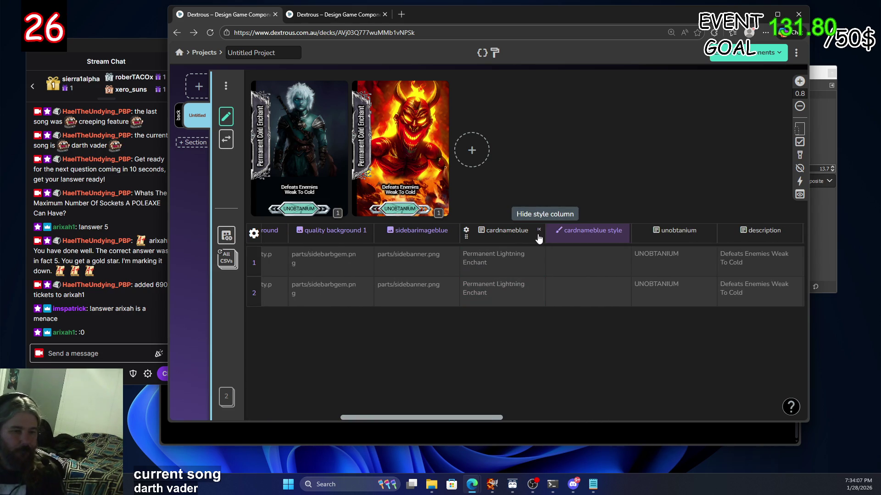
# Clear the cardnameblue style column for both cards
pyautogui.click(589, 261)
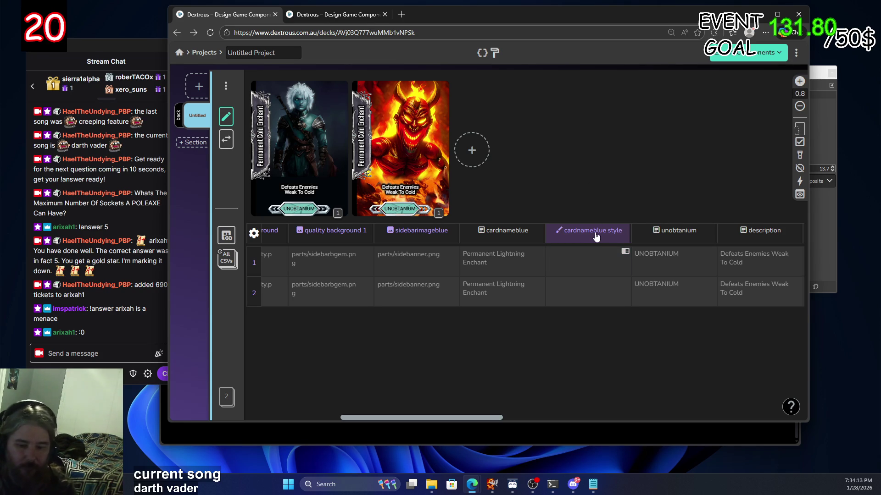
pyautogui.click(588, 237)
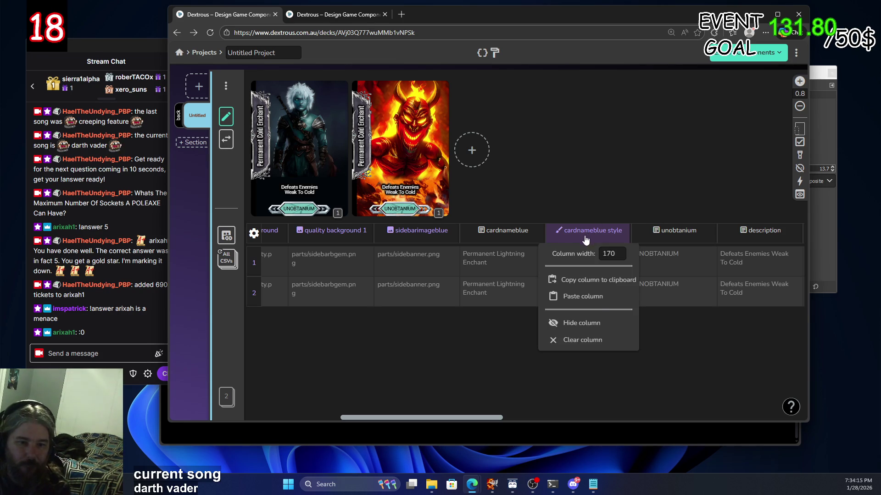
pyautogui.click(599, 340)
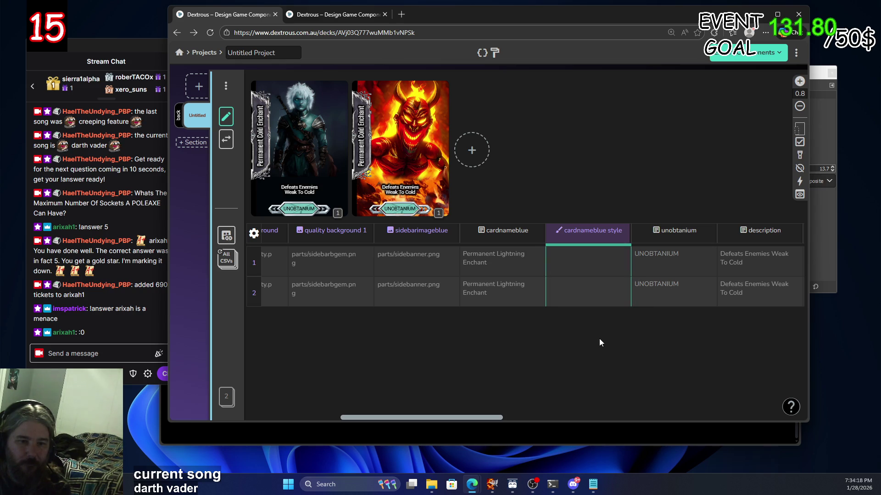
pyautogui.click(577, 239)
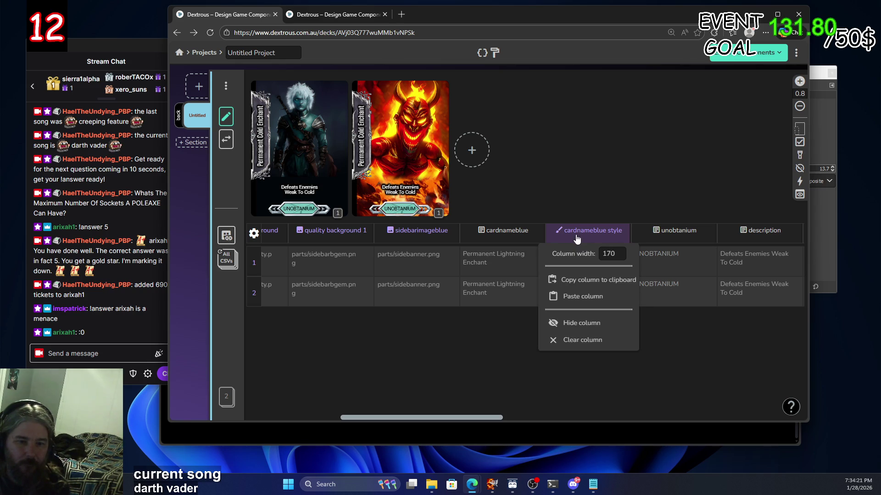
pyautogui.click(597, 340)
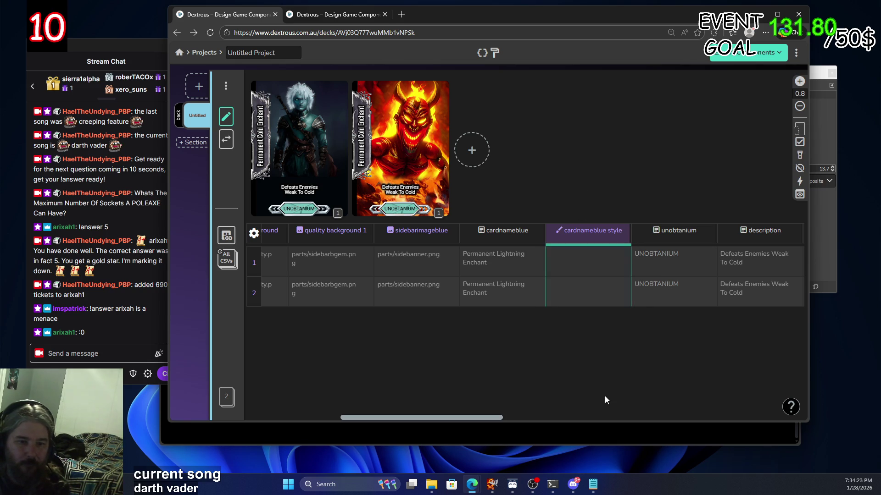
# Open the cardnameblue style editor and switch between the layout and deck tabs
pyautogui.click(625, 252)
pyautogui.click(331, 14)
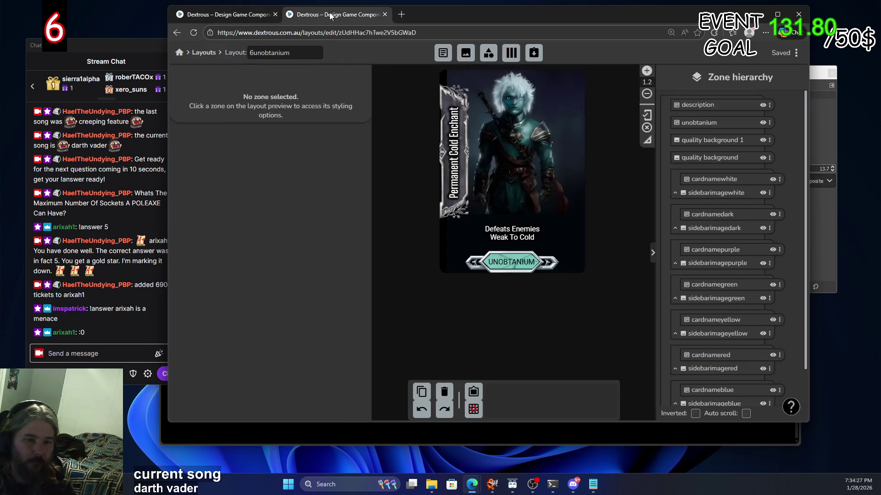
pyautogui.click(259, 13)
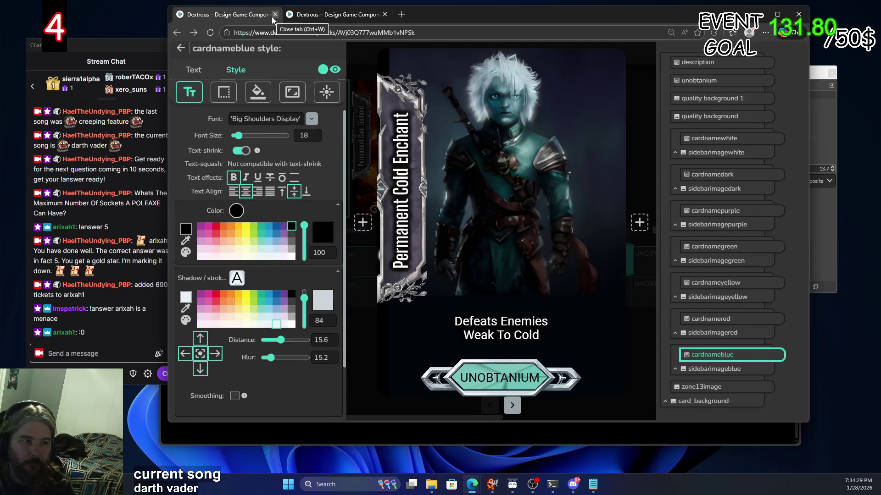
pyautogui.click(177, 34)
pyautogui.click(326, 16)
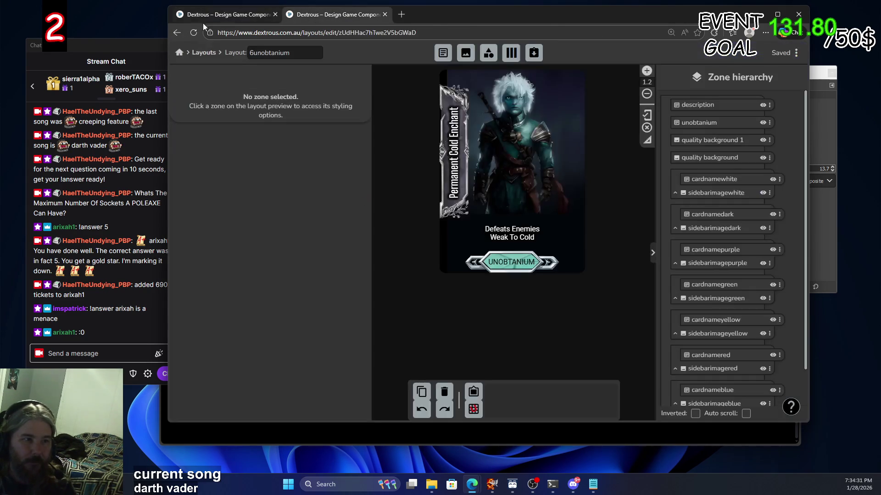
# Step back and forward through history to reach the Untitled Project deck editor
pyautogui.click(176, 33)
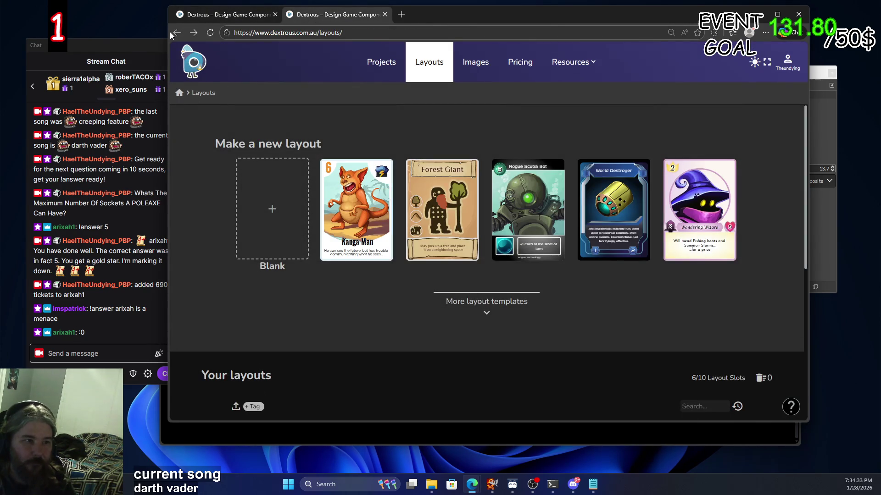
pyautogui.click(176, 33)
pyautogui.click(176, 33)
pyautogui.click(176, 33)
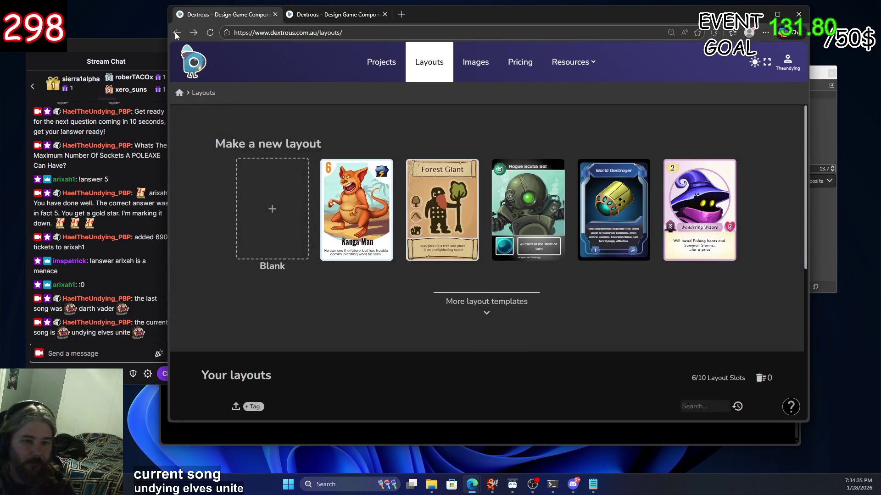
pyautogui.click(176, 33)
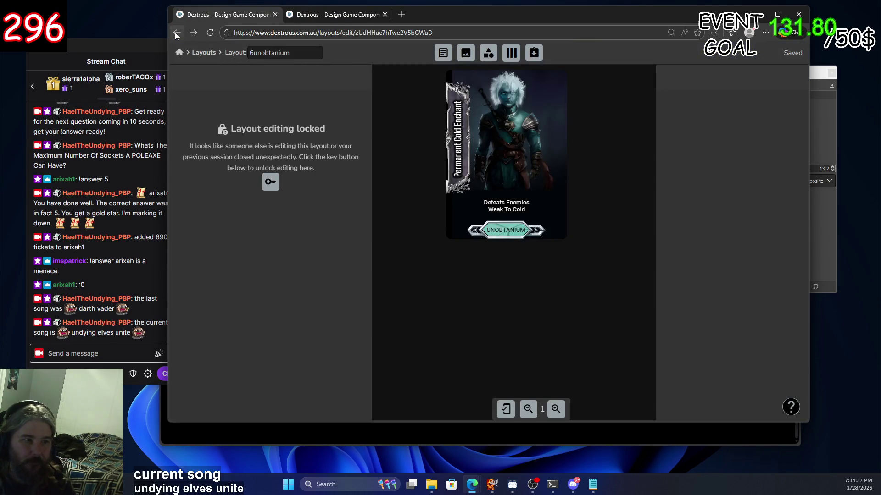
pyautogui.click(176, 33)
pyautogui.click(177, 33)
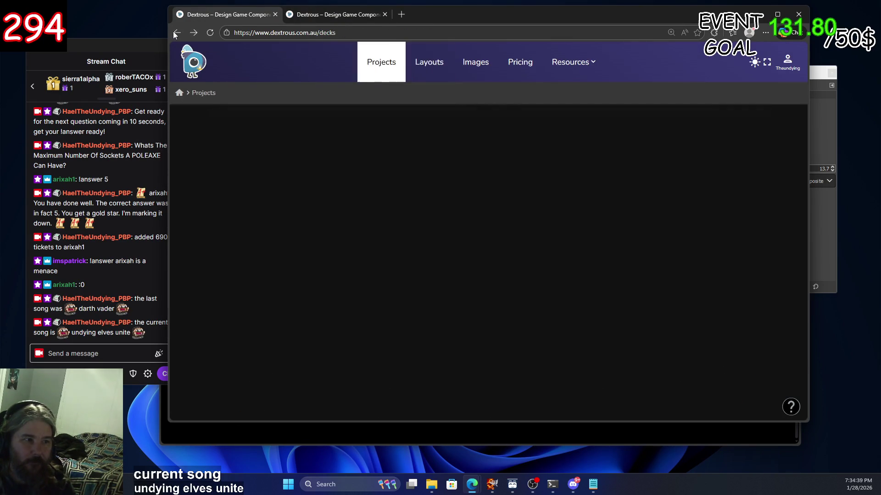
pyautogui.click(194, 33)
pyautogui.click(194, 33)
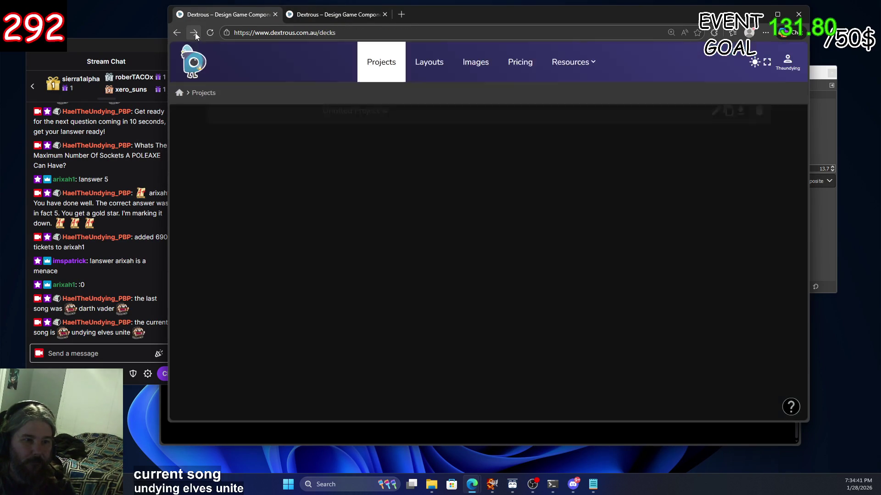
pyautogui.click(194, 33)
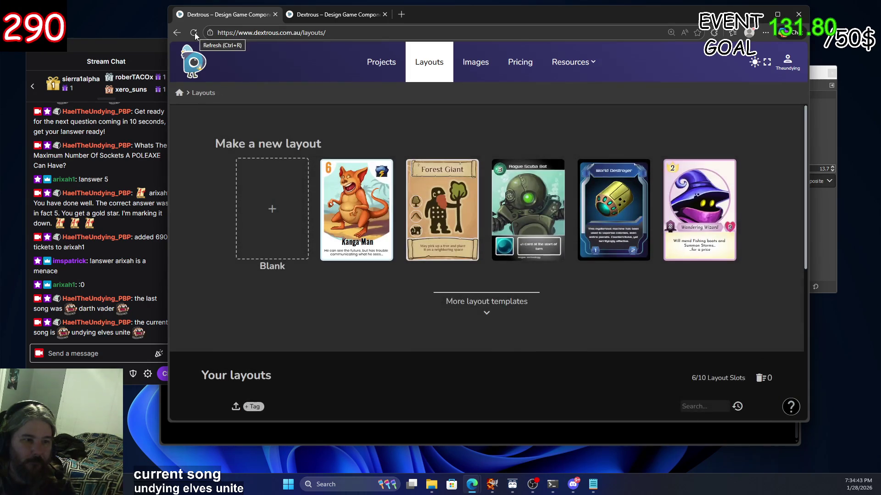
pyautogui.click(178, 34)
pyautogui.click(178, 34)
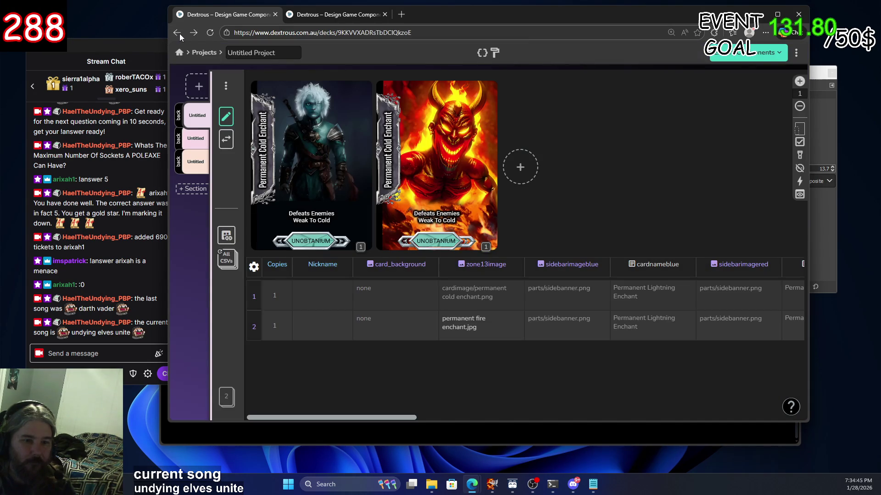
pyautogui.moveTo(388, 418); pyautogui.dragTo(610, 406)
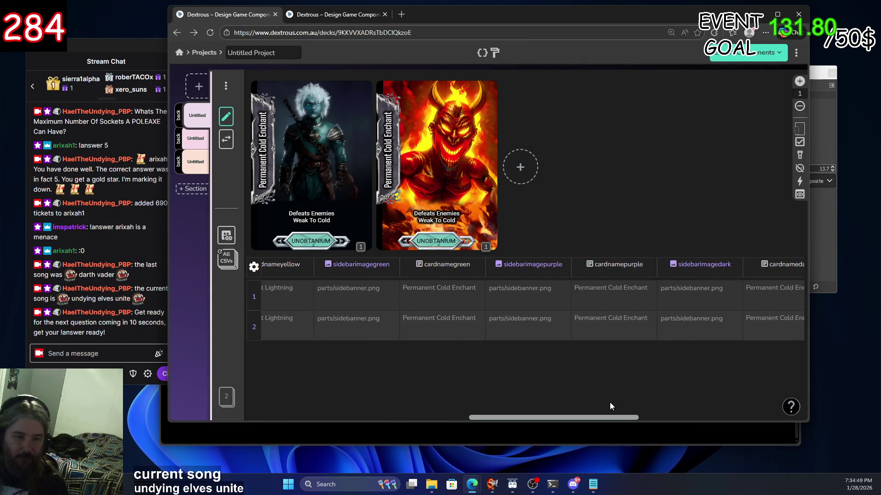
pyautogui.moveTo(597, 421)
pyautogui.mouseDown()
pyautogui.moveTo(790, 421)
pyautogui.moveTo(366, 376)
pyautogui.mouseUp()
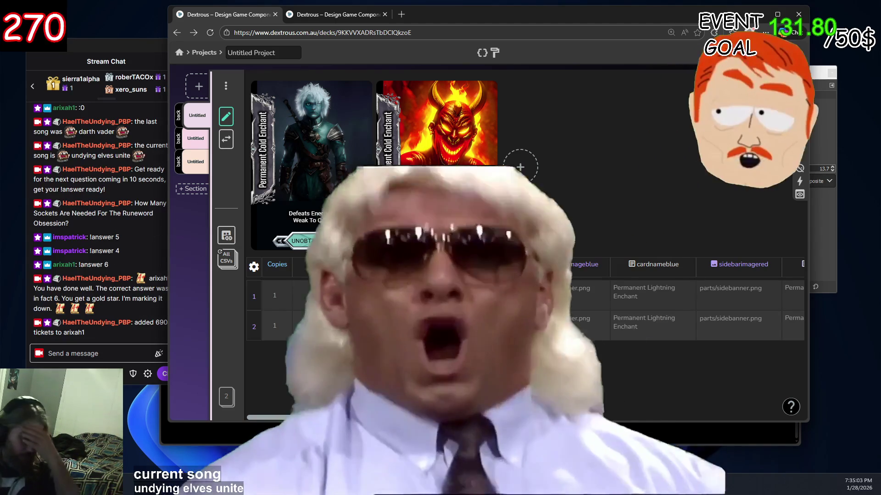
pyautogui.moveTo(399, 416); pyautogui.dragTo(437, 420)
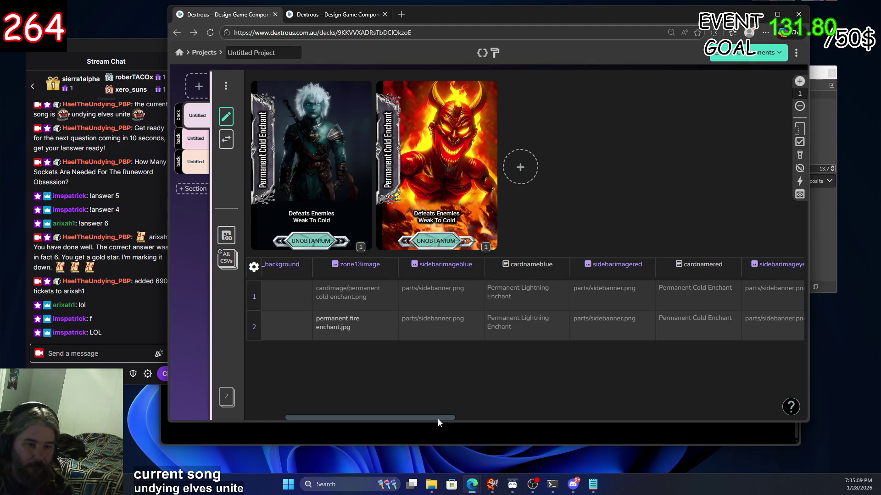
pyautogui.moveTo(437, 419); pyautogui.dragTo(337, 400)
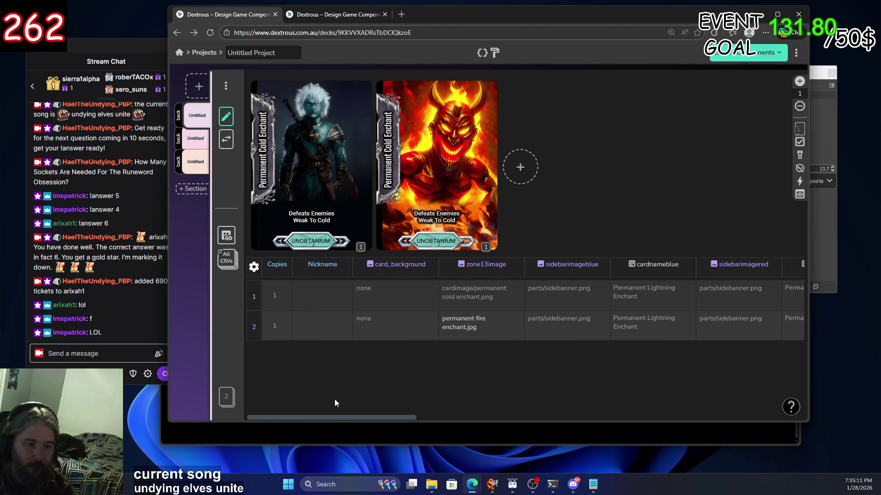
pyautogui.moveTo(406, 412); pyautogui.dragTo(485, 420)
pyautogui.click(543, 323)
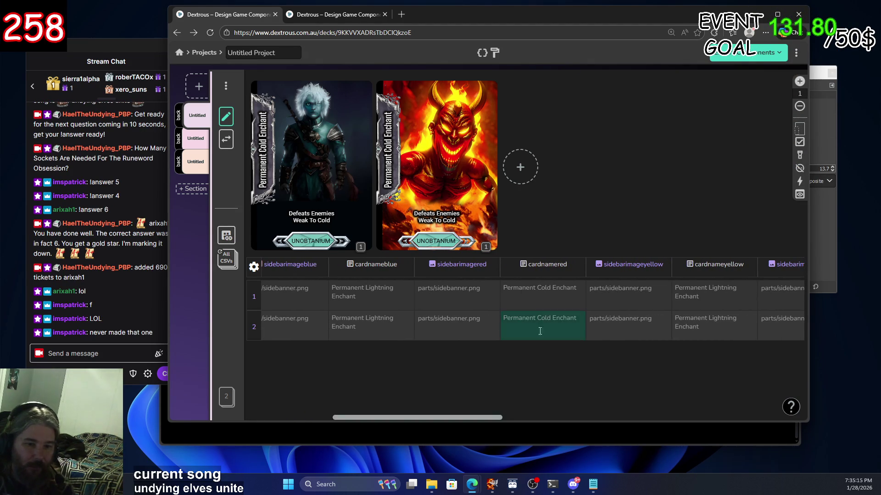
# Enter 'Permanent Fire Enchant' as the second card's cardnamered value
pyautogui.write('P')
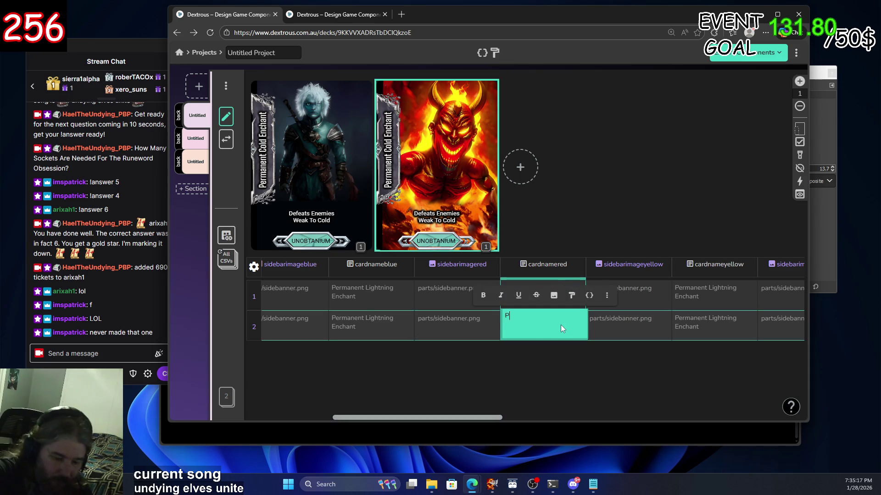
pyautogui.write('ermanenr')
pyautogui.press('BackSpace')
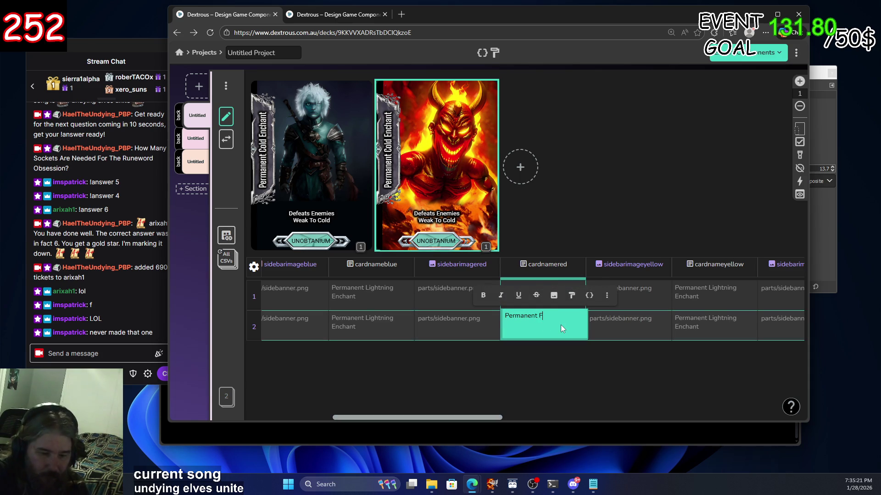
pyautogui.write('nchant')
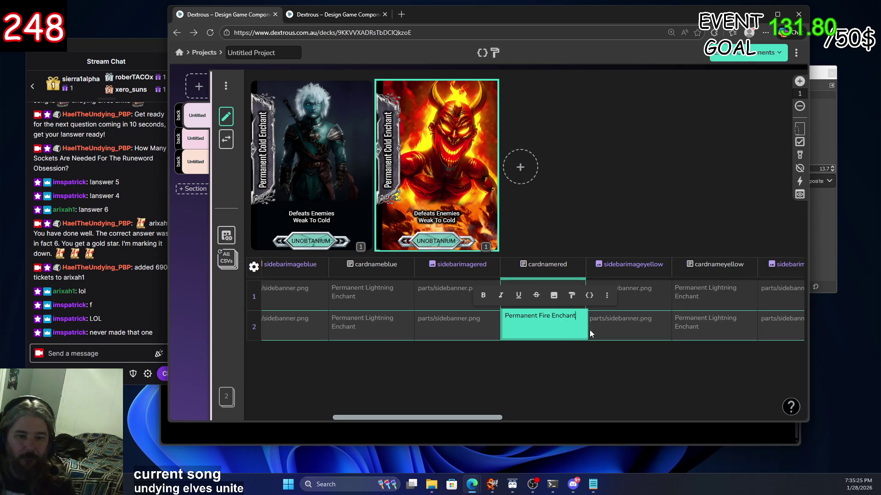
pyautogui.click(615, 324)
pyautogui.click(539, 324)
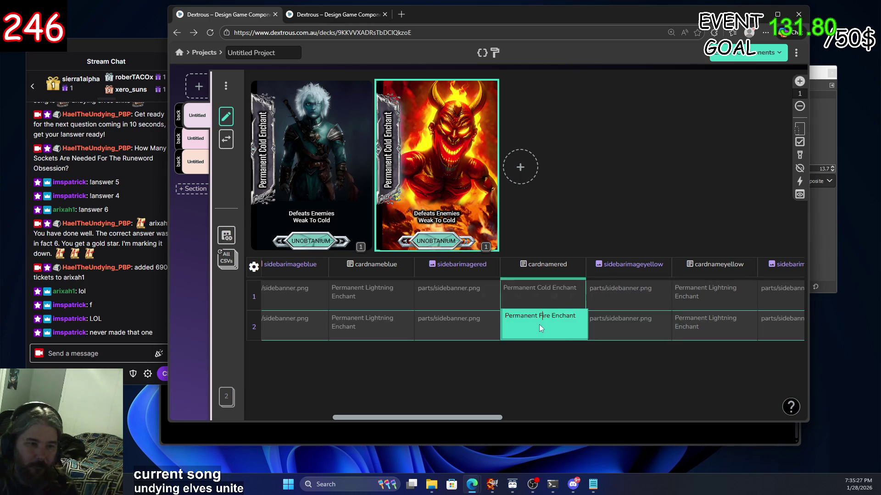
# Empty row 1's sidebarimageyellow entry, then hide that column and undo the hiding
pyautogui.click(603, 339)
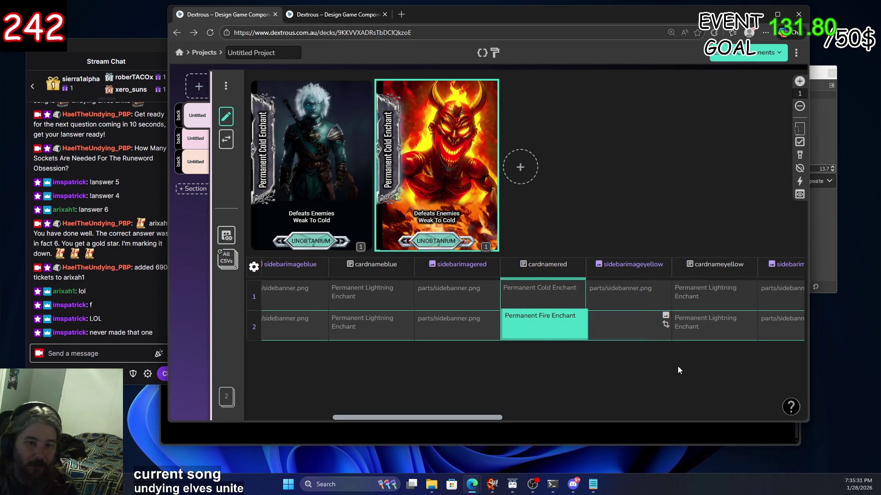
pyautogui.click(638, 320)
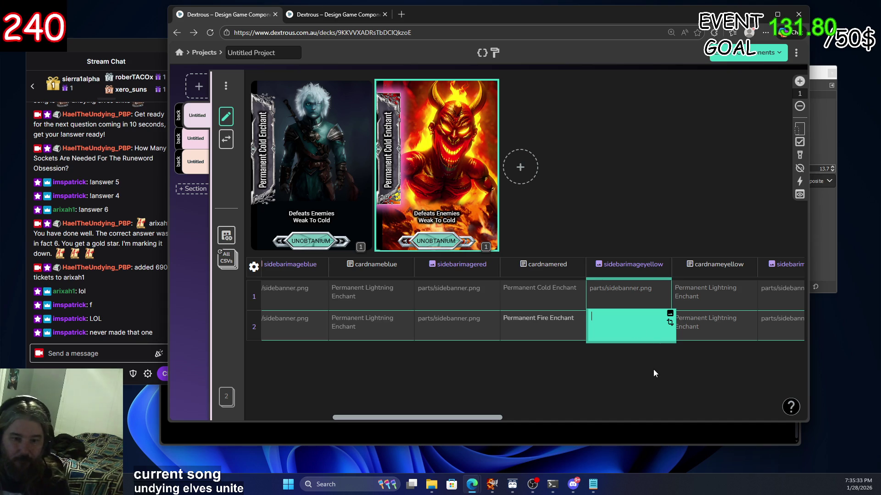
pyautogui.click(644, 292)
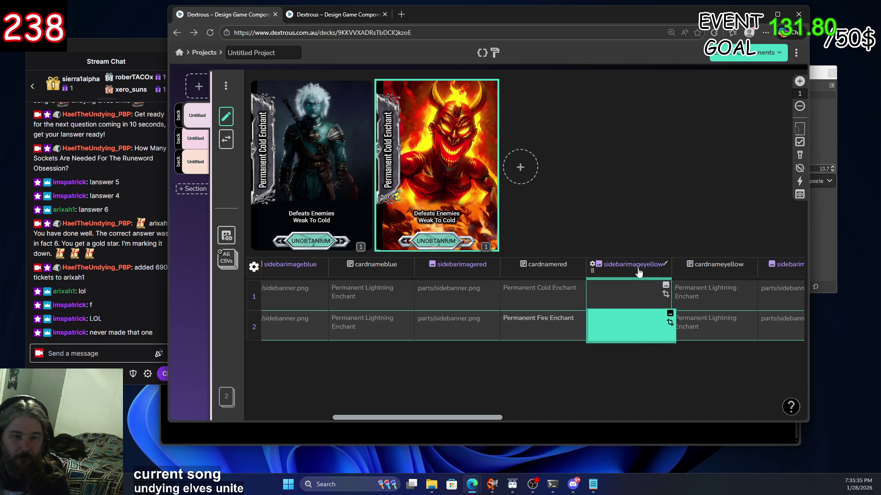
pyautogui.click(593, 265)
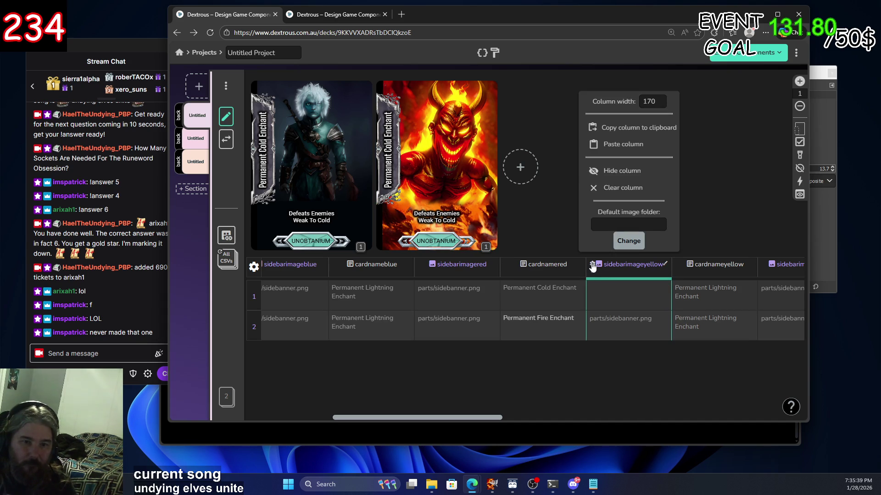
pyautogui.click(594, 171)
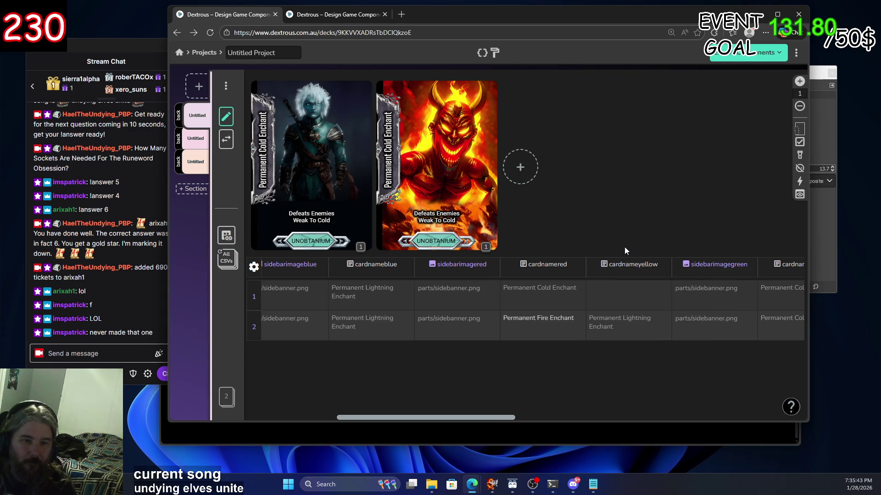
pyautogui.hotkey('ctrl', 'z')
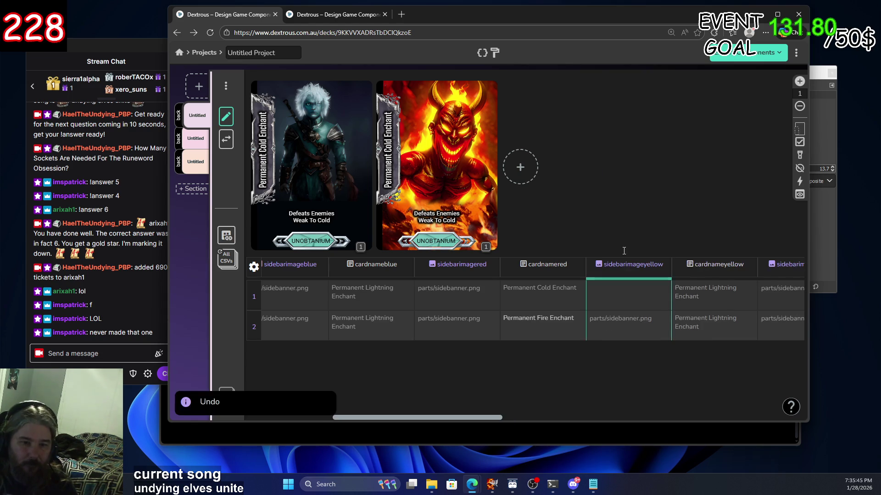
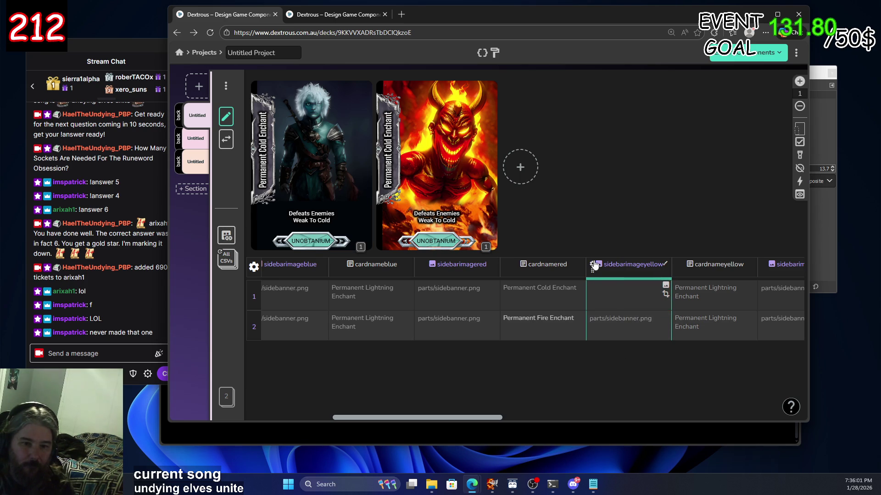
# Assign parts/sidebanner.png as row 2's sidebarimagered image
pyautogui.click(610, 269)
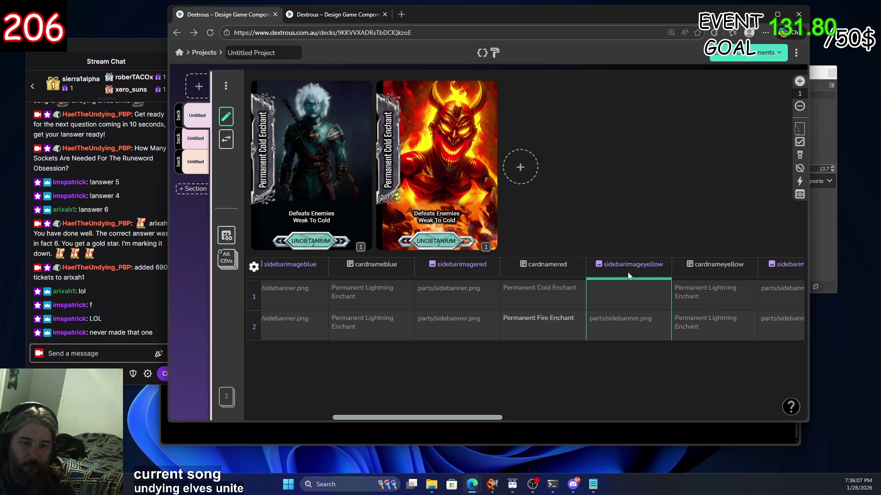
pyautogui.click(629, 327)
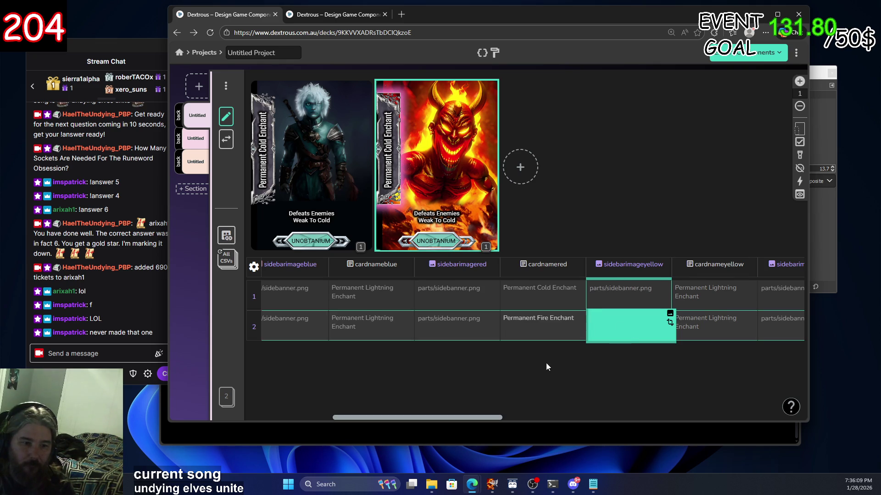
pyautogui.click(529, 296)
pyautogui.click(543, 339)
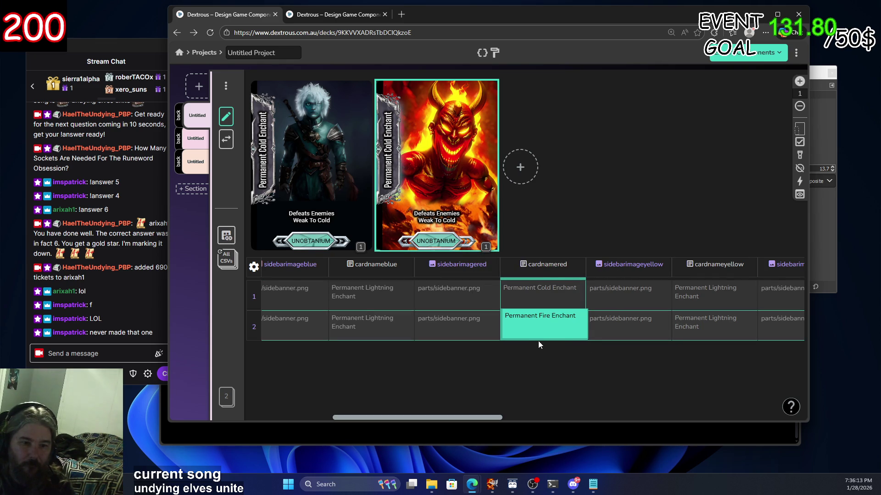
pyautogui.click(452, 326)
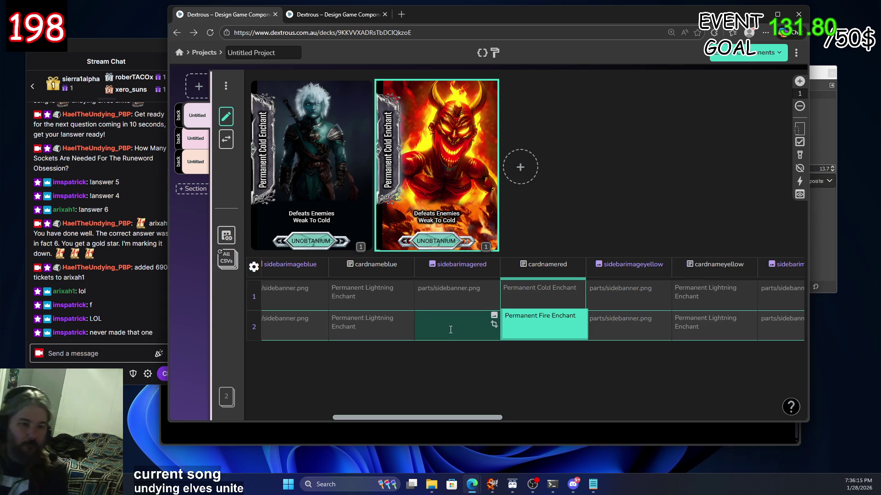
pyautogui.click(498, 315)
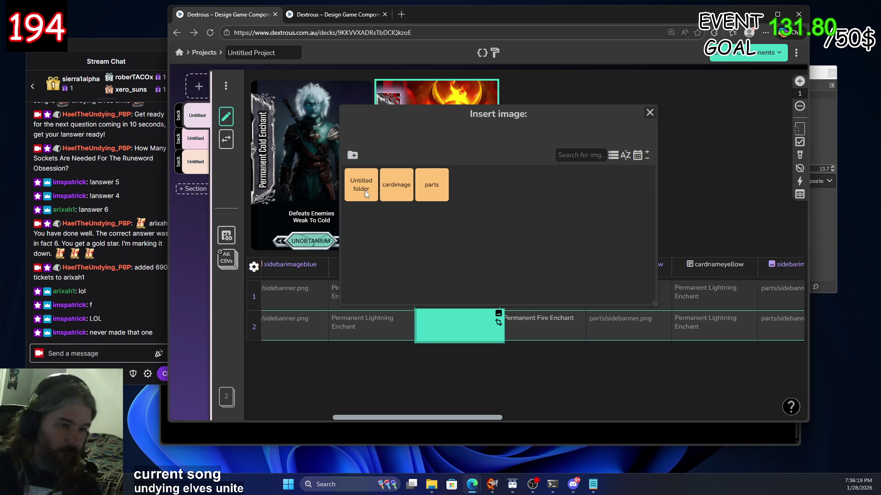
pyautogui.click(433, 181)
pyautogui.click(433, 181)
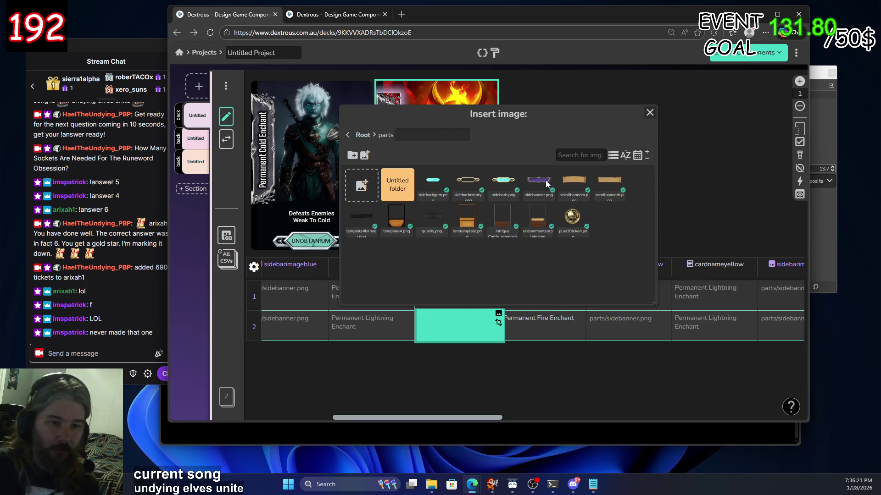
pyautogui.click(546, 181)
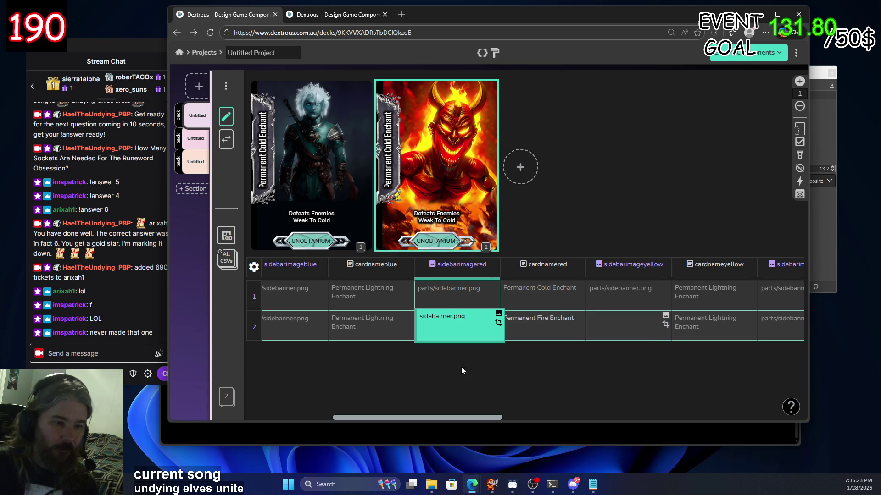
pyautogui.moveTo(456, 418)
pyautogui.mouseDown()
pyautogui.moveTo(345, 416)
pyautogui.moveTo(757, 413)
pyautogui.mouseUp()
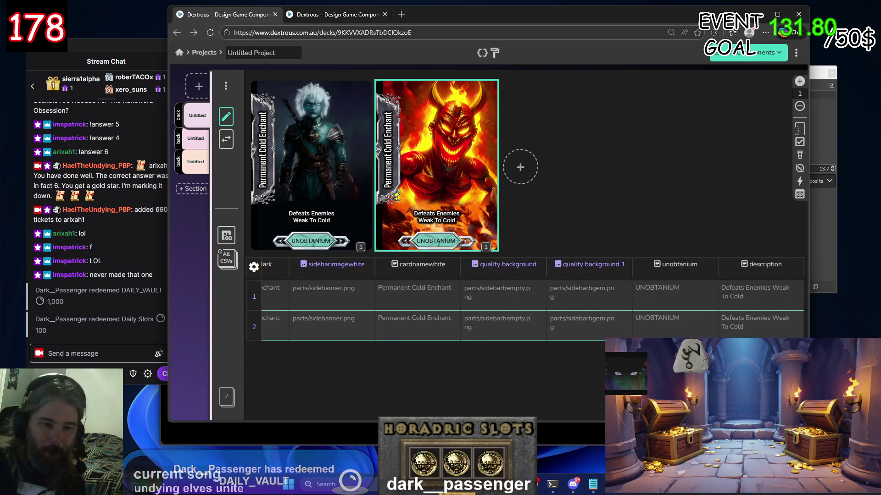
# Enter 'none' in row 2's sidebarimageblue cell, then clear it again
pyautogui.moveTo(757, 412)
pyautogui.mouseDown()
pyautogui.moveTo(658, 415)
pyautogui.moveTo(579, 364)
pyautogui.moveTo(417, 372)
pyautogui.mouseUp()
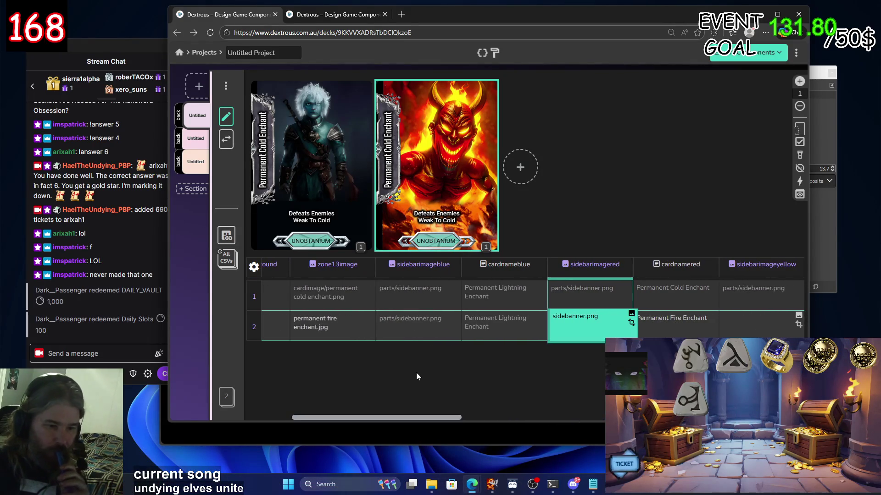
pyautogui.click(443, 321)
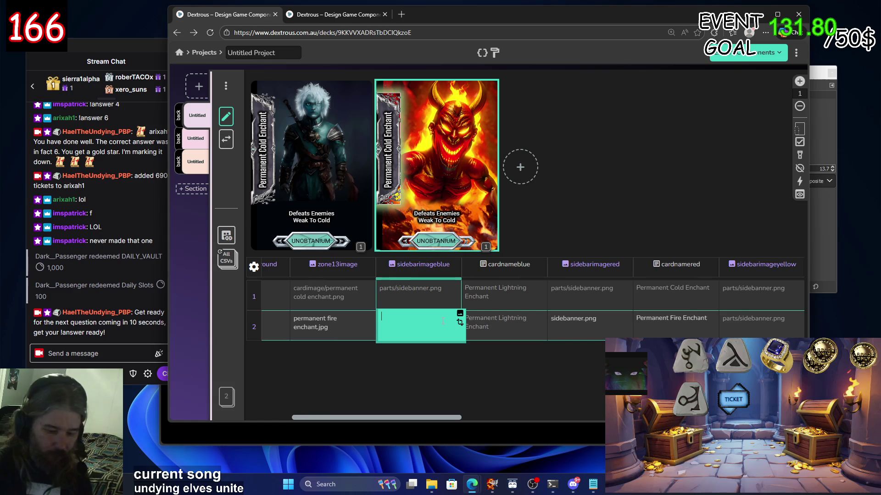
pyautogui.write('none')
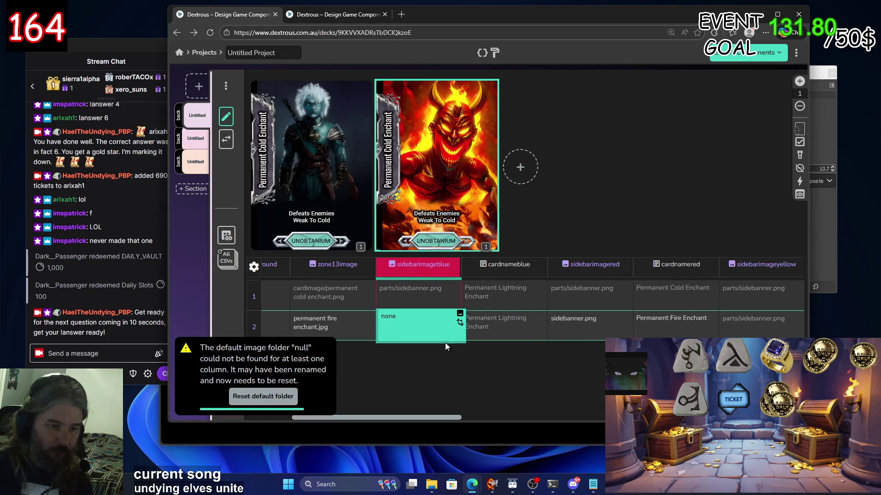
pyautogui.click(494, 326)
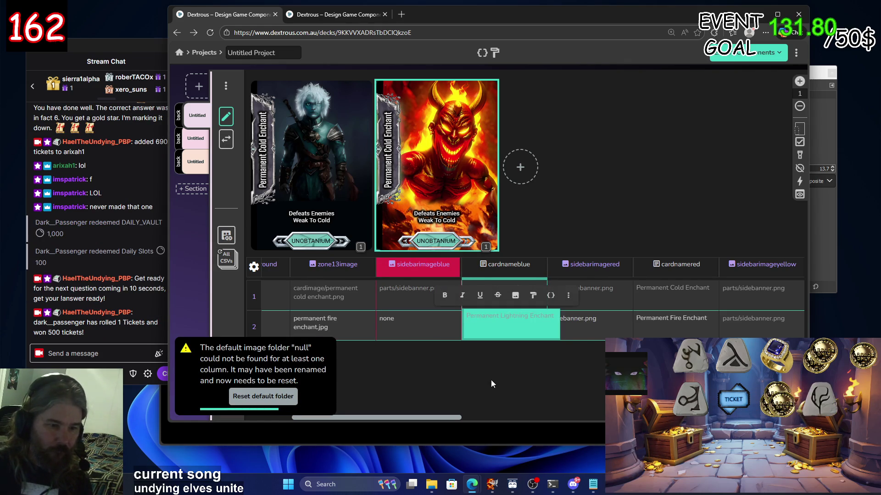
pyautogui.click(430, 326)
pyautogui.press('BackSpace')
# Erase 'Permanent Lightning Enchant' from the second card's cardnameblue cell
pyautogui.click(504, 327)
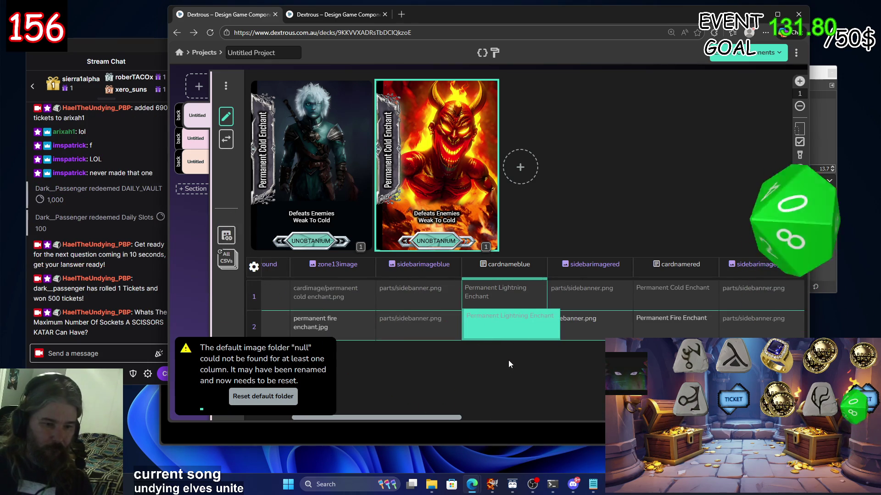
pyautogui.press('BackSpace')
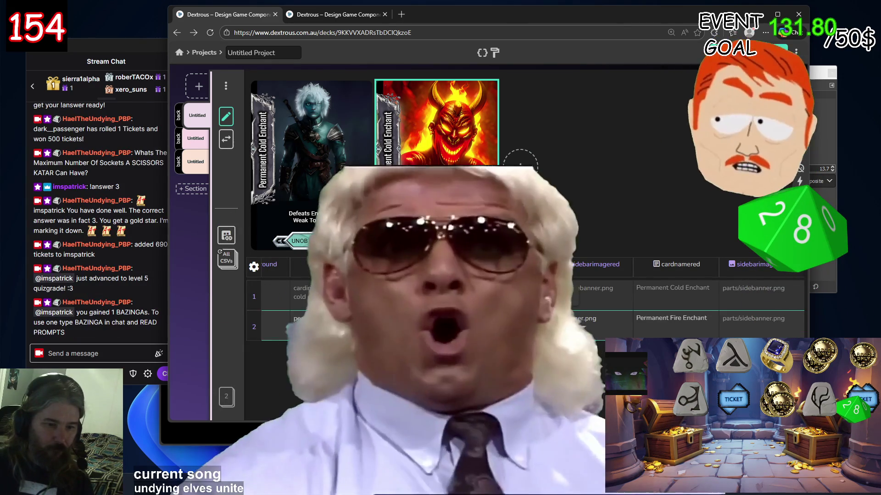
pyautogui.click(524, 365)
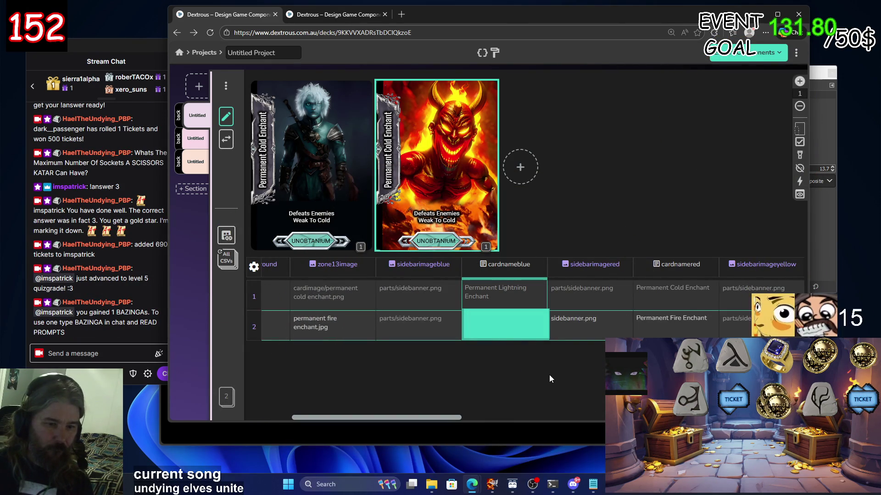
pyautogui.click(572, 334)
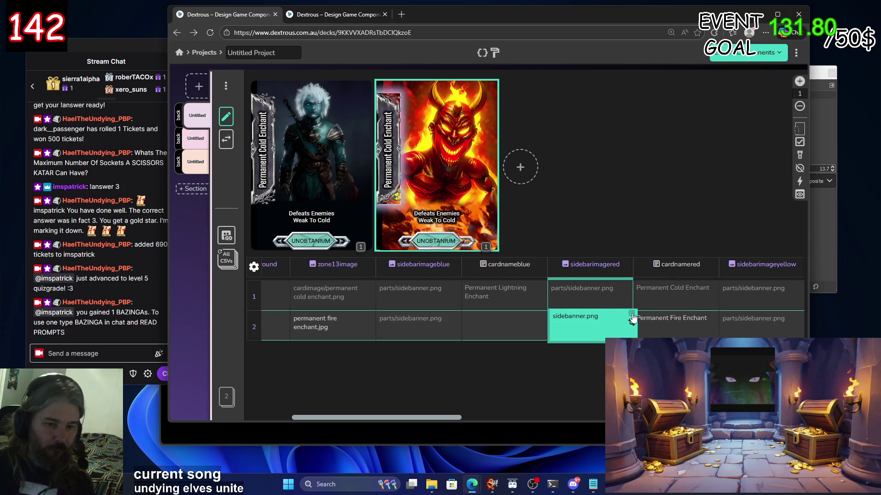
pyautogui.click(631, 313)
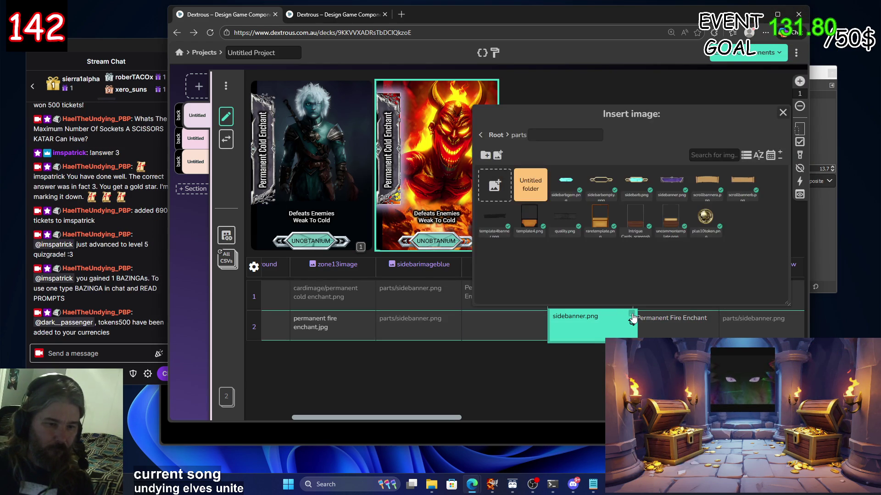
pyautogui.click(494, 134)
pyautogui.click(530, 184)
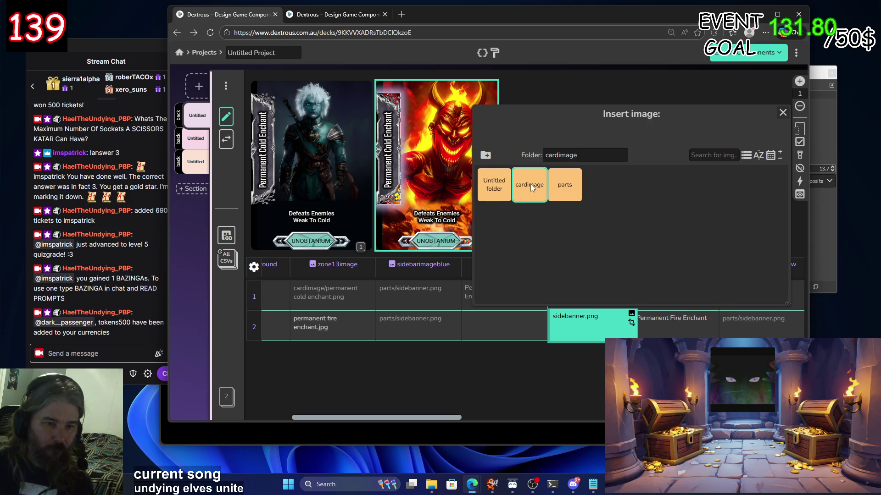
pyautogui.doubleClick(565, 184)
pyautogui.click(667, 189)
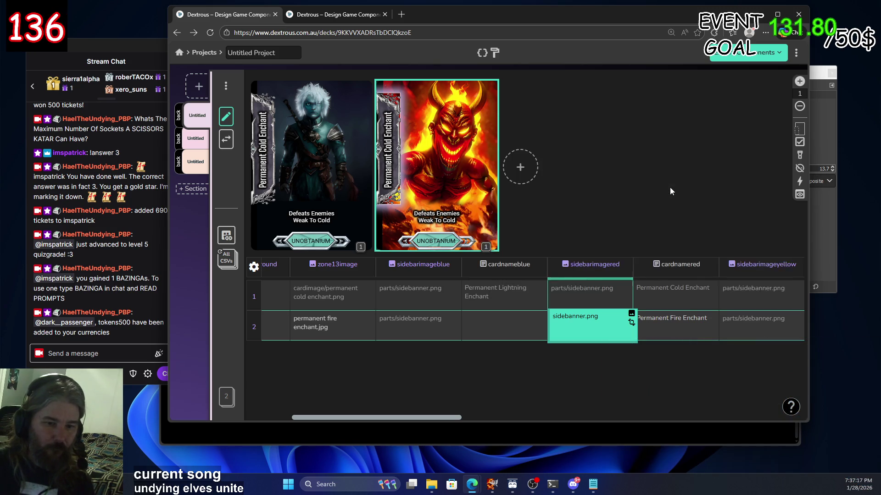
pyautogui.click(497, 326)
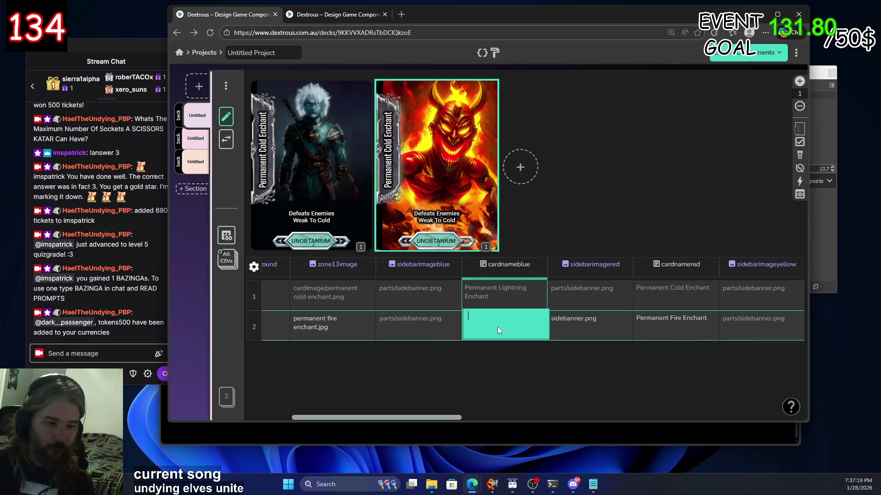
pyautogui.click(429, 326)
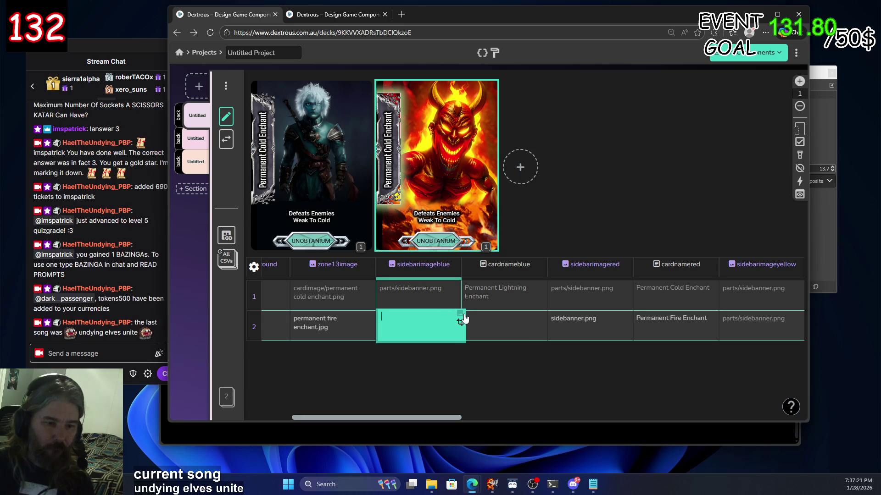
pyautogui.click(459, 313)
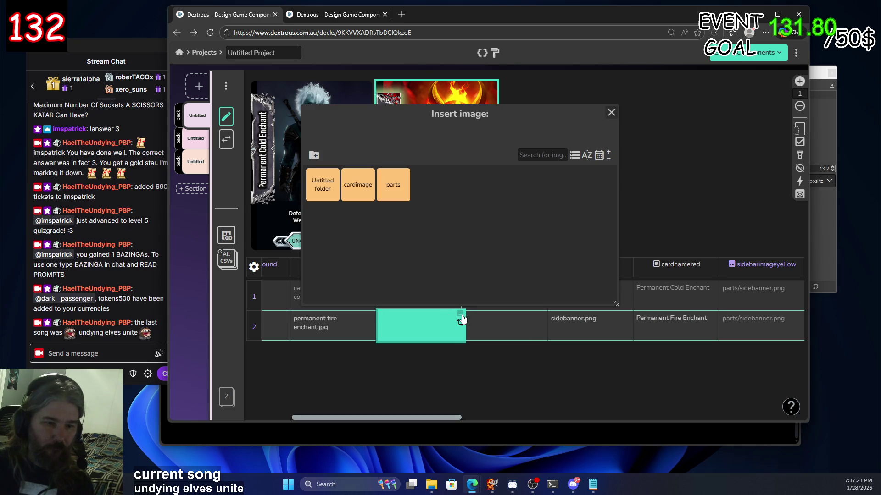
pyautogui.click(324, 186)
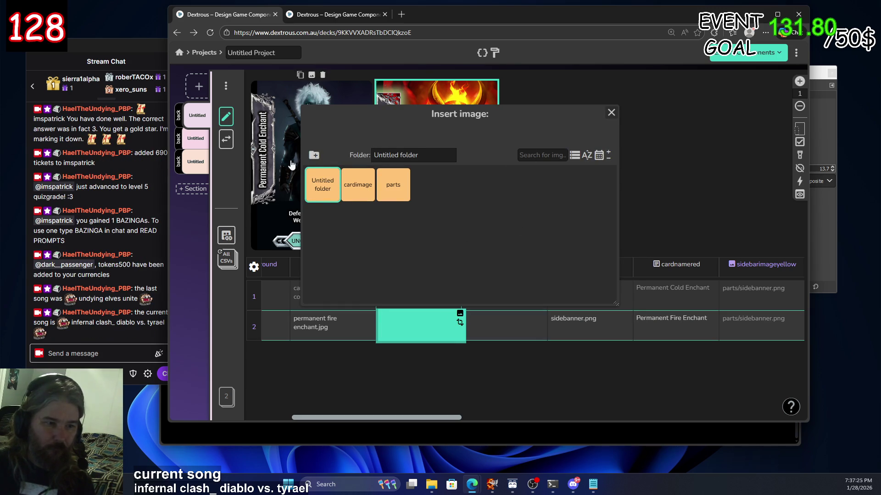
pyautogui.press('Return')
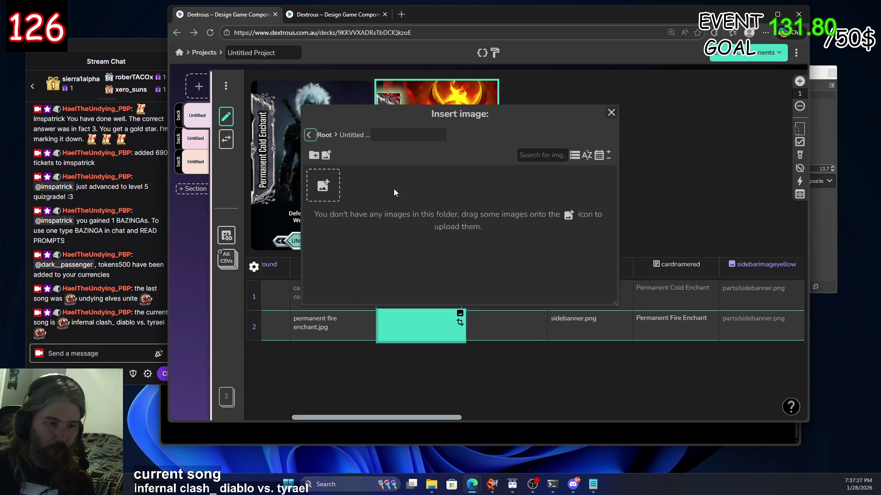
pyautogui.click(327, 190)
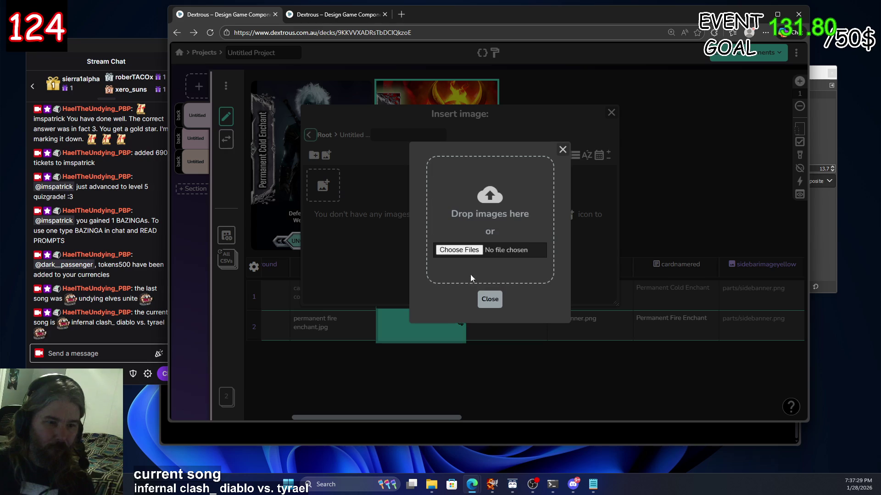
pyautogui.click(490, 301)
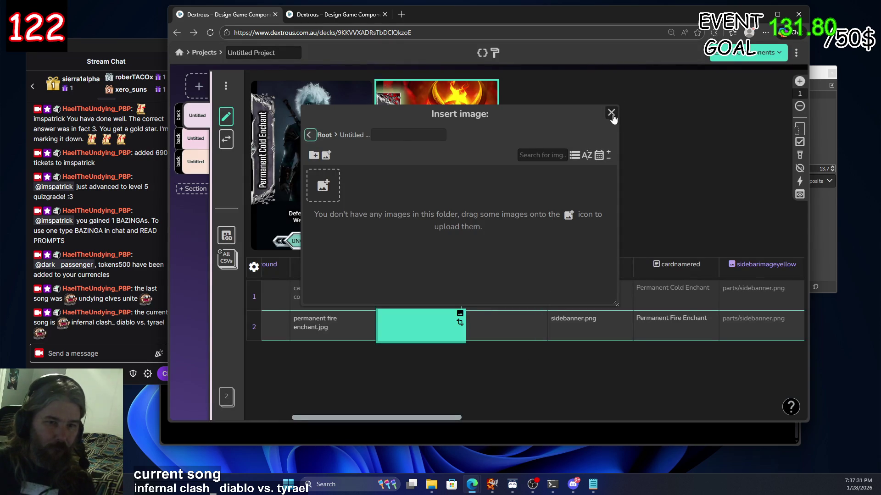
pyautogui.click(611, 113)
pyautogui.click(422, 320)
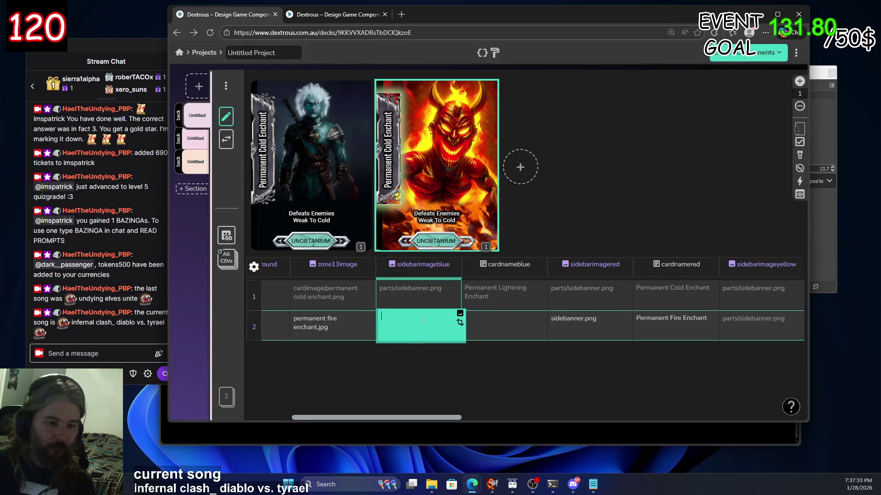
pyautogui.click(512, 329)
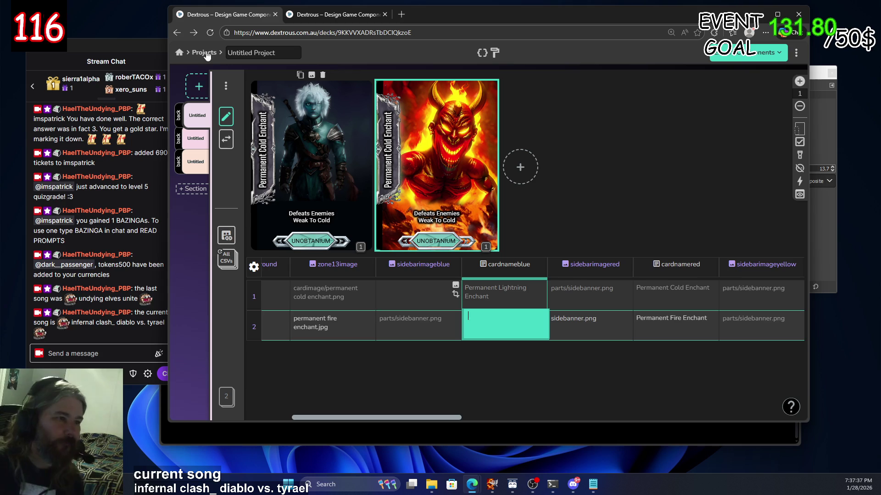
# Delete the duplicate Untitled Project and create a new project in its place
pyautogui.click(214, 54)
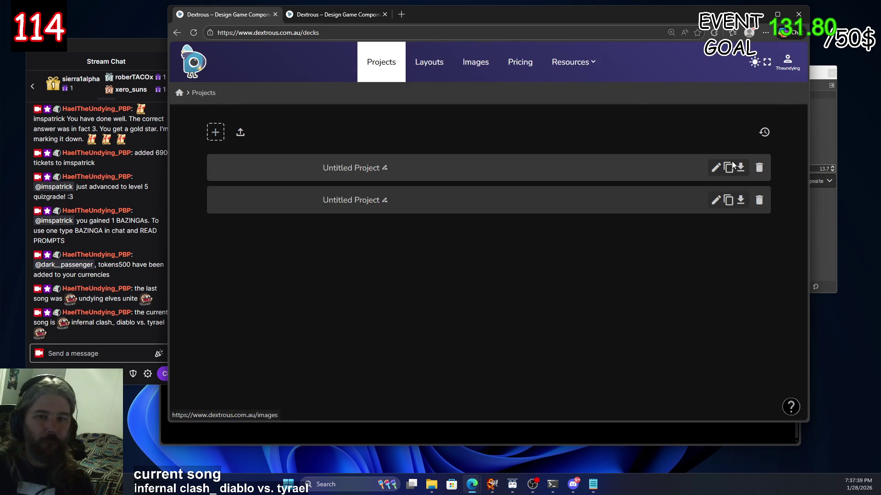
pyautogui.click(215, 133)
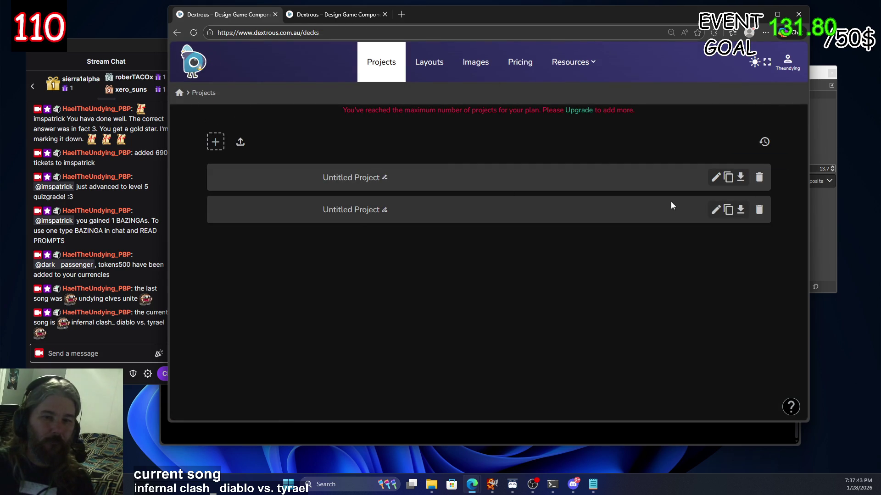
pyautogui.click(353, 210)
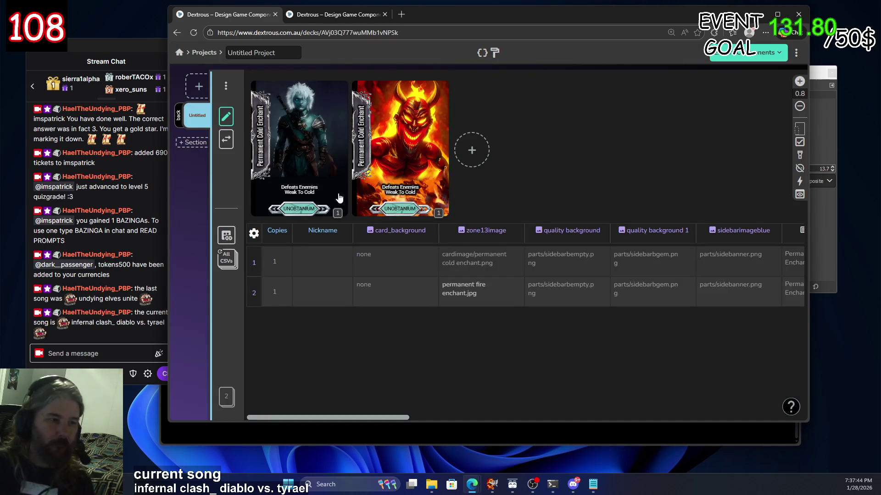
pyautogui.click(177, 32)
pyautogui.click(758, 201)
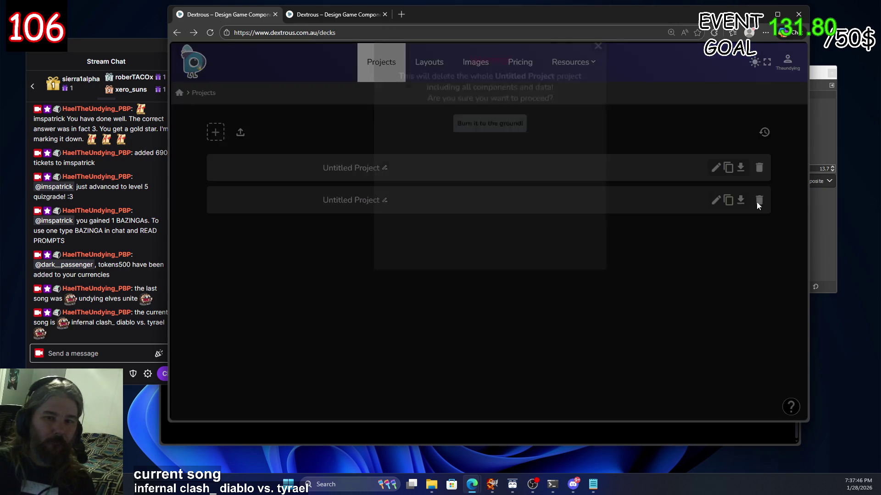
pyautogui.click(506, 202)
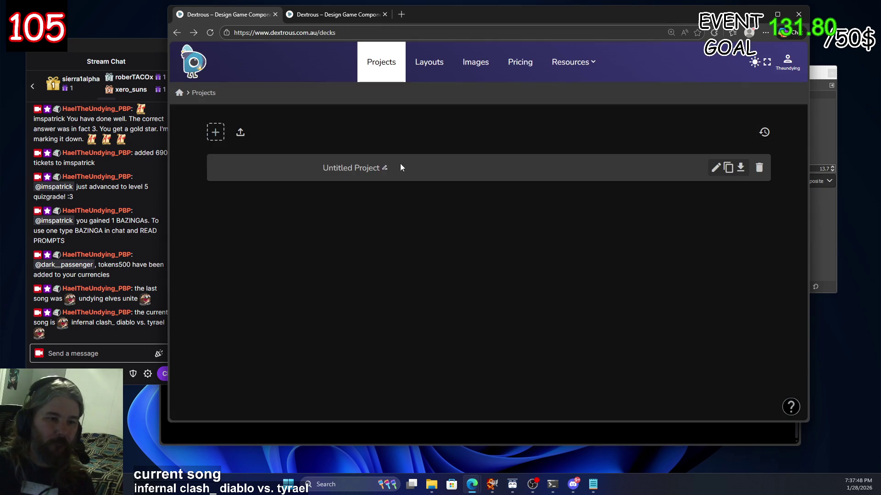
pyautogui.click(216, 131)
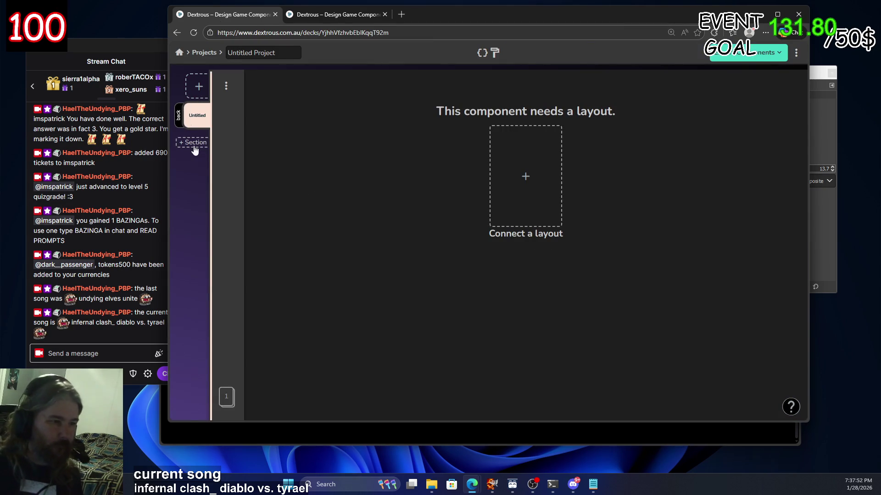
# Add a new section and connect its component to the 6unobtanium layout
pyautogui.click(193, 143)
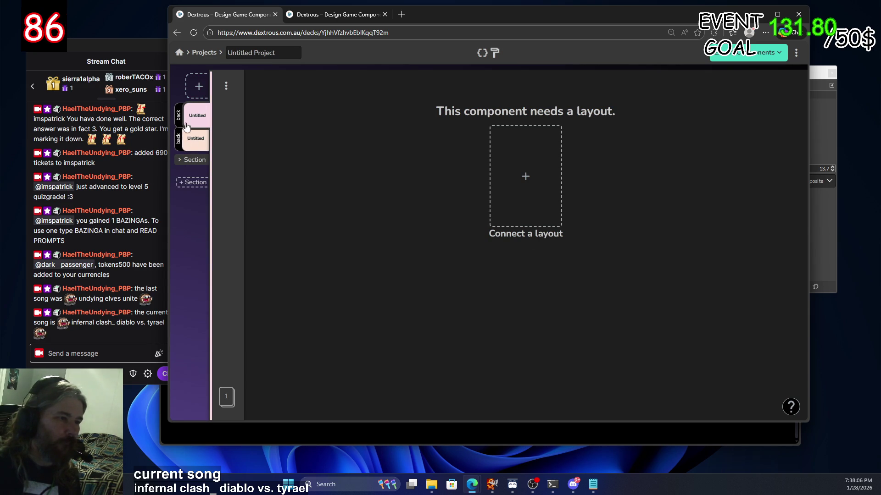
pyautogui.click(518, 176)
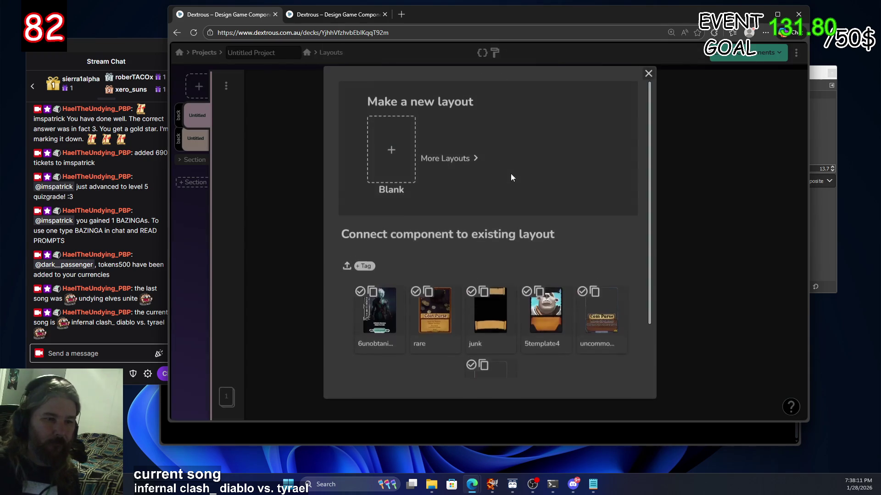
pyautogui.click(386, 322)
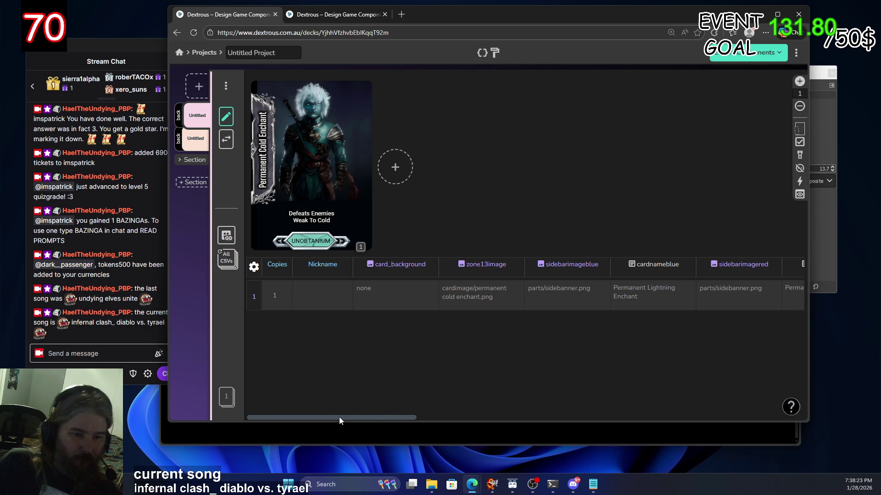
pyautogui.click(328, 15)
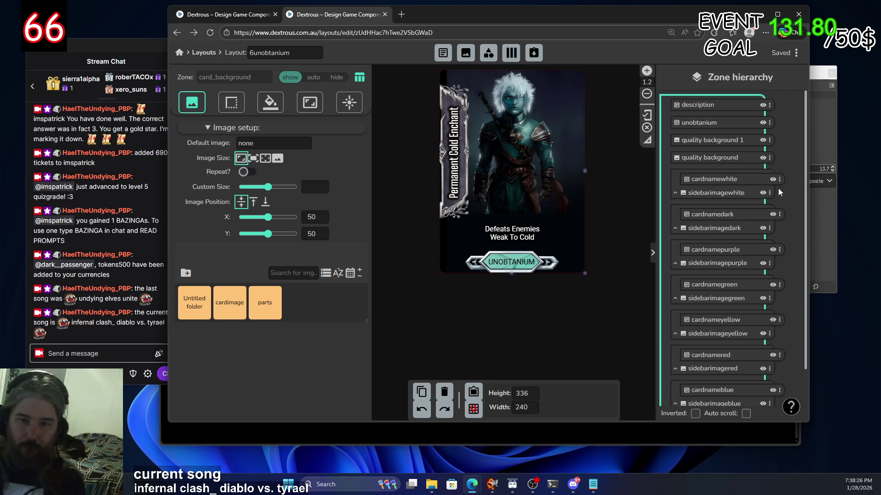
# Set the white, dark, purple and green sidebarimage zones to auto visibility
pyautogui.click(761, 194)
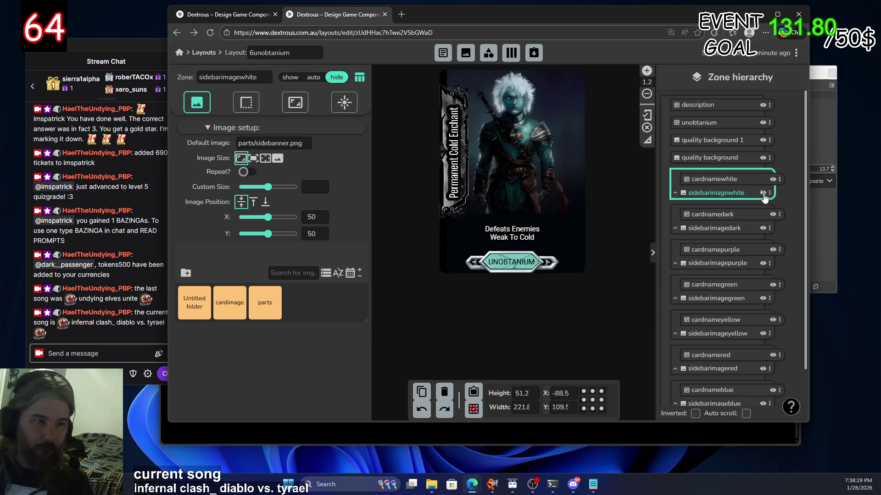
pyautogui.click(762, 193)
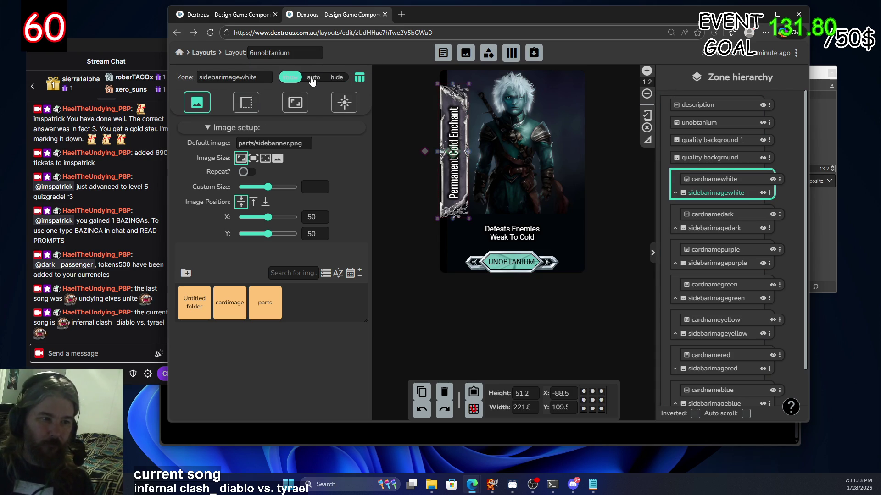
pyautogui.click(763, 227)
pyautogui.click(313, 77)
pyautogui.click(762, 265)
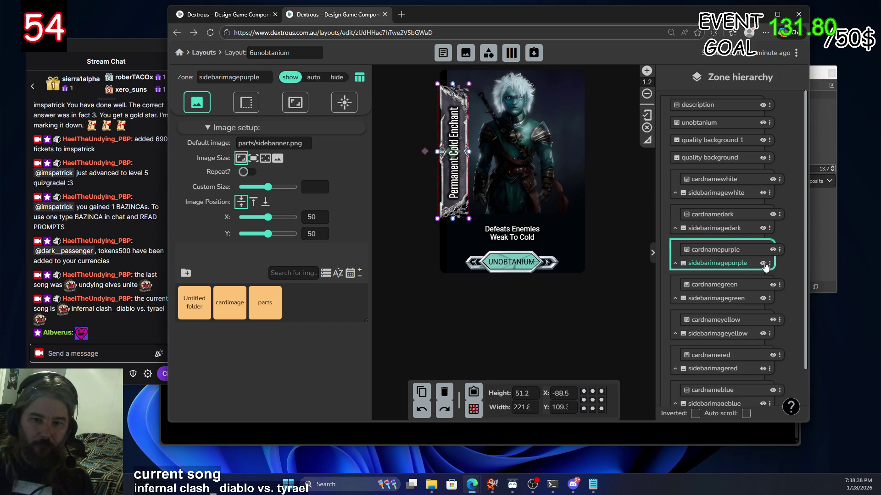
pyautogui.click(315, 78)
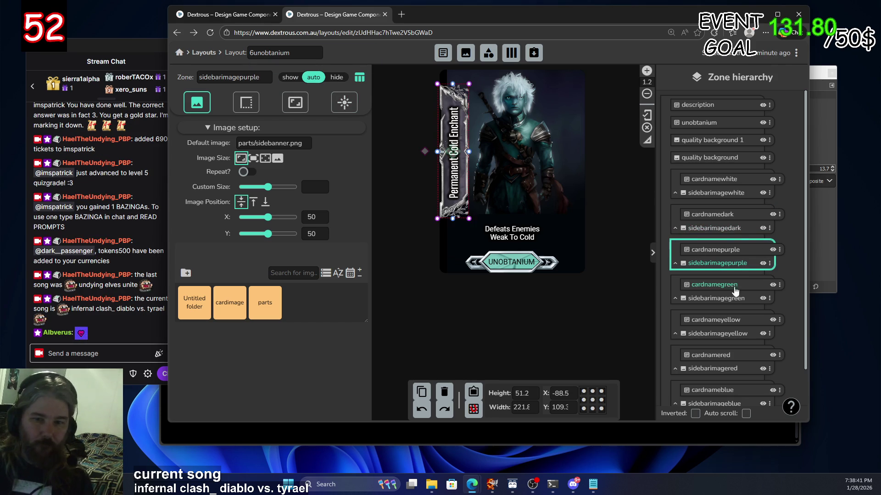
pyautogui.click(763, 298)
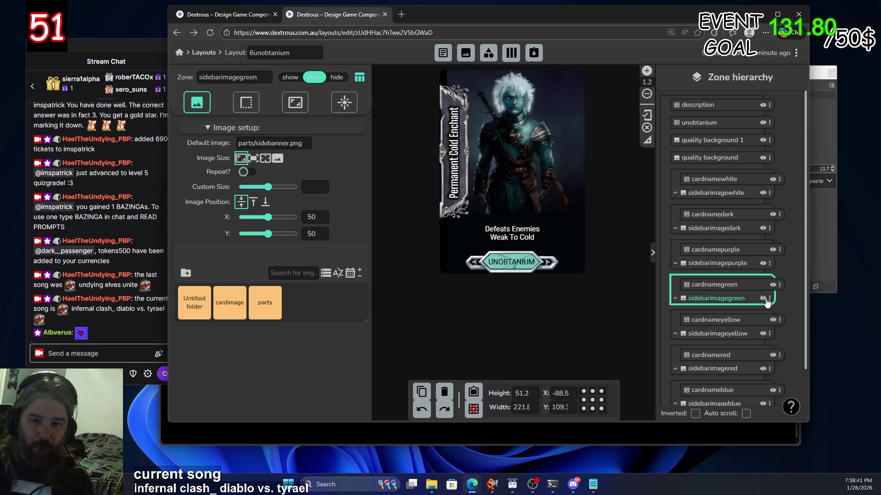
pyautogui.click(314, 77)
# Set the yellow and red sidebarimage zones to auto, select the blue zone, and return to the deck
pyautogui.click(763, 334)
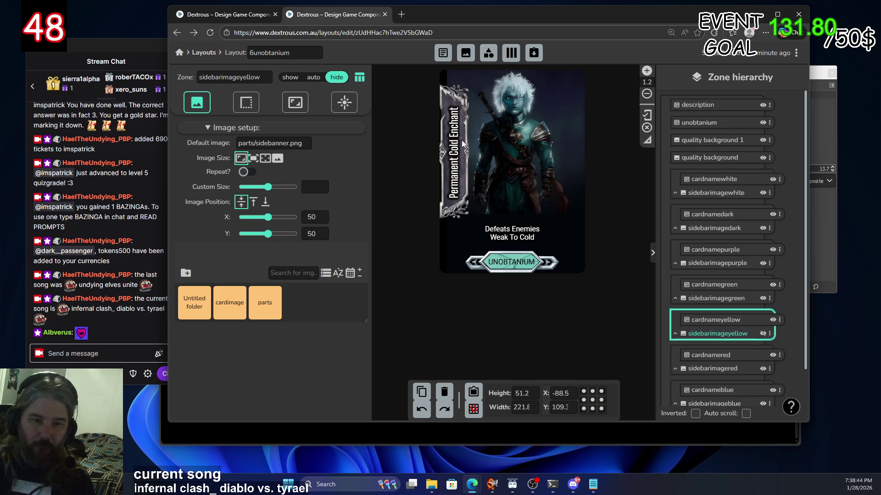
pyautogui.click(314, 78)
pyautogui.click(762, 370)
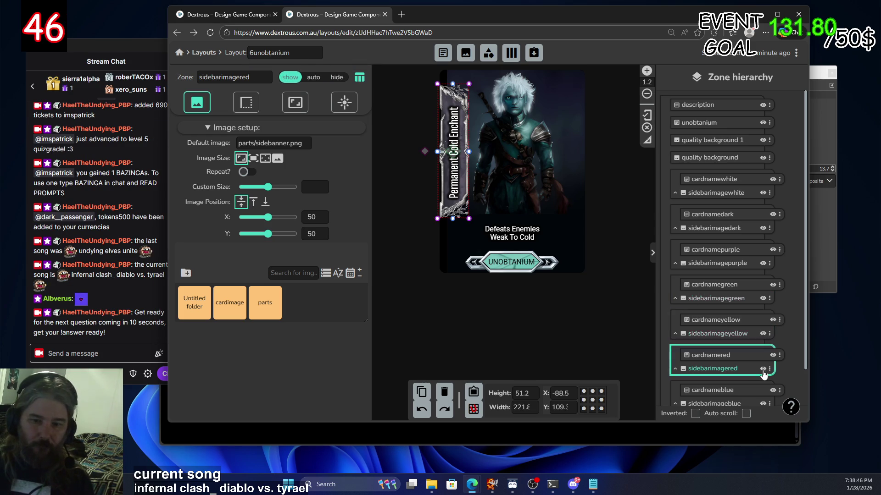
pyautogui.click(763, 369)
pyautogui.click(763, 369)
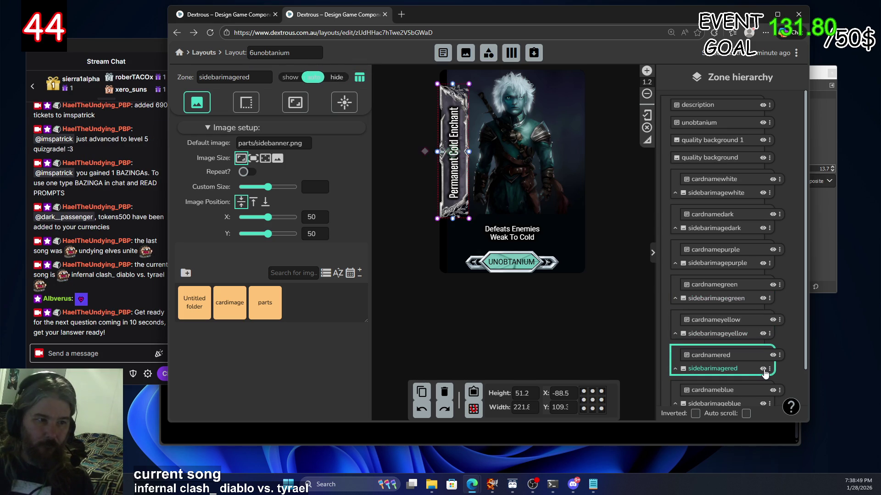
pyautogui.click(762, 369)
pyautogui.click(314, 77)
pyautogui.scroll(-2, 763, 364)
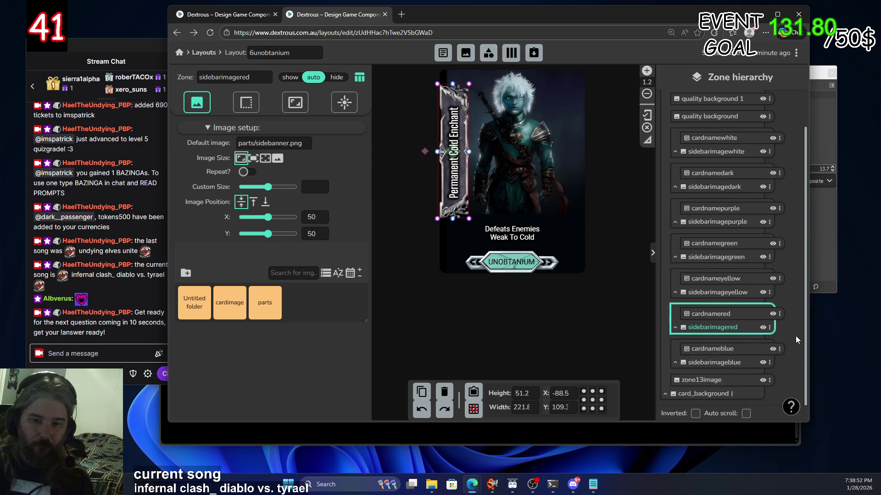
pyautogui.click(763, 364)
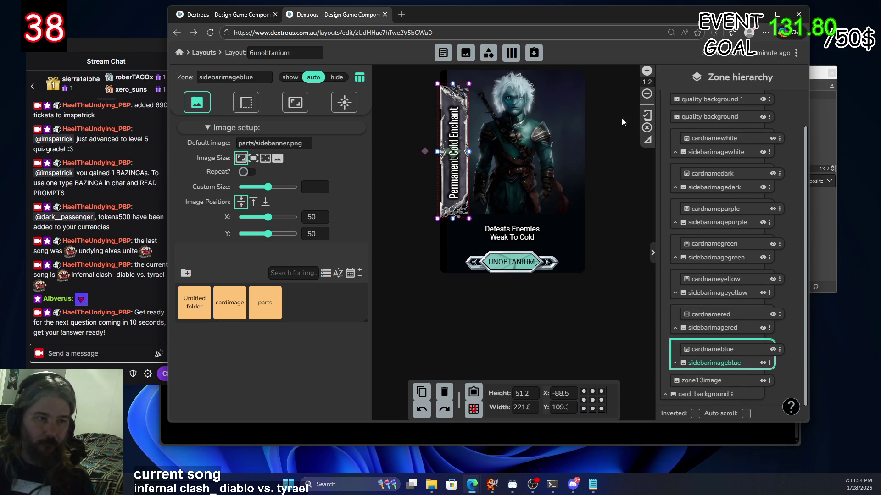
pyautogui.click(268, 15)
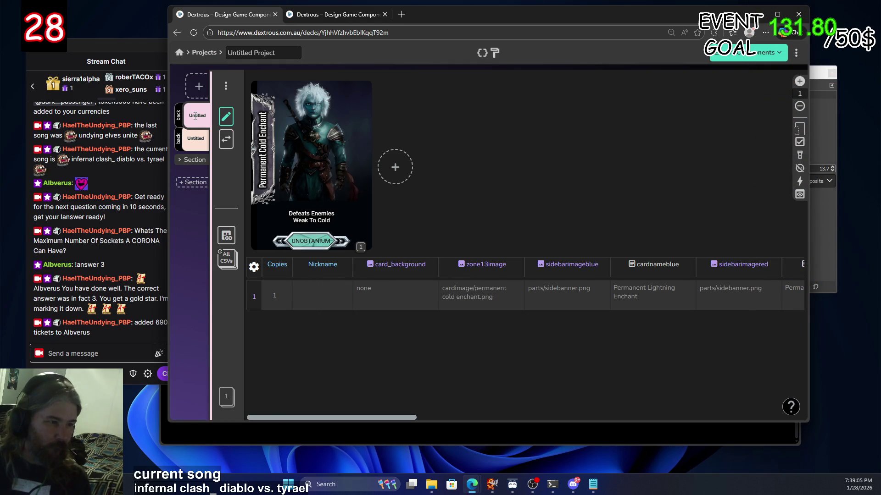
# Delete the first Untitled component through its options menu, confirming the deletion
pyautogui.rightClick(192, 138)
pyautogui.press('Escape')
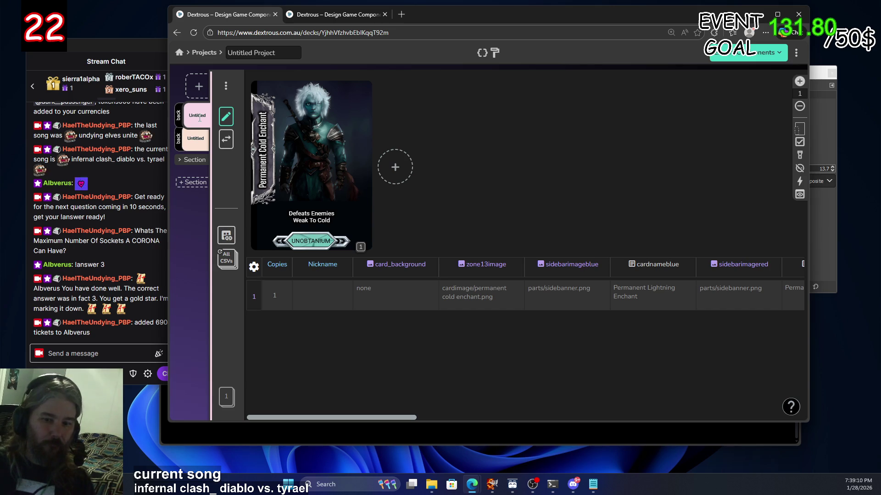
pyautogui.click(194, 146)
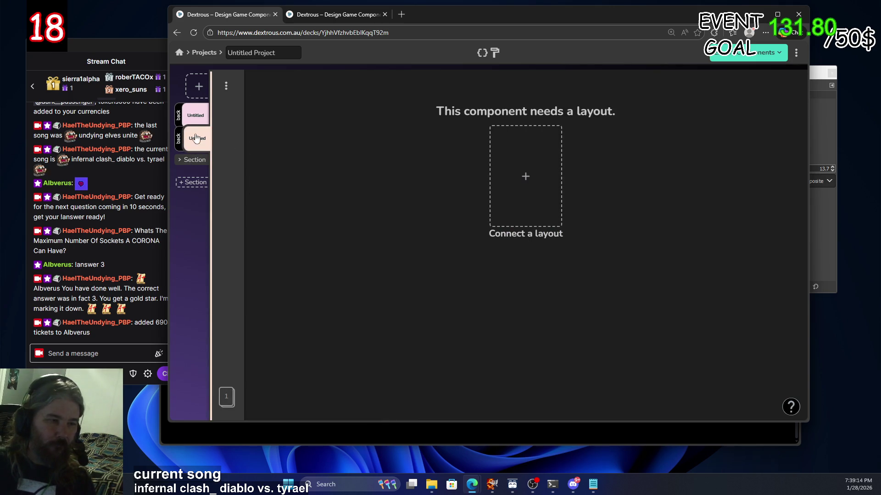
pyautogui.click(196, 117)
pyautogui.click(225, 85)
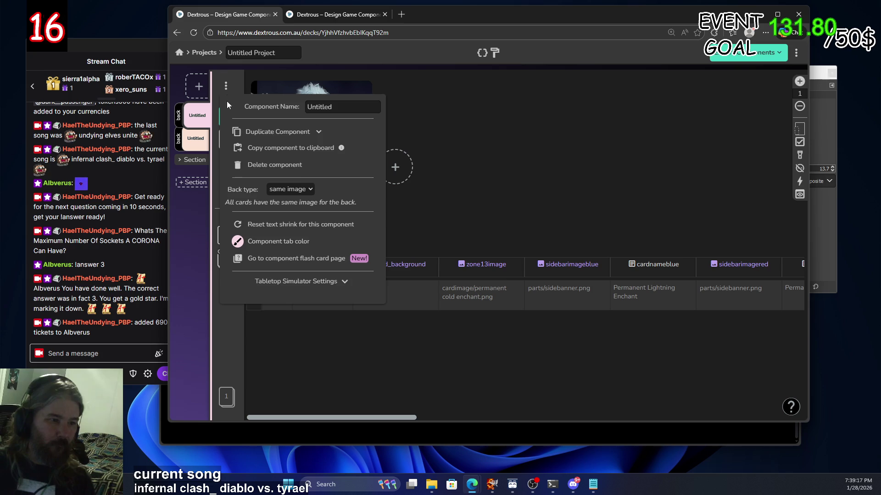
pyautogui.click(251, 166)
pyautogui.click(495, 215)
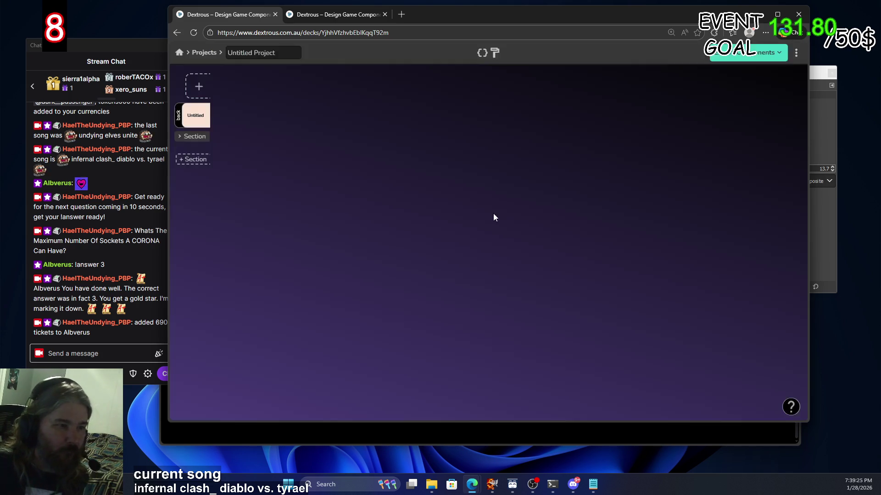
pyautogui.click(193, 123)
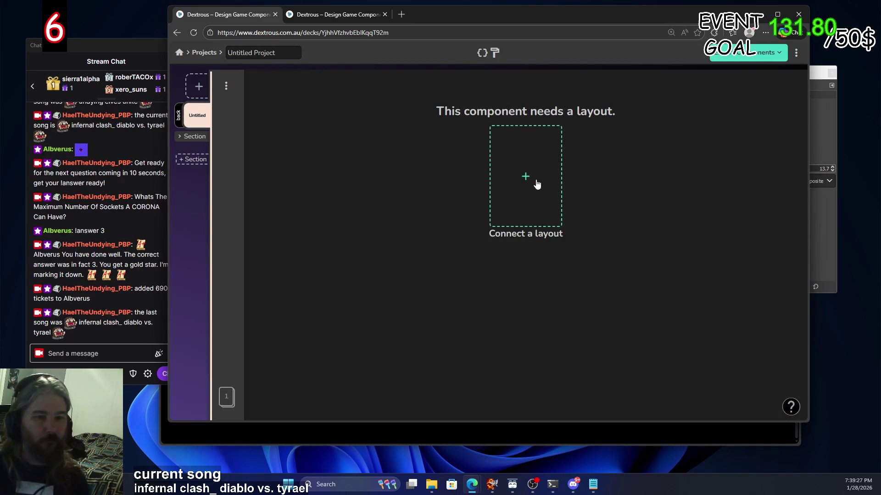
# Start a Blank layout, then delete that blank-layout component from the deck
pyautogui.click(532, 183)
pyautogui.click(394, 145)
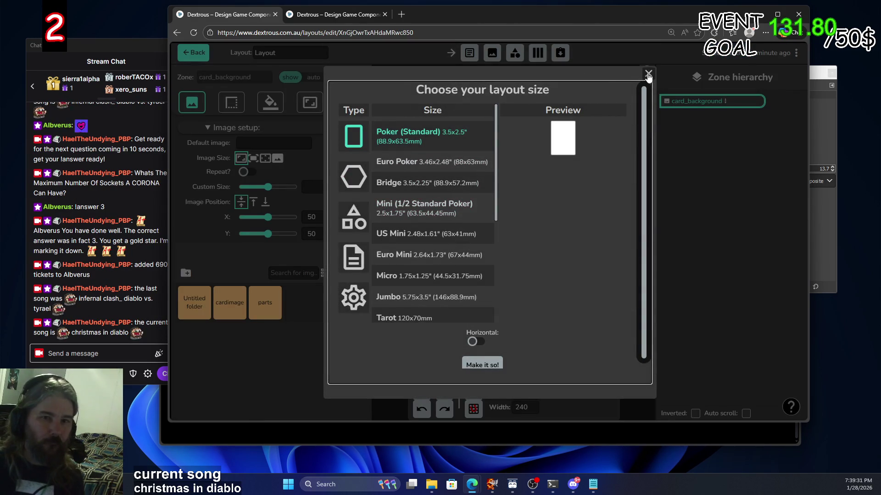
pyautogui.click(647, 74)
pyautogui.click(176, 33)
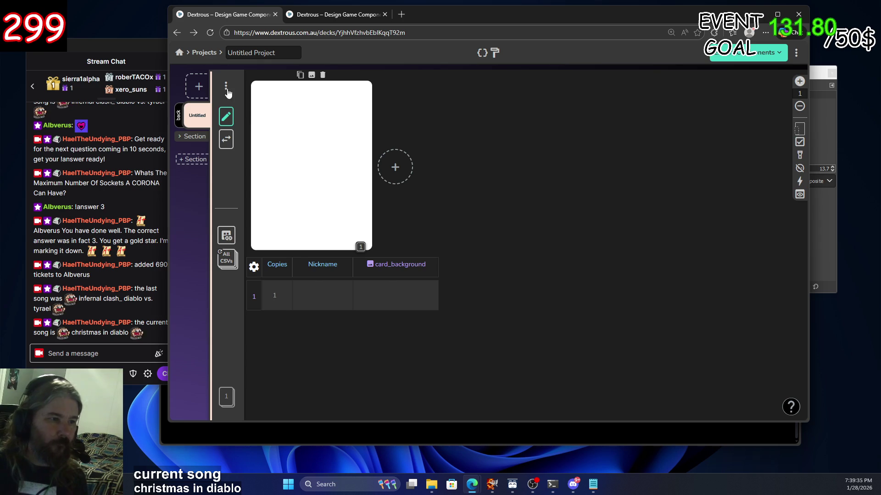
pyautogui.click(226, 87)
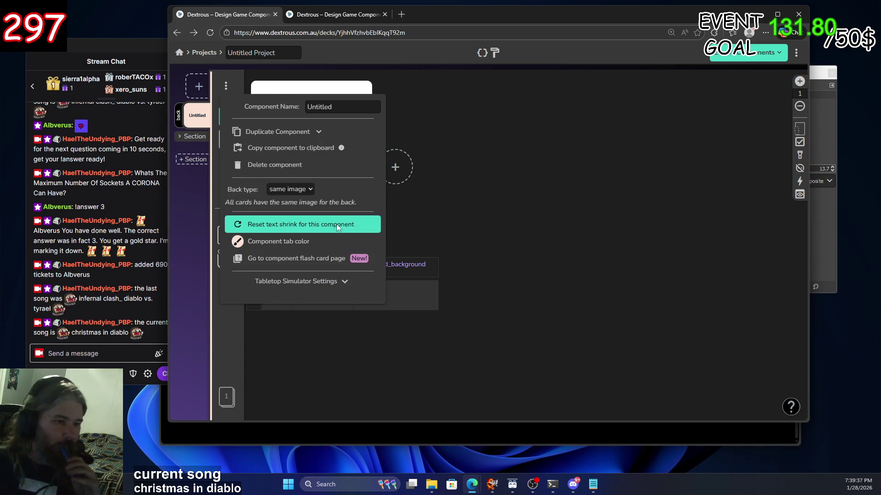
pyautogui.click(334, 166)
pyautogui.click(489, 213)
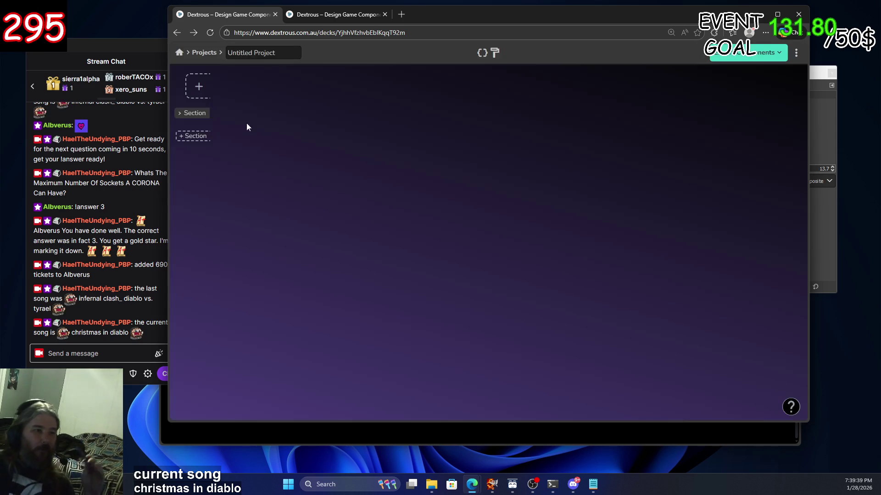
# Add a new Untitled component and connect it to the 6unobtanium layout
pyautogui.click(197, 87)
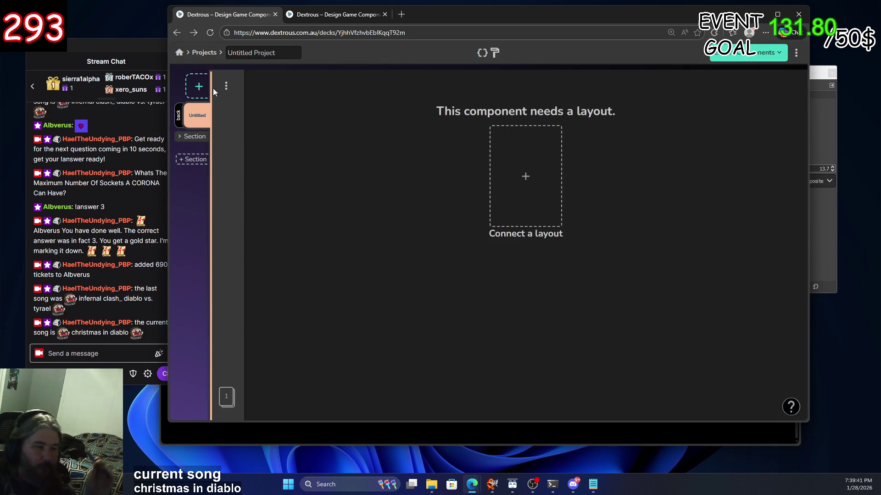
pyautogui.click(535, 172)
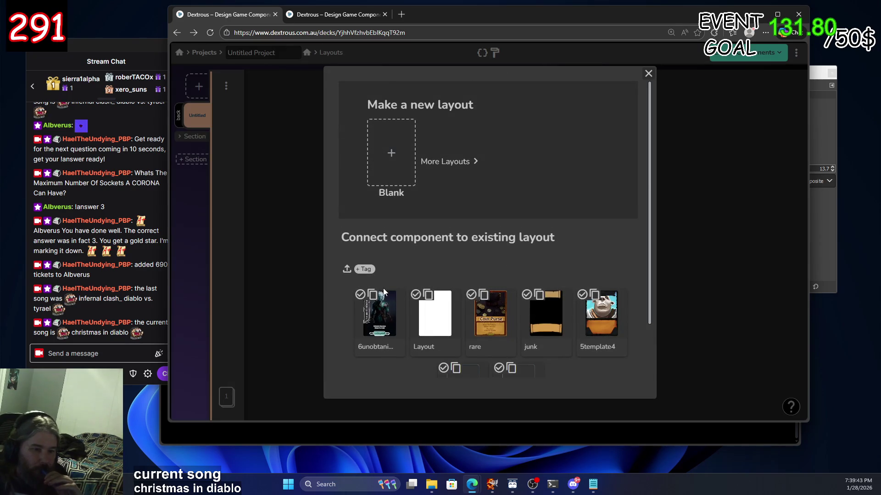
pyautogui.click(383, 325)
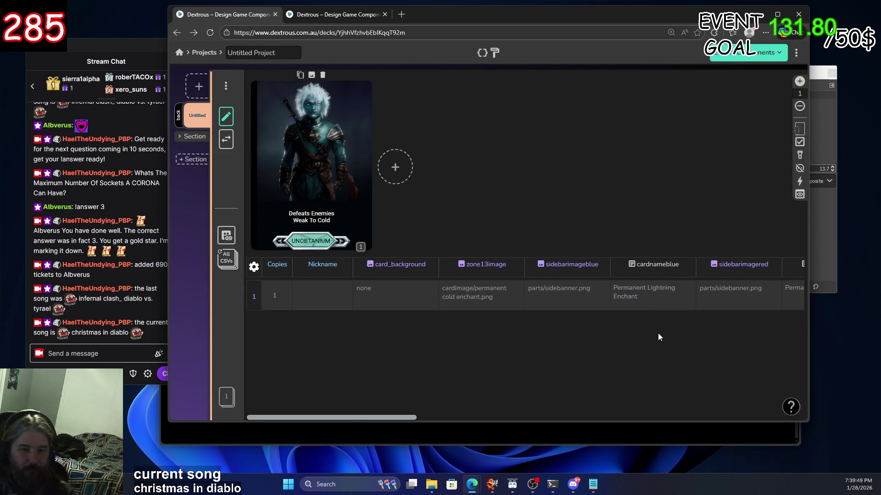
# Enter 'Permanent Cold Enchant' as the first card's cardnameblue, undoing the mistaken cardnamered entry
pyautogui.moveTo(365, 418)
pyautogui.mouseDown()
pyautogui.moveTo(446, 423)
pyautogui.moveTo(439, 426)
pyautogui.mouseUp()
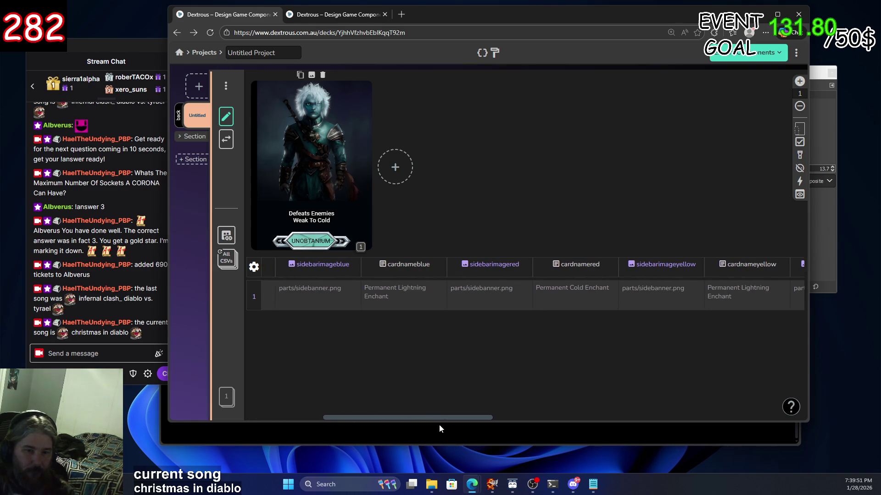
pyautogui.click(590, 290)
pyautogui.write('Permanen')
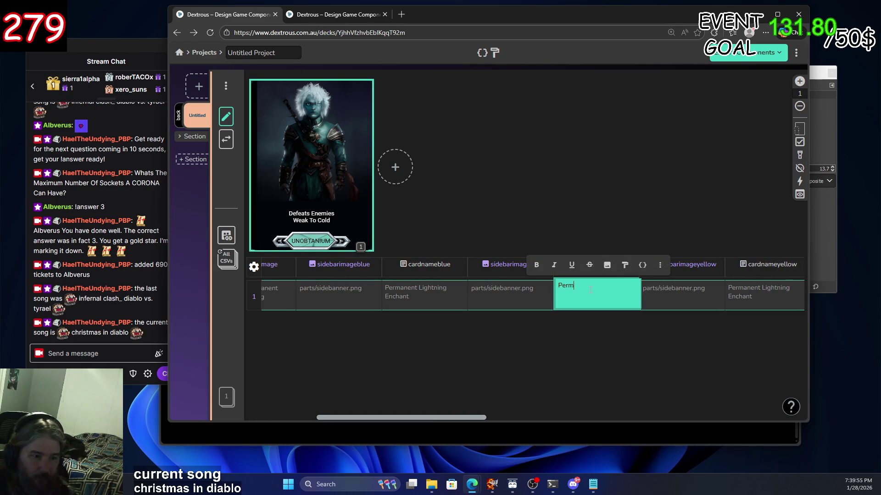
pyautogui.write('t Co')
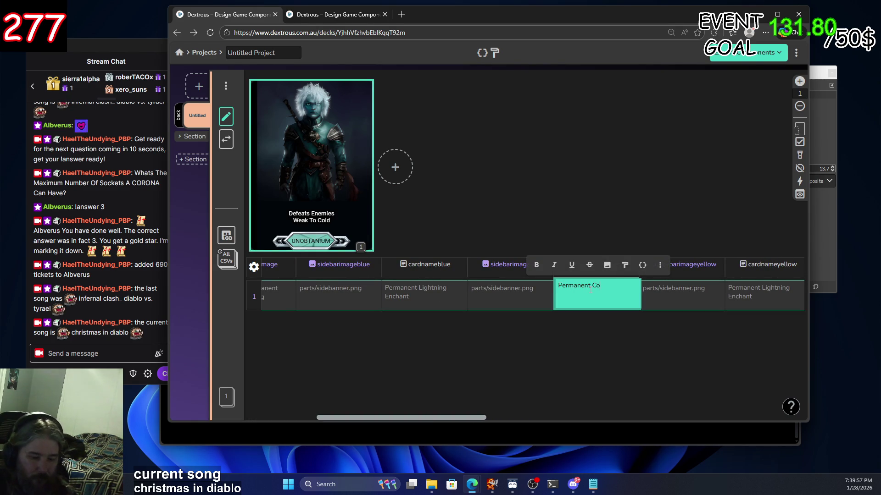
pyautogui.write('ld Enchant')
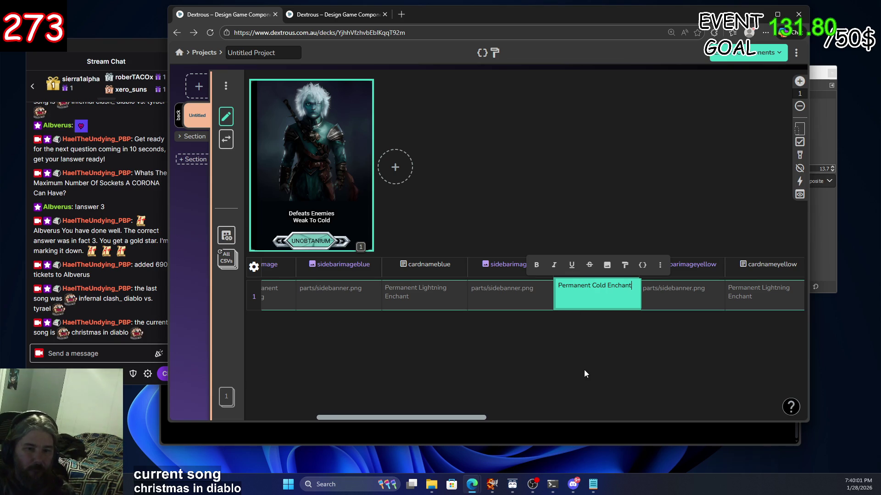
pyautogui.hotkey('ctrl', 'z')
pyautogui.hotkey('ctrl', 'z')
pyautogui.hotkey('ctrl', 'z')
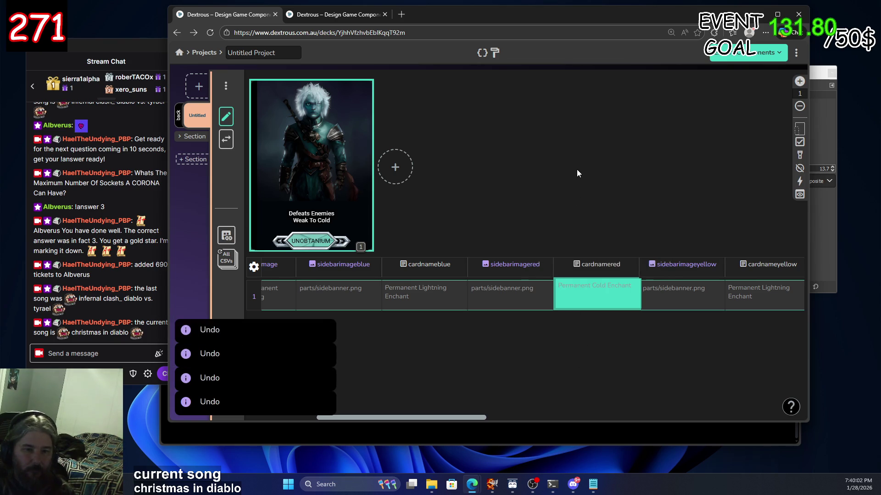
pyautogui.click(441, 297)
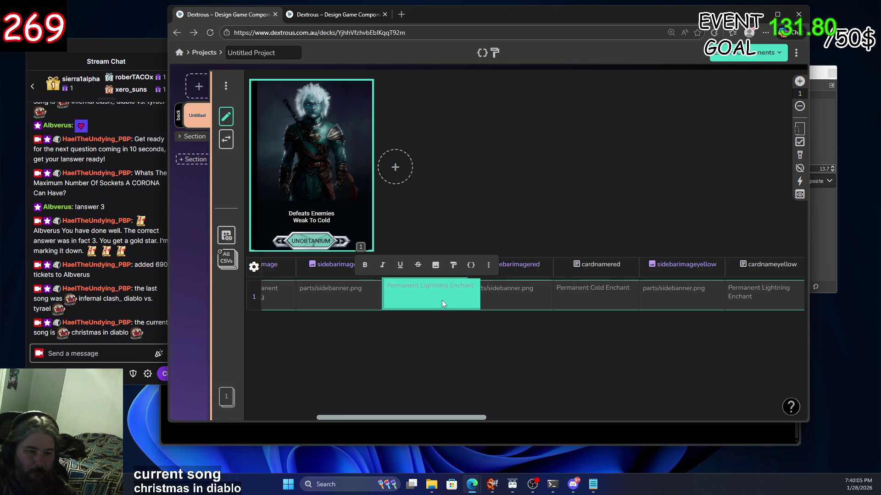
pyautogui.write('Permanen')
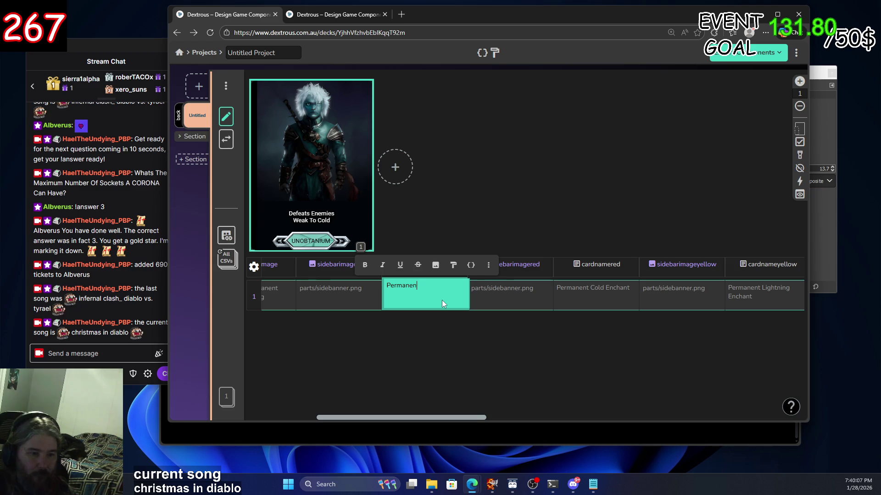
pyautogui.write('t Co')
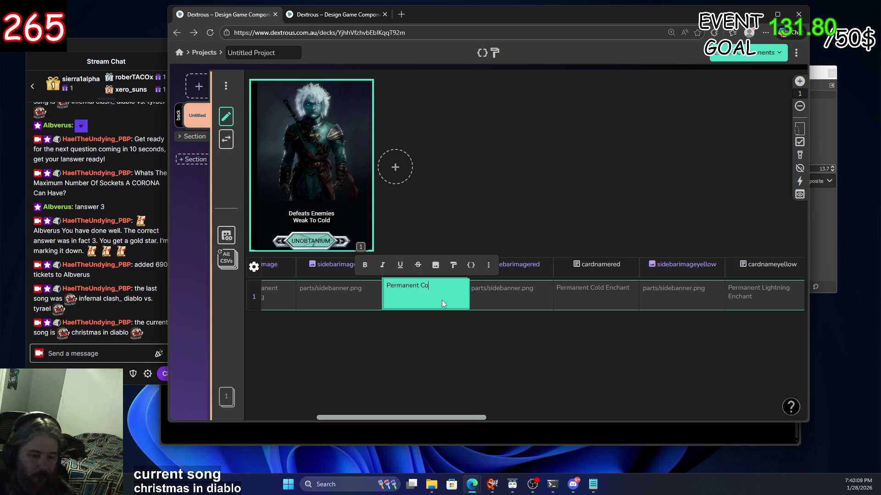
pyautogui.write('ld Enchant')
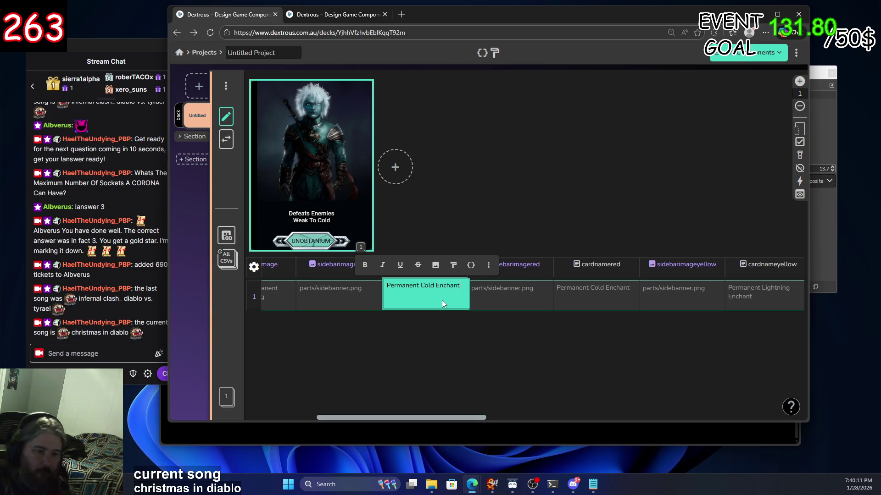
pyautogui.press('Return')
pyautogui.moveTo(430, 419); pyautogui.dragTo(373, 418)
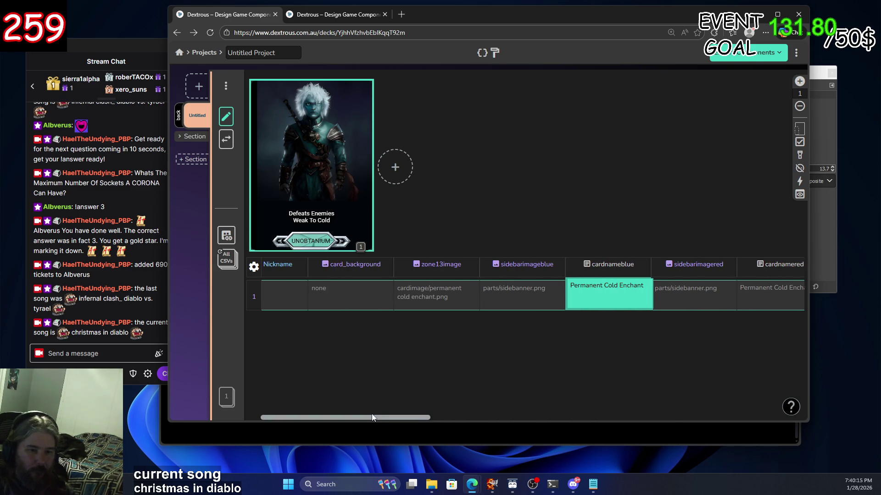
pyautogui.click(539, 296)
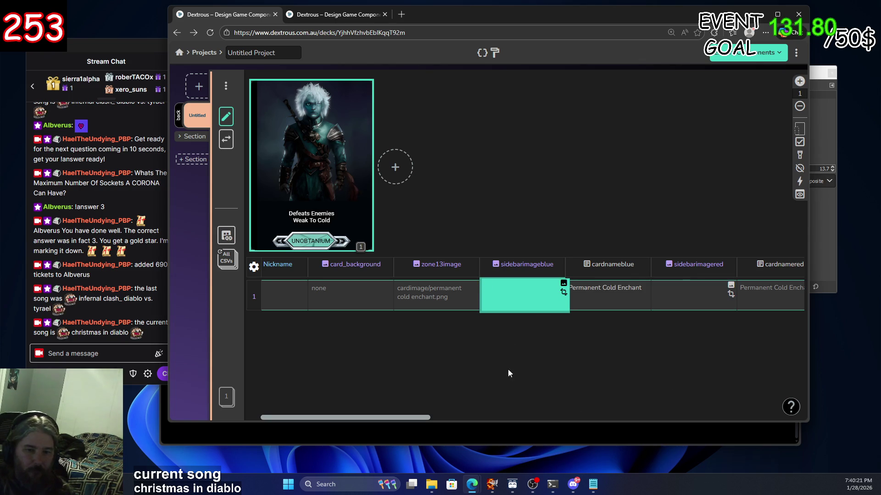
# Set the first card's sidebarimageblue to parts/sidebanner.png
pyautogui.write('sib')
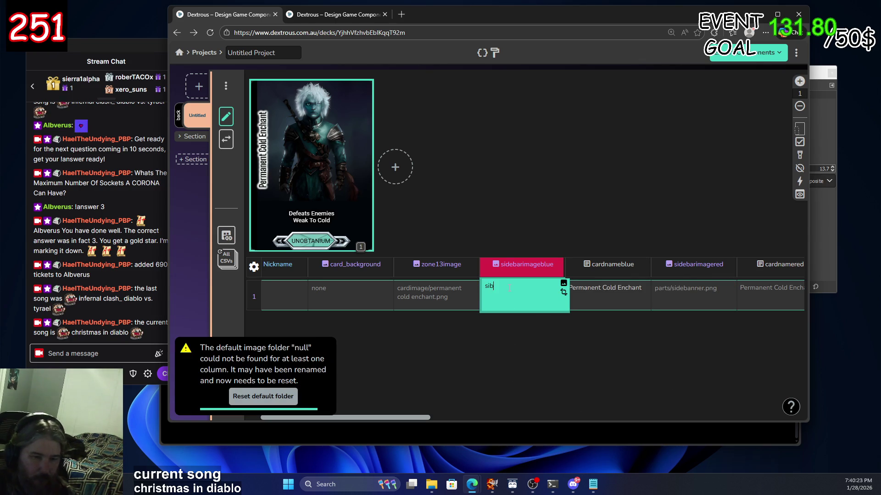
pyautogui.press('BackSpace')
pyautogui.press('BackSpace')
pyautogui.write('idebarbanne')
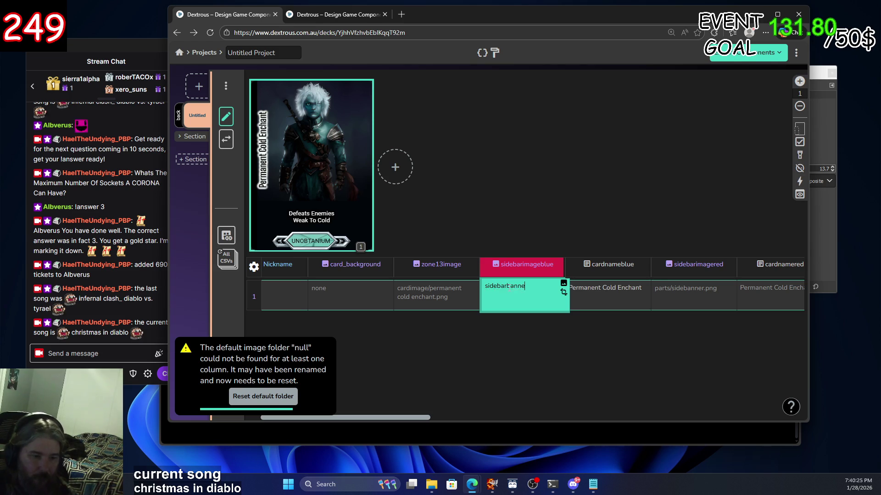
pyautogui.write('r')
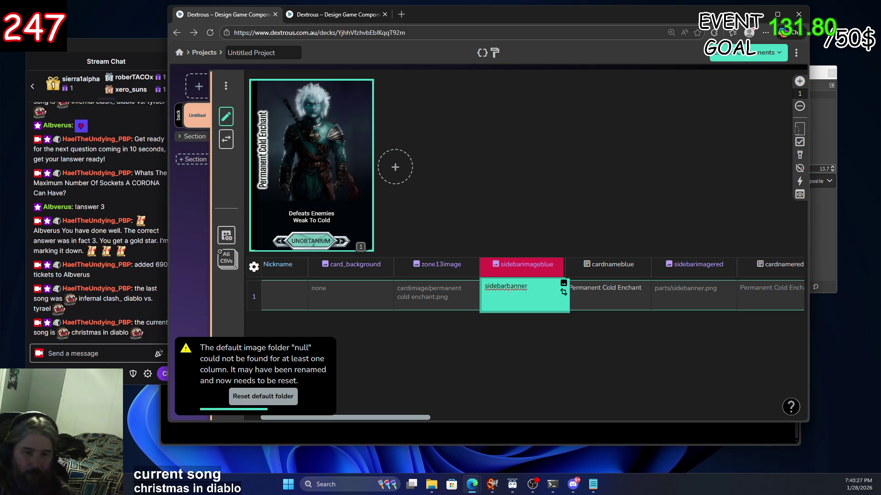
pyautogui.click(563, 283)
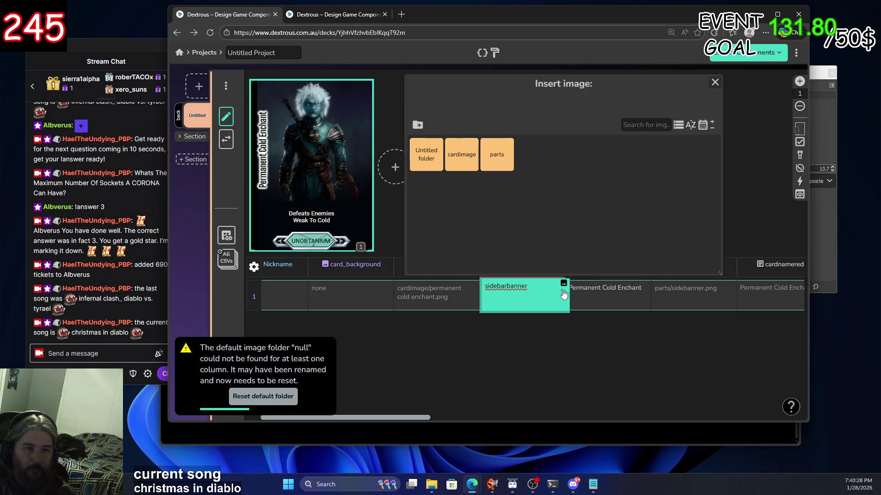
pyautogui.doubleClick(489, 142)
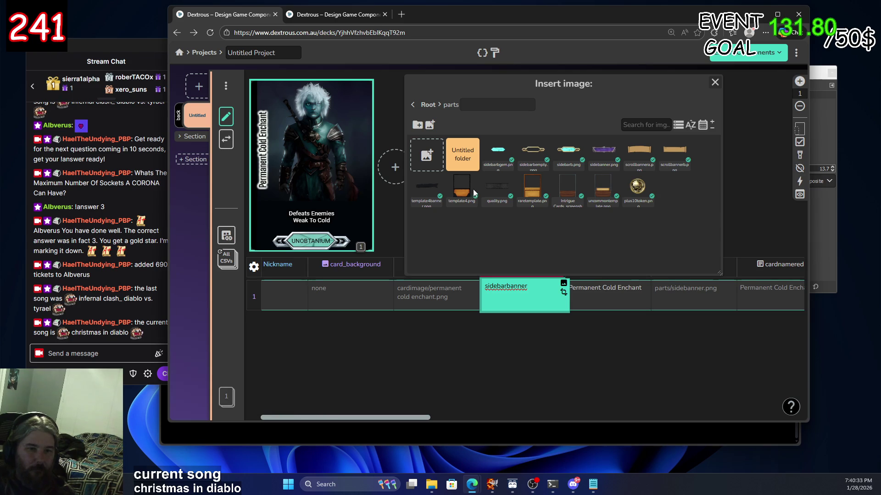
pyautogui.click(603, 151)
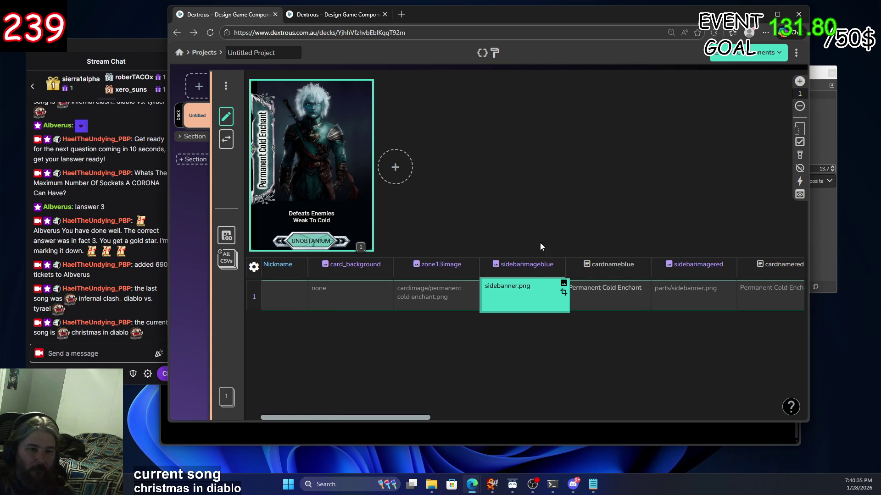
# Add a second card with permanent fire enchant.jpg art and sidebanner.png as its red banner
pyautogui.click(404, 159)
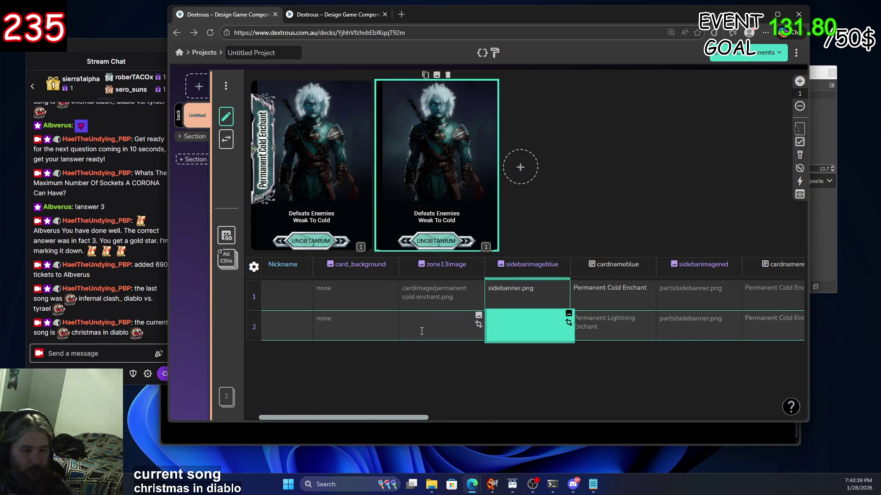
pyautogui.click(477, 313)
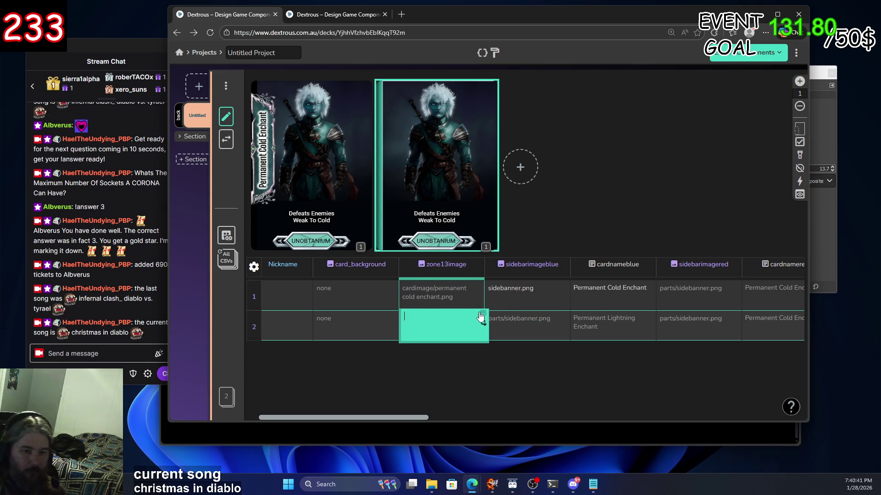
pyautogui.click(482, 314)
pyautogui.click(380, 183)
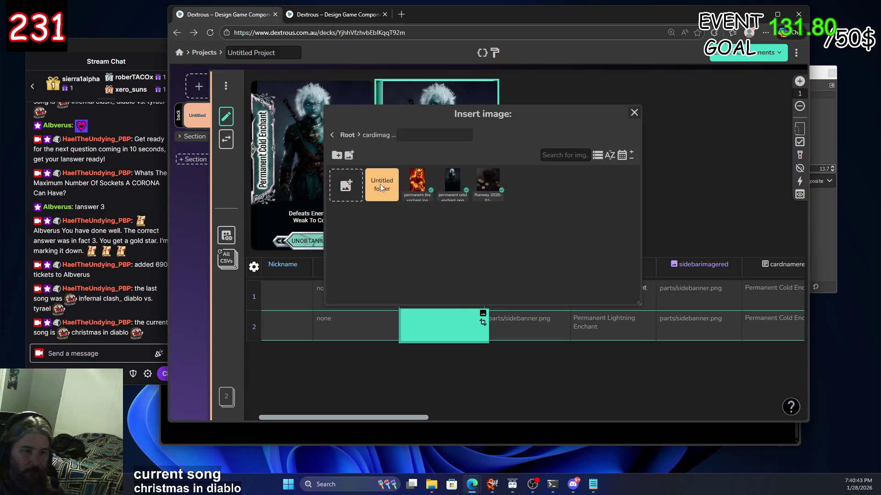
pyautogui.click(420, 189)
pyautogui.moveTo(404, 417); pyautogui.dragTo(474, 421)
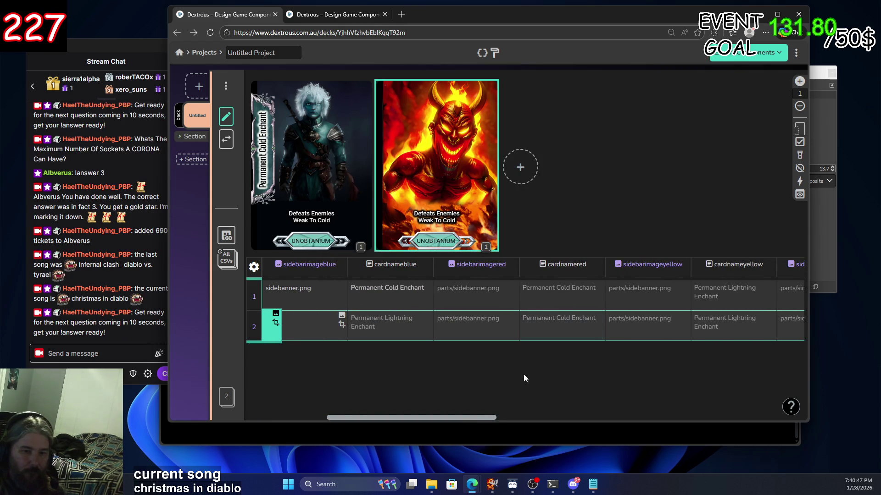
pyautogui.click(513, 316)
pyautogui.click(449, 180)
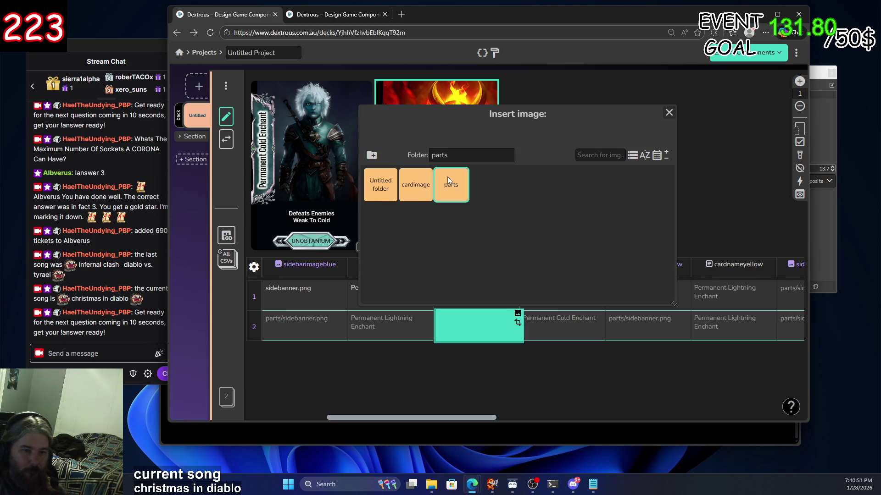
pyautogui.click(551, 181)
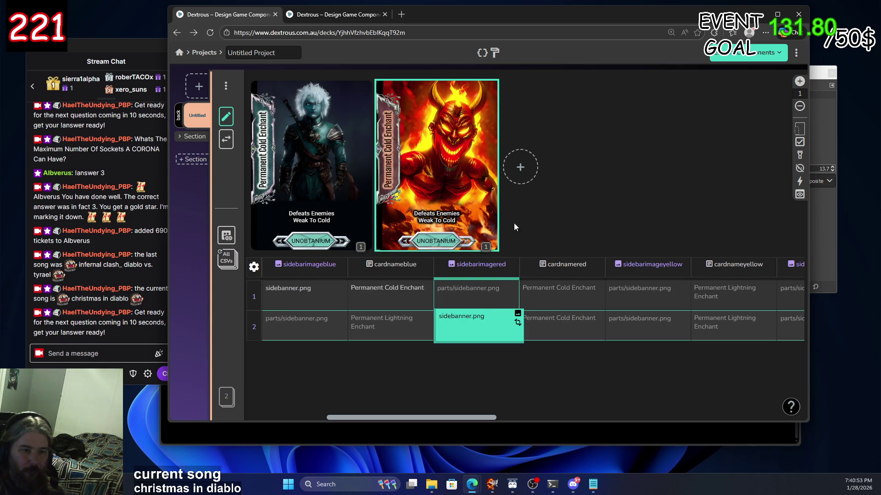
# Enter 'Permanent Fire Enchant' as the second card's cardnamered value
pyautogui.doubleClick(566, 320)
pyautogui.write('Pe')
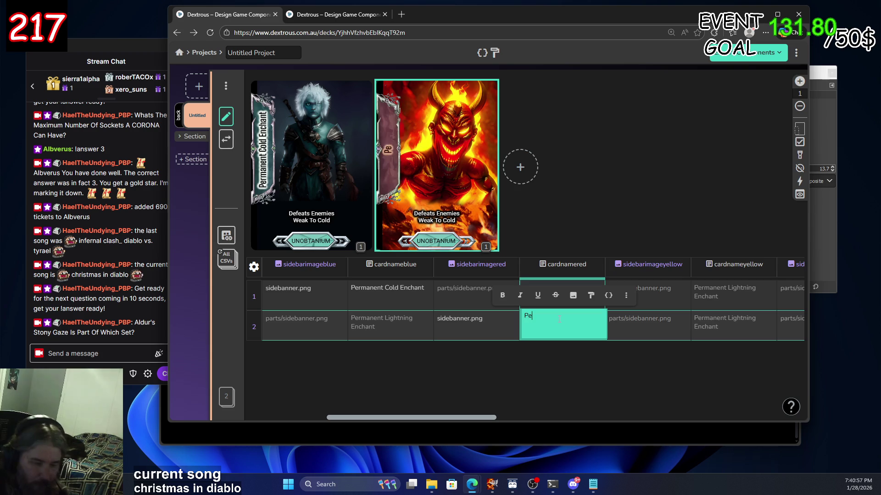
pyautogui.write('rmanent Fi')
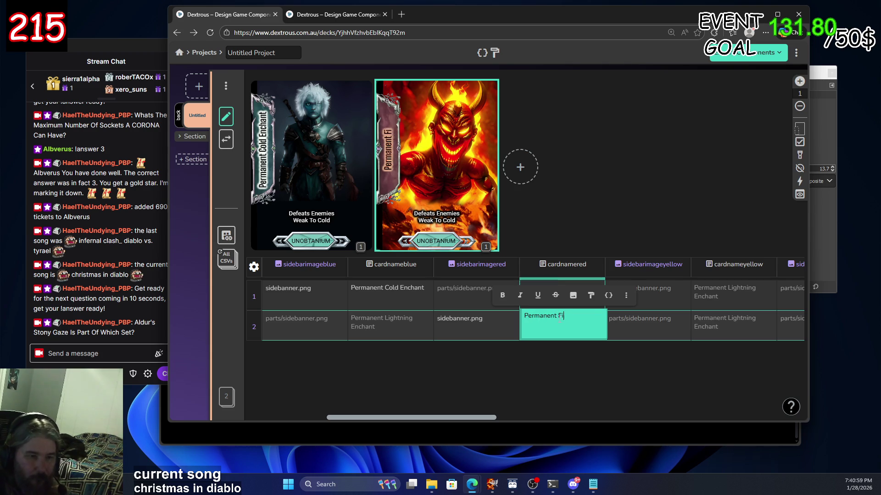
pyautogui.write('r Enc')
pyautogui.press('BackSpace')
pyautogui.press('BackSpace')
pyautogui.press('BackSpace')
pyautogui.write('e E')
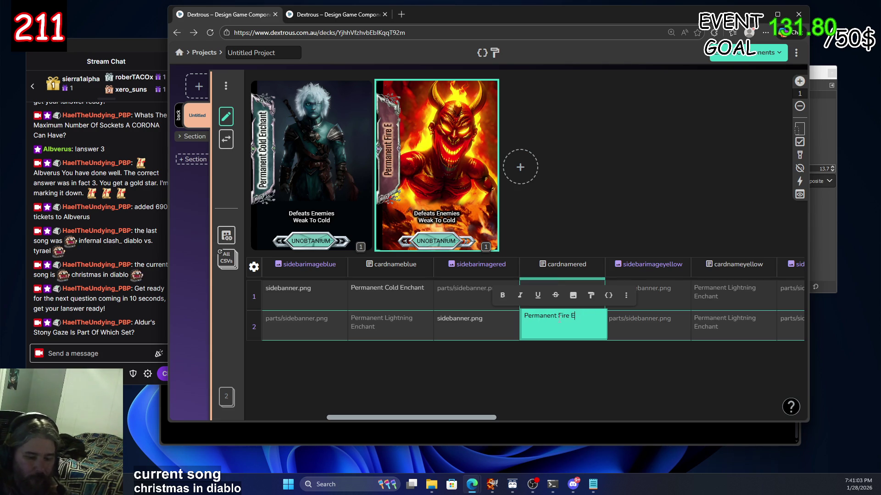
pyautogui.write('nchant')
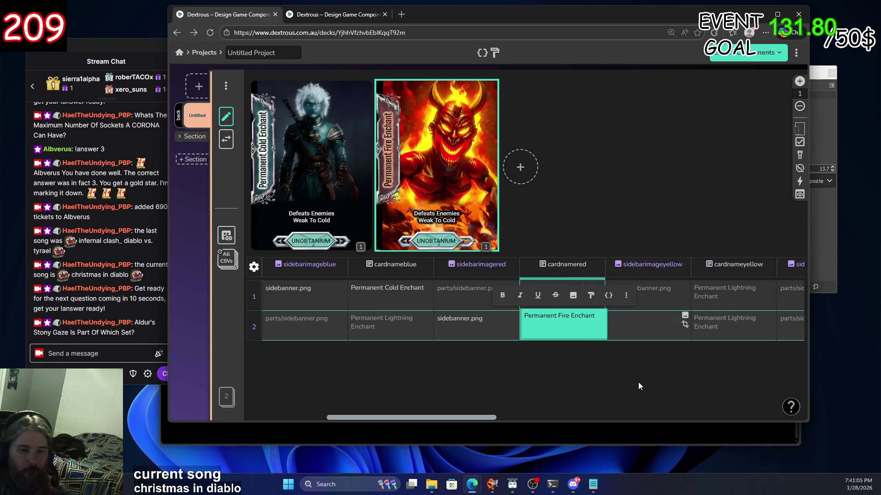
pyautogui.press('Escape')
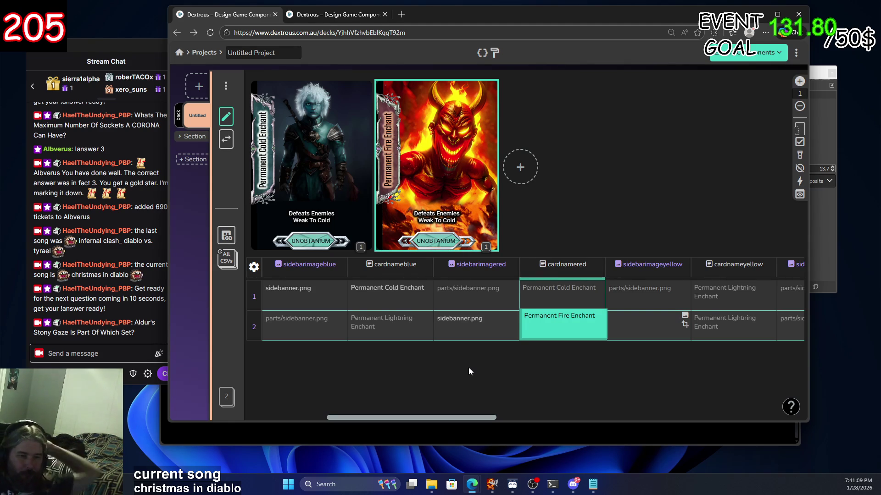
pyautogui.moveTo(492, 417); pyautogui.dragTo(846, 417)
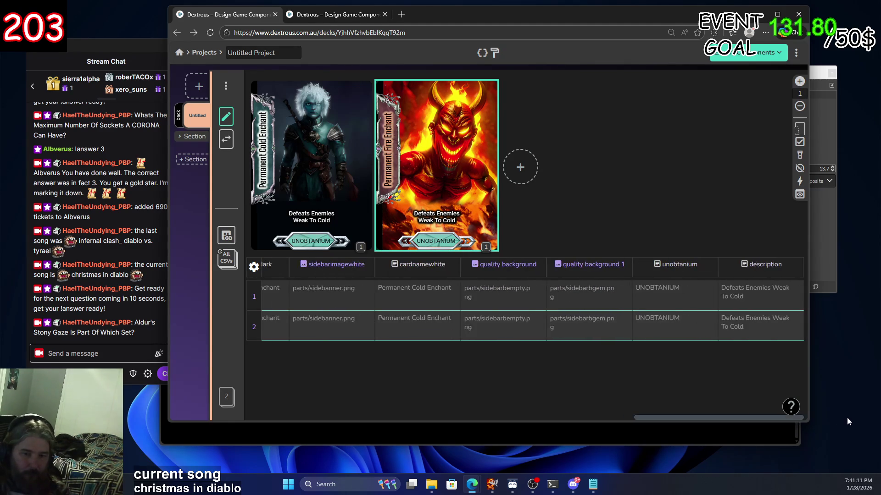
# Type 'Defeats Enemies Weak To Fire' into the second card's description and commit it by clicking the row 1 cell
pyautogui.click(744, 327)
pyautogui.write('Defeat')
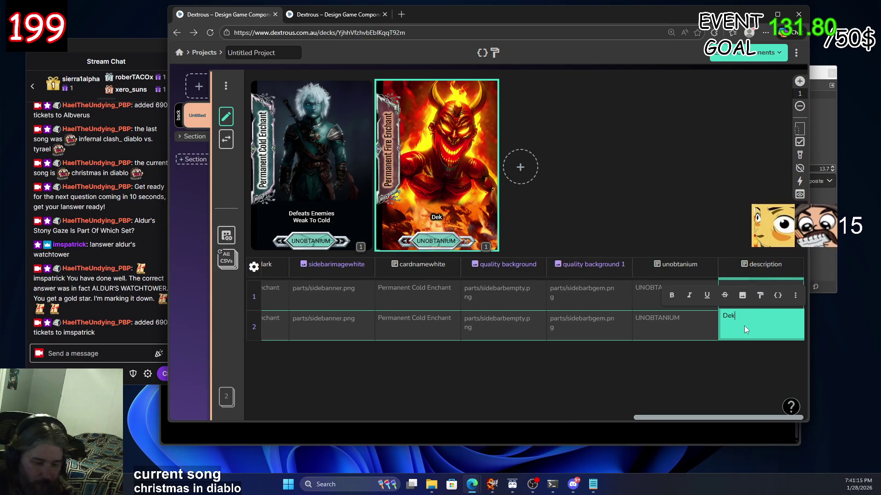
pyautogui.write('s Enb')
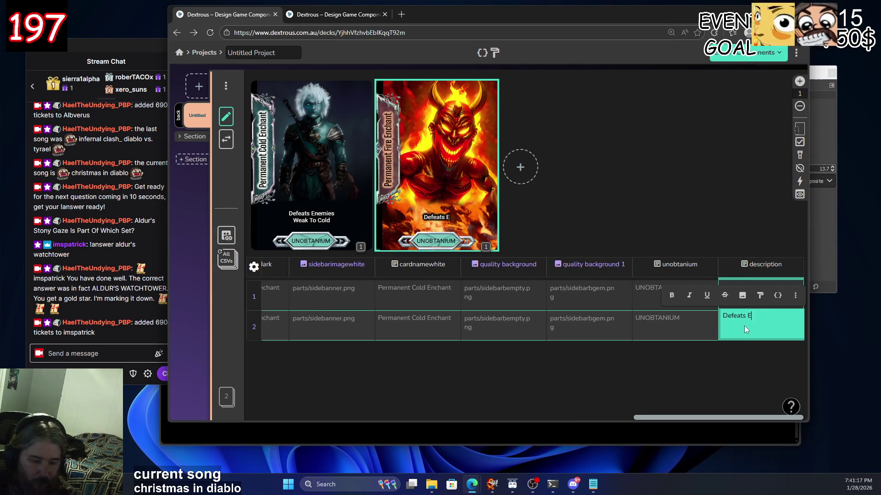
pyautogui.press('BackSpace')
pyautogui.write('emies ')
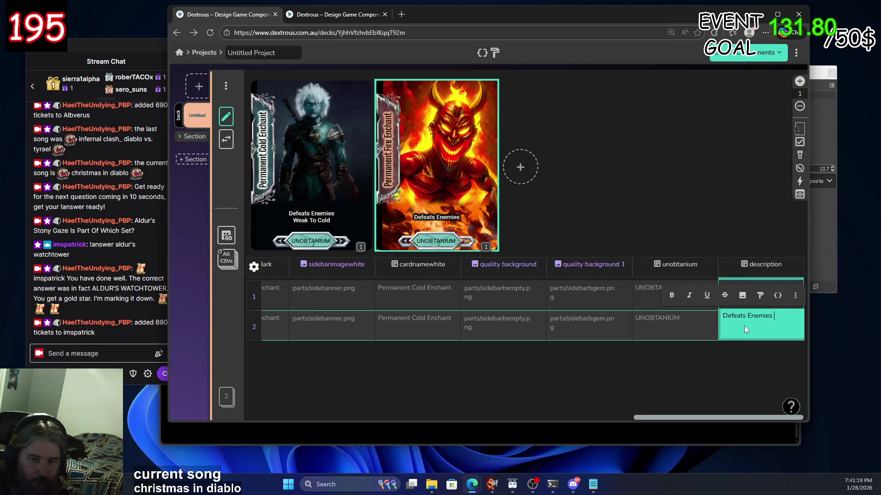
pyautogui.write('Weak To Fire')
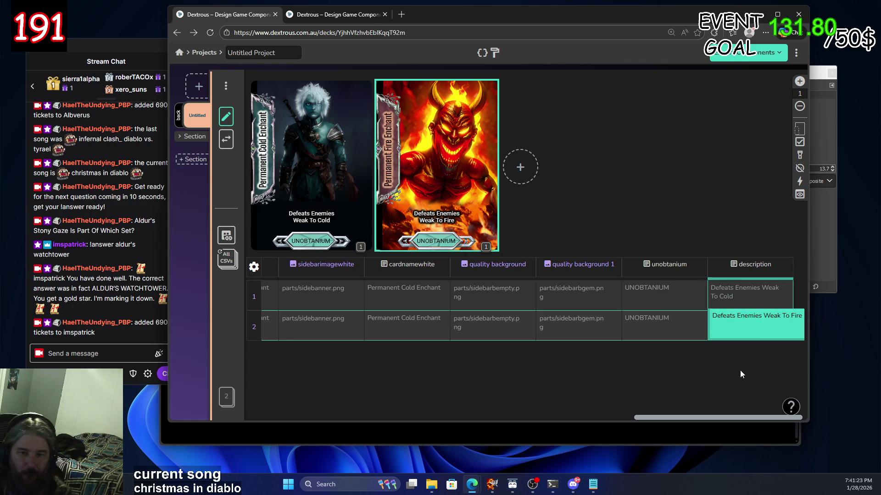
pyautogui.click(744, 298)
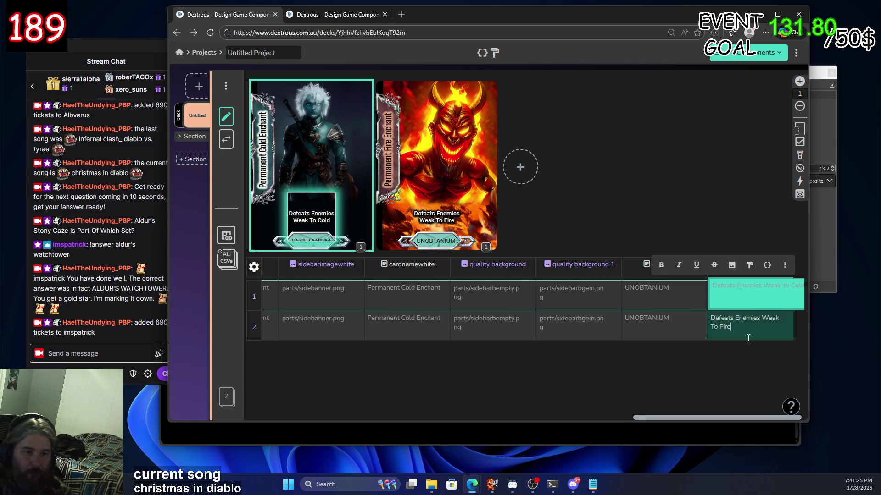
pyautogui.click(741, 326)
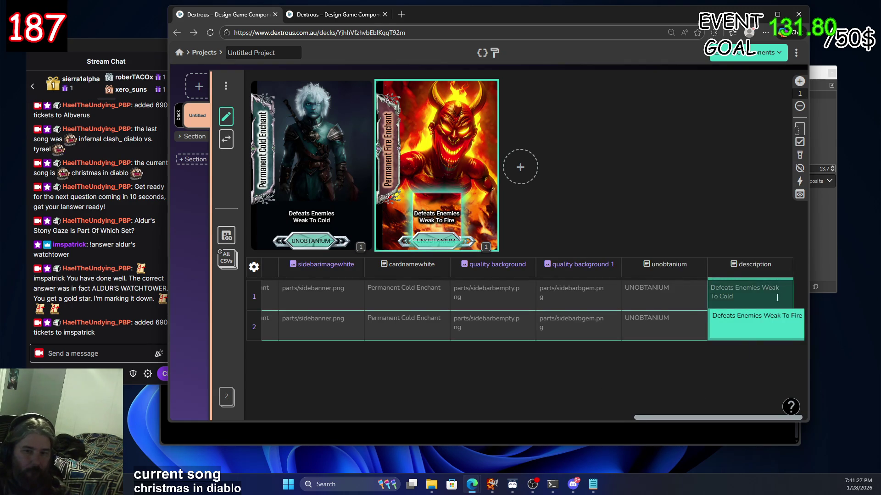
pyautogui.click(777, 298)
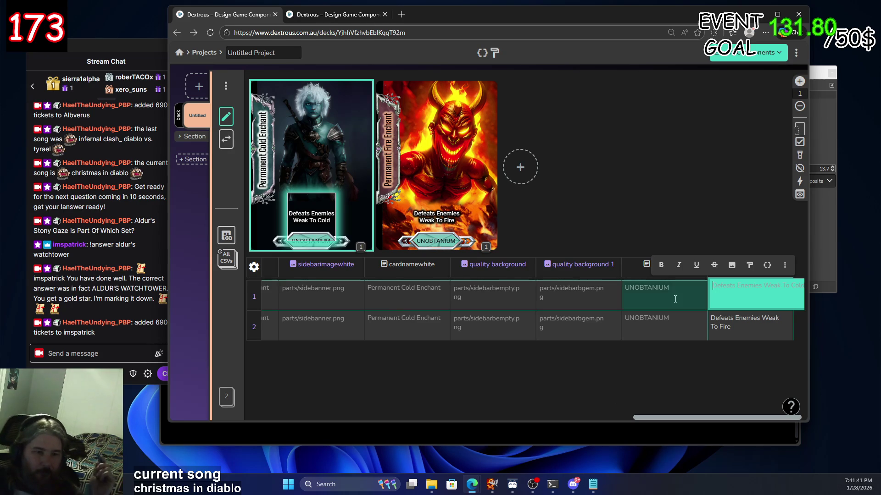
pyautogui.click(487, 249)
pyautogui.rightClick(487, 249)
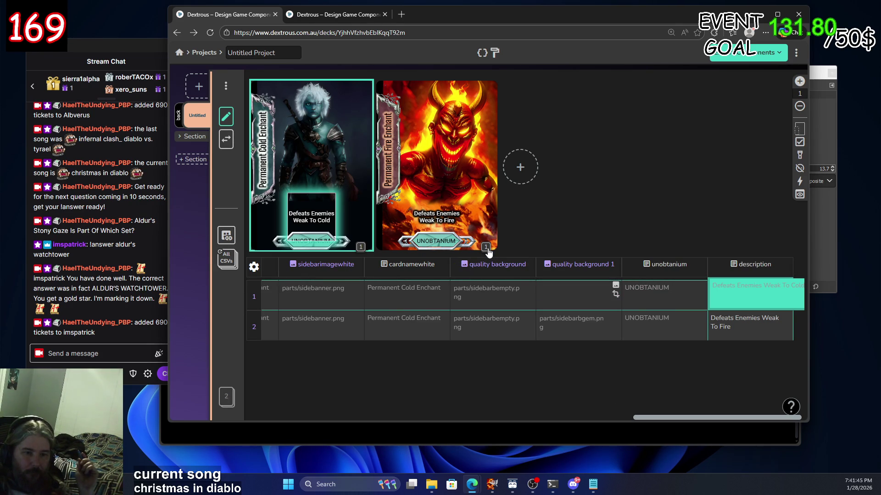
pyautogui.rightClick(487, 249)
pyautogui.click(487, 249)
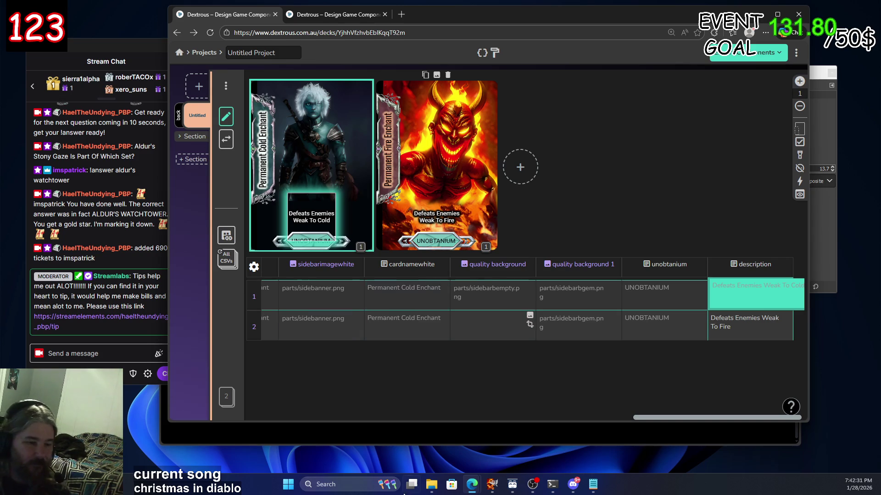
pyautogui.click(520, 167)
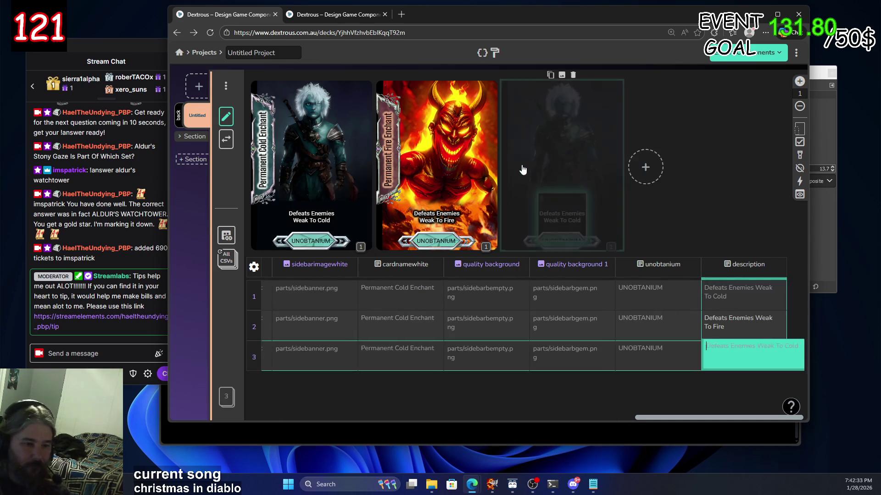
# Switch over to GIMP from the taskbar
pyautogui.click(492, 487)
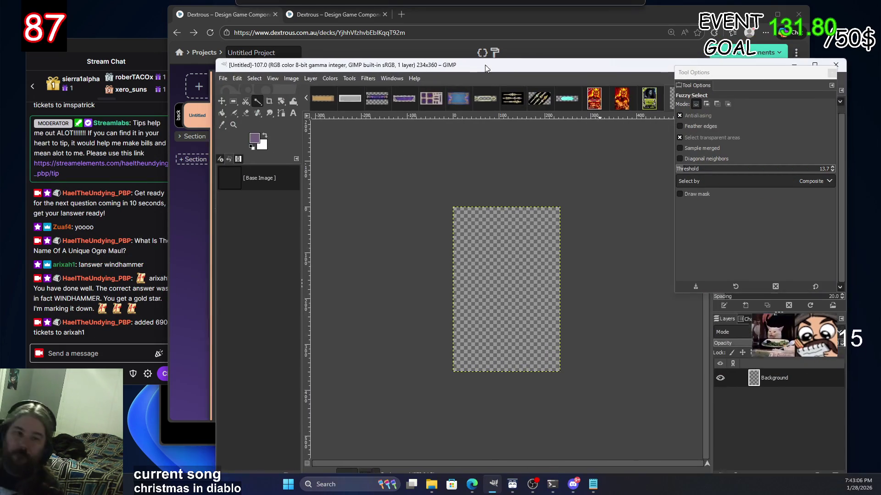
# Paste the lightning portrait into the image as a new layer, then undo it
pyautogui.moveTo(488, 69); pyautogui.dragTo(391, 33)
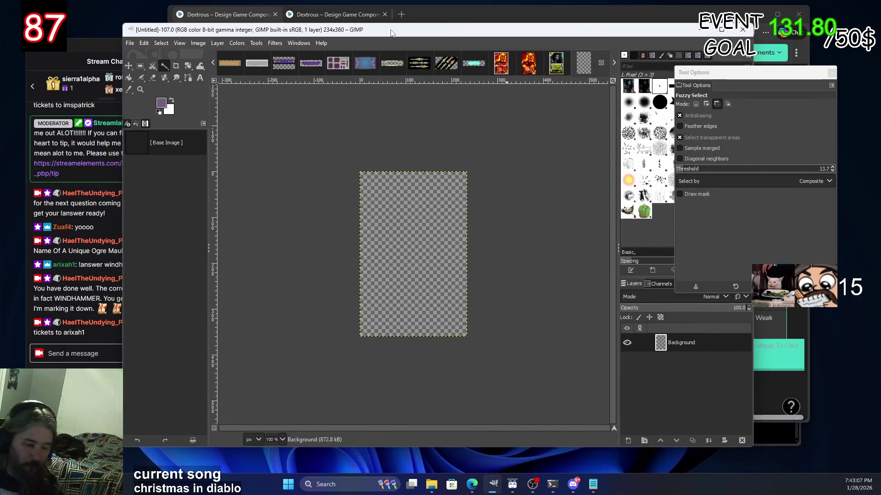
pyautogui.hotkey('ctrl', 'v')
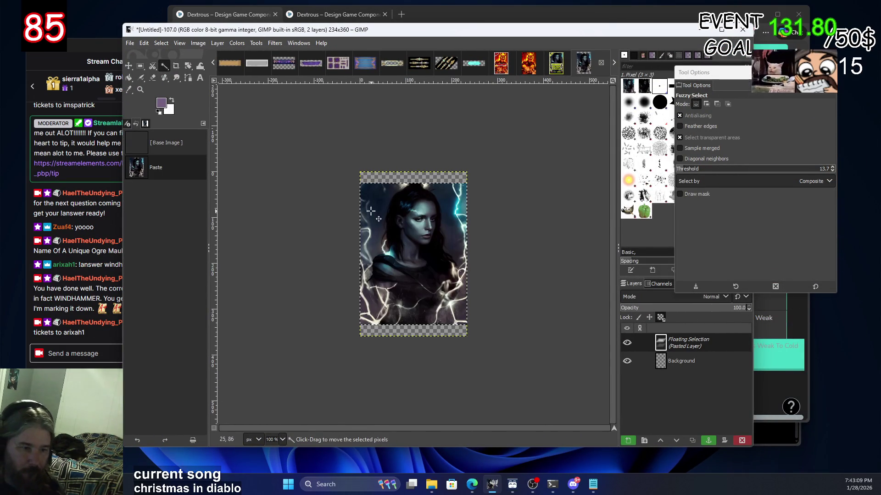
pyautogui.rightClick(703, 344)
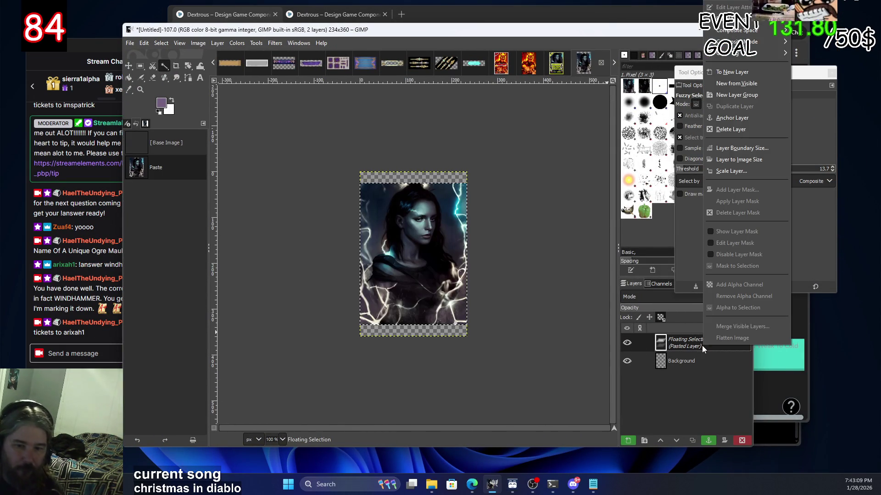
pyautogui.click(728, 73)
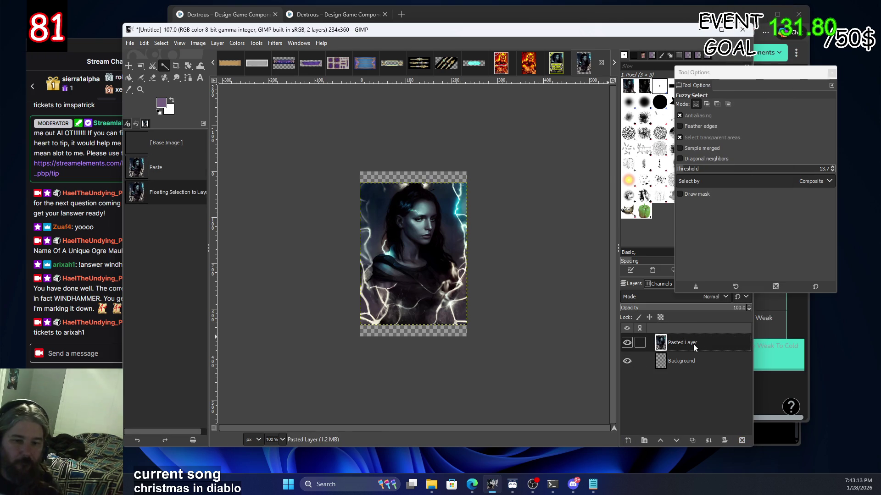
pyautogui.hotkey('ctrl', 'z')
pyautogui.hotkey('ctrl', 'z')
# Widen the canvas to 434×360 pixels
pyautogui.rightClick(417, 228)
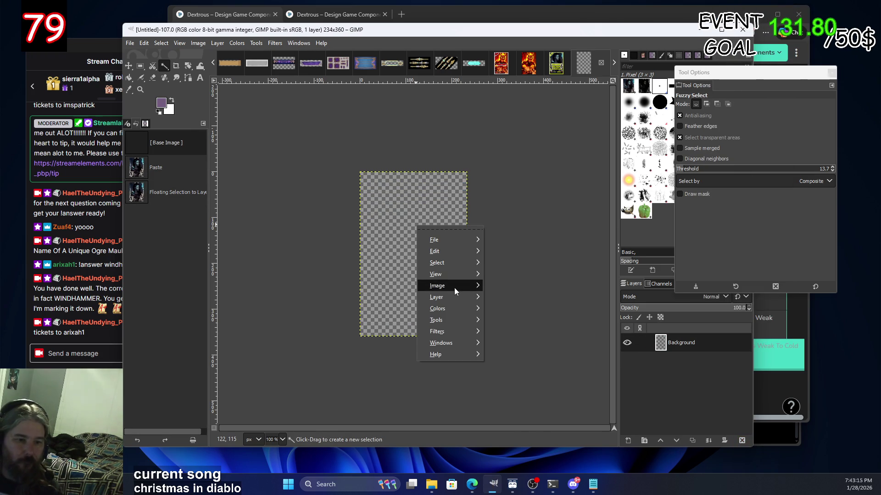
pyautogui.moveTo(454, 292)
pyautogui.click(528, 288)
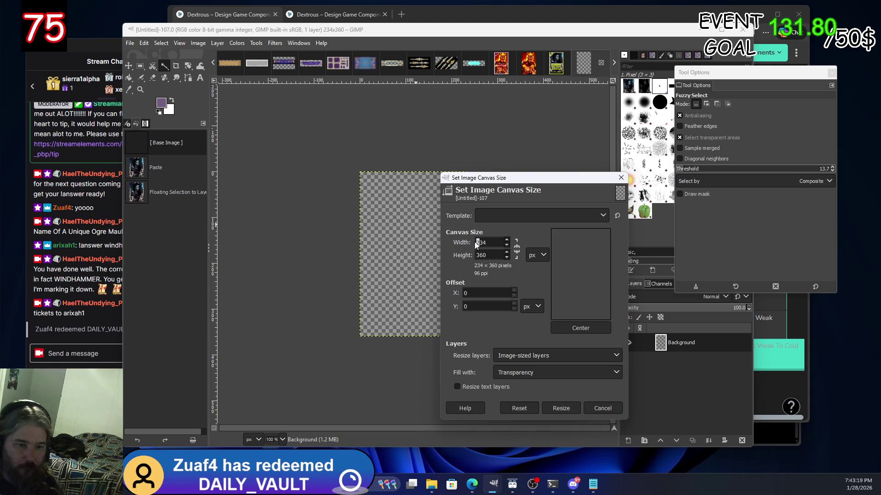
pyautogui.write('4')
pyautogui.press('Tab')
pyautogui.click(581, 393)
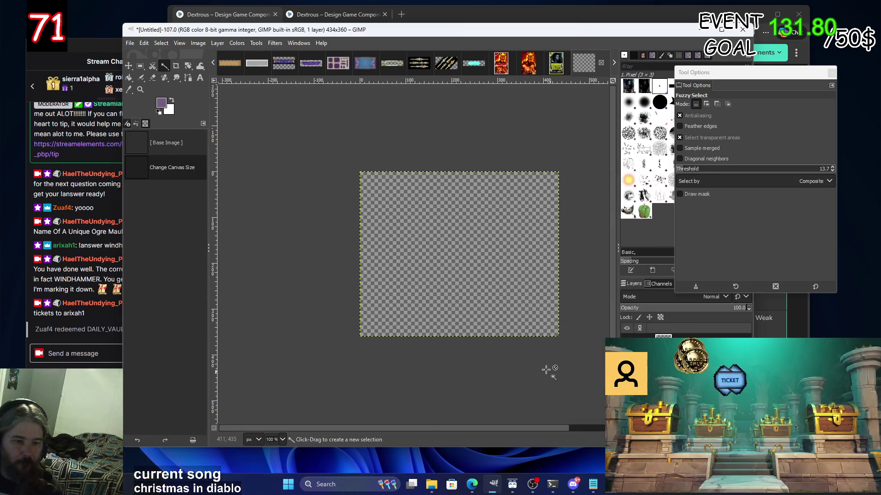
# Crop the image to its content, leaving the 234×310 portrait
pyautogui.press('2')
pyautogui.rightClick(454, 248)
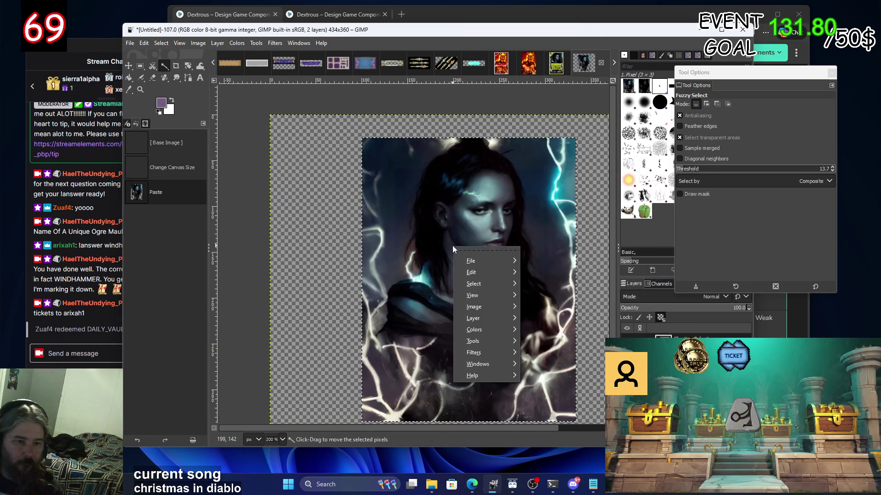
pyautogui.moveTo(486, 309)
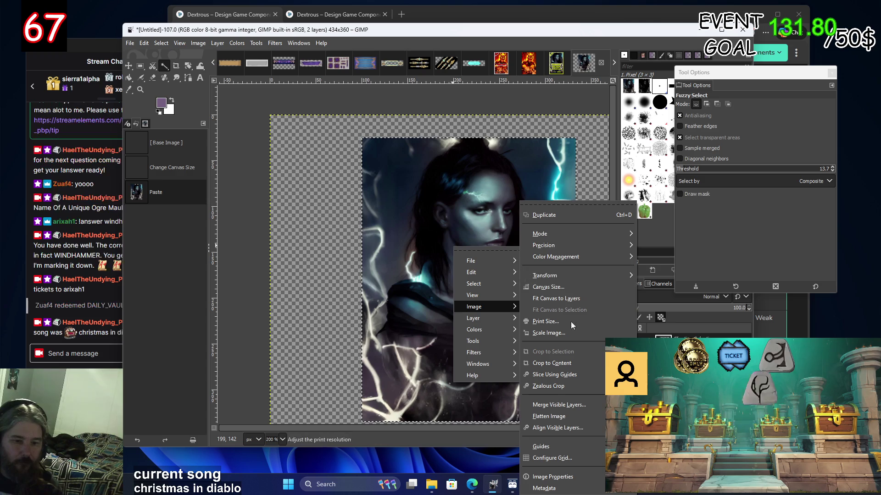
pyautogui.click(574, 365)
pyautogui.press('1')
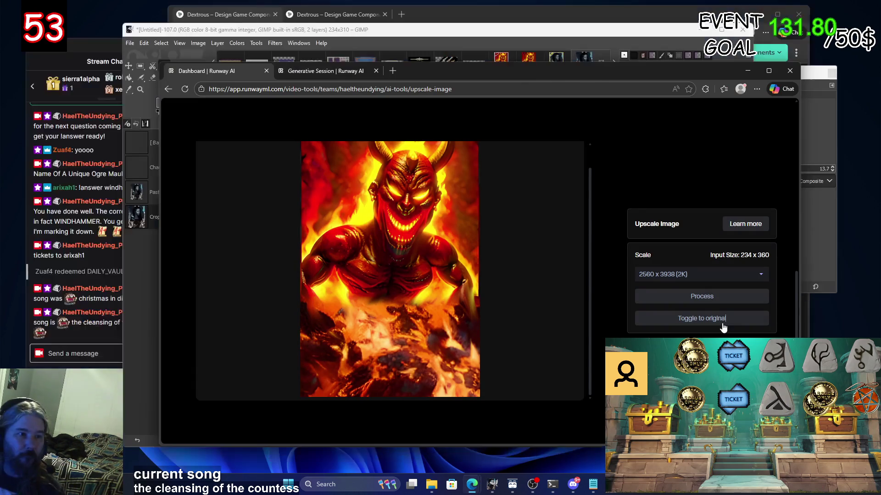
# Remove the demon image from Runway's upscaler, open its upload file picker, then return to GIMP
pyautogui.moveTo(244, 67)
pyautogui.mouseDown()
pyautogui.moveTo(334, 72)
pyautogui.moveTo(408, 14)
pyautogui.mouseUp()
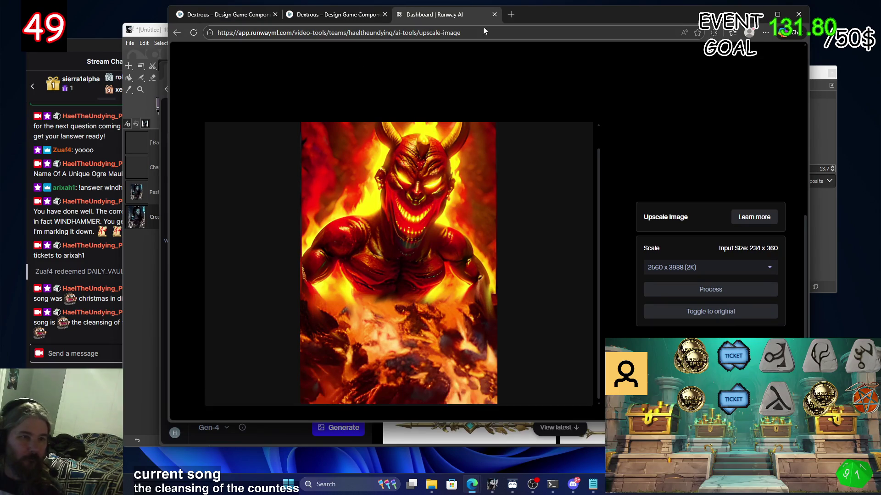
pyautogui.click(582, 135)
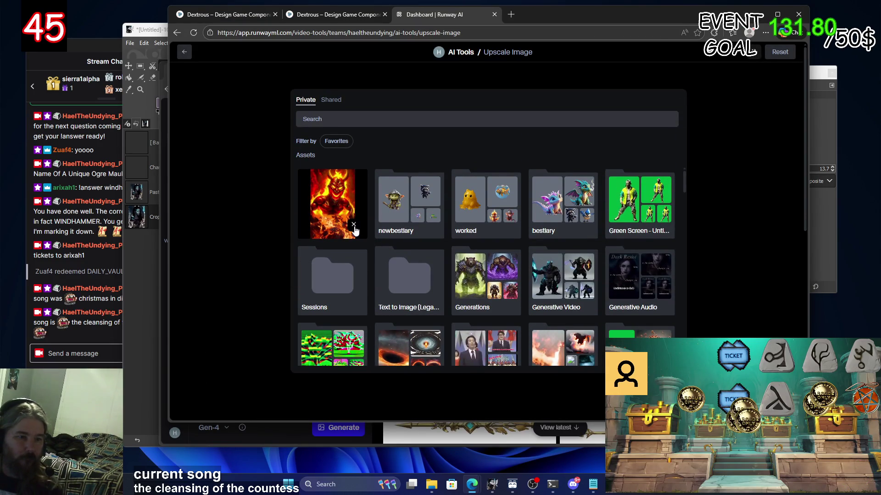
pyautogui.click(354, 225)
pyautogui.click(346, 203)
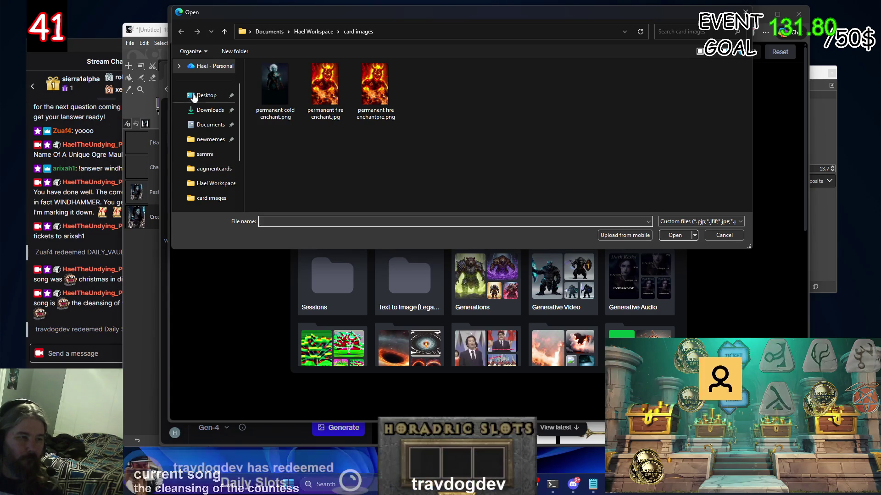
pyautogui.hotkey('alt', 'Tab')
pyautogui.click(128, 44)
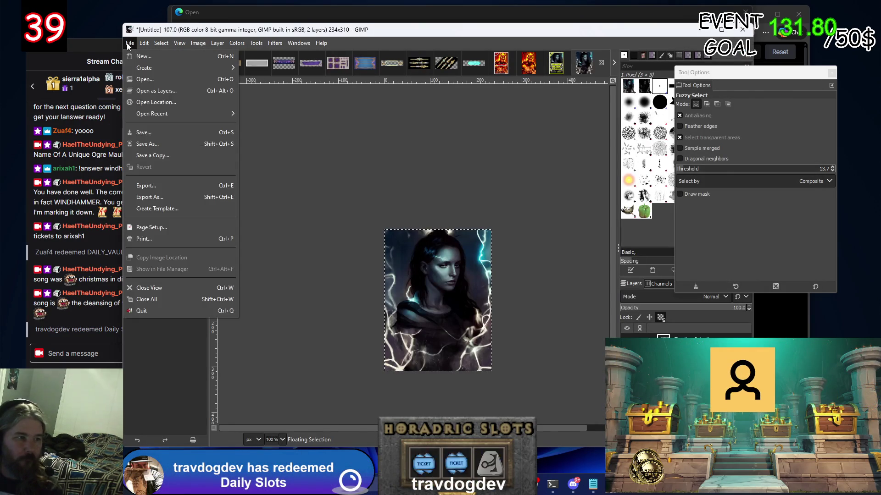
# Start an export reusing the cold enchant file name, renamed to 'lightning enchantpre'
pyautogui.click(170, 197)
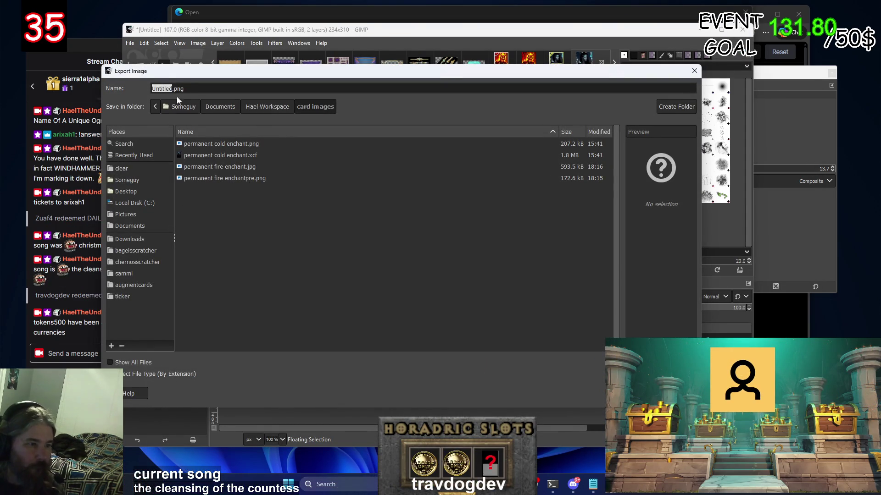
pyautogui.click(213, 155)
pyautogui.doubleClick(189, 90)
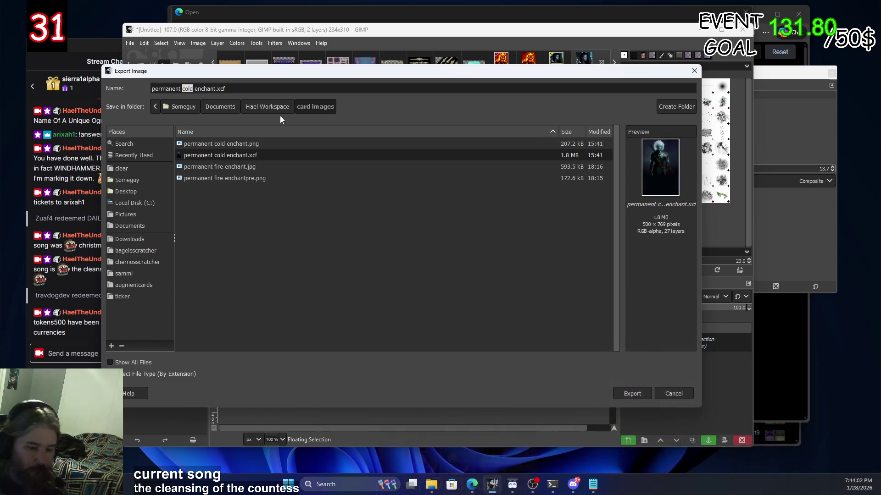
pyautogui.write('lightning enchant')
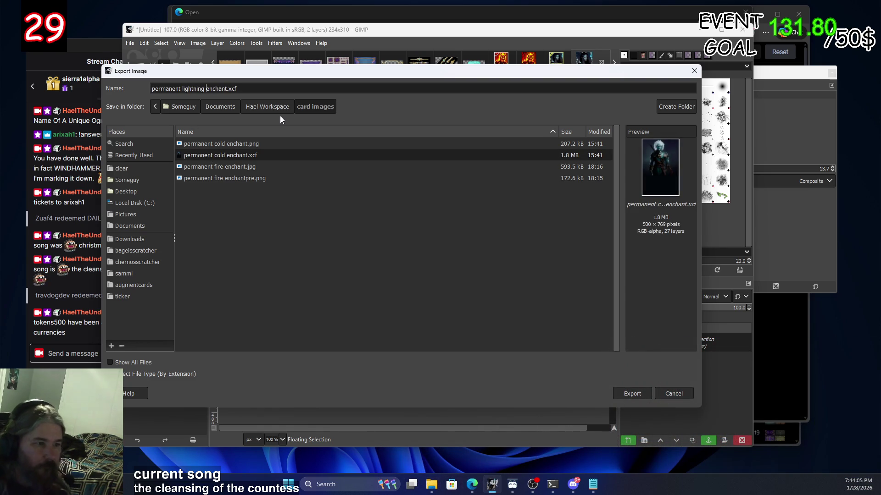
pyautogui.write('pre')
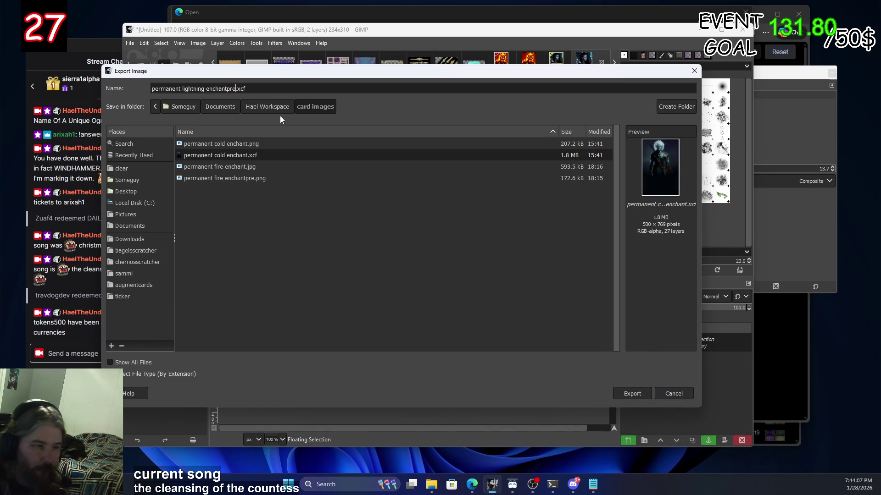
pyautogui.click(629, 394)
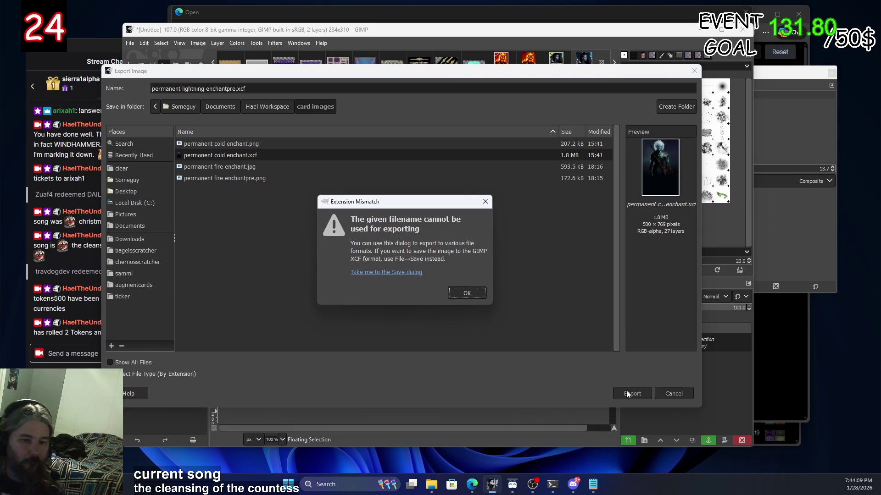
pyautogui.click(466, 294)
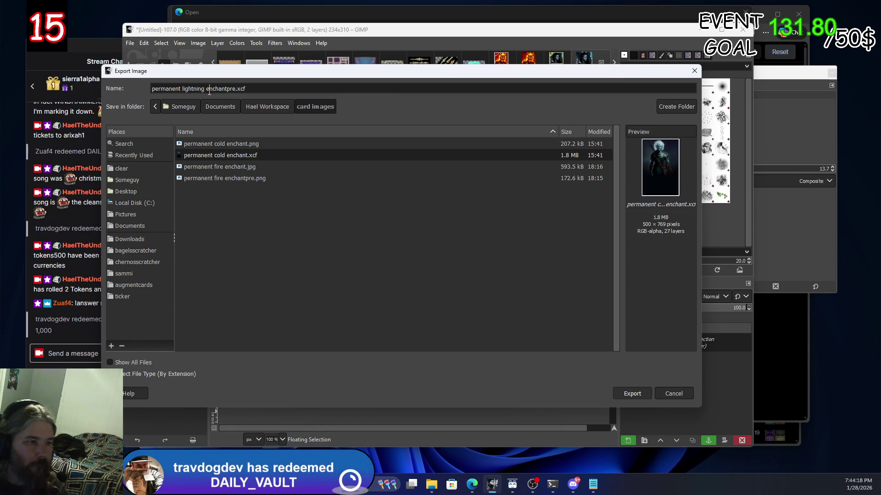
# Correct the name to 'permanent lightningenchant pre.png' and export it as PNG
pyautogui.press('BackSpace')
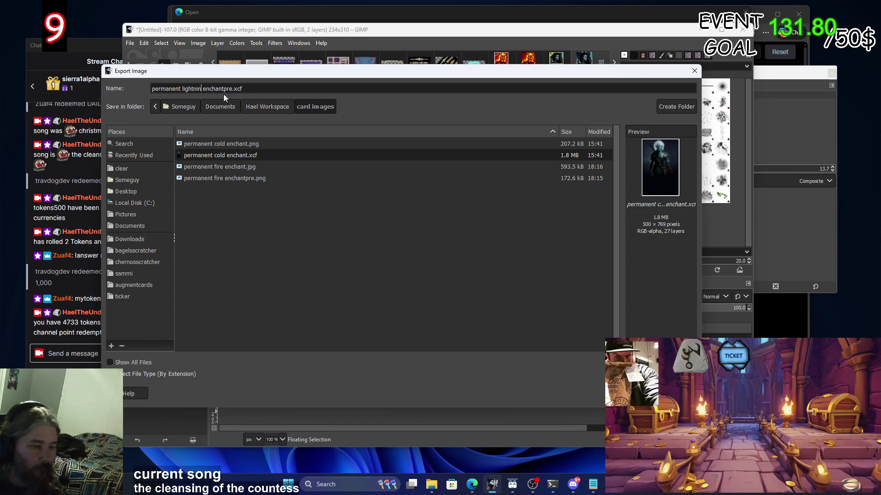
pyautogui.write('g')
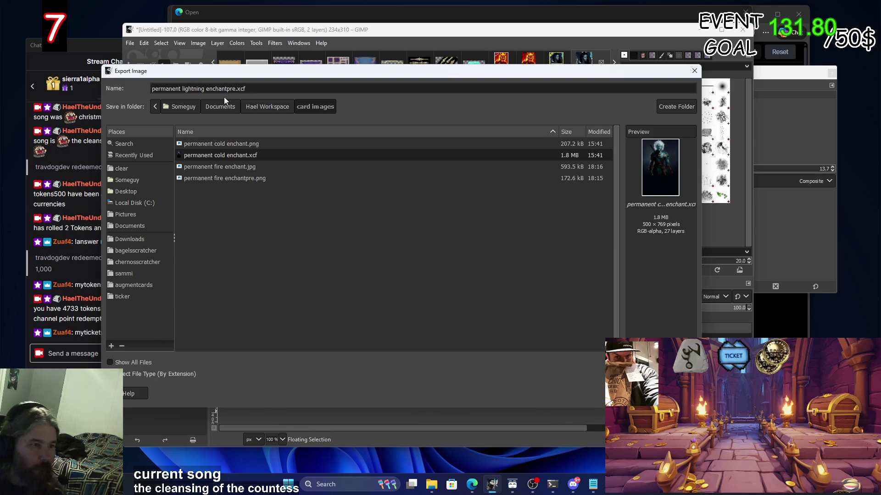
pyautogui.press('Delete')
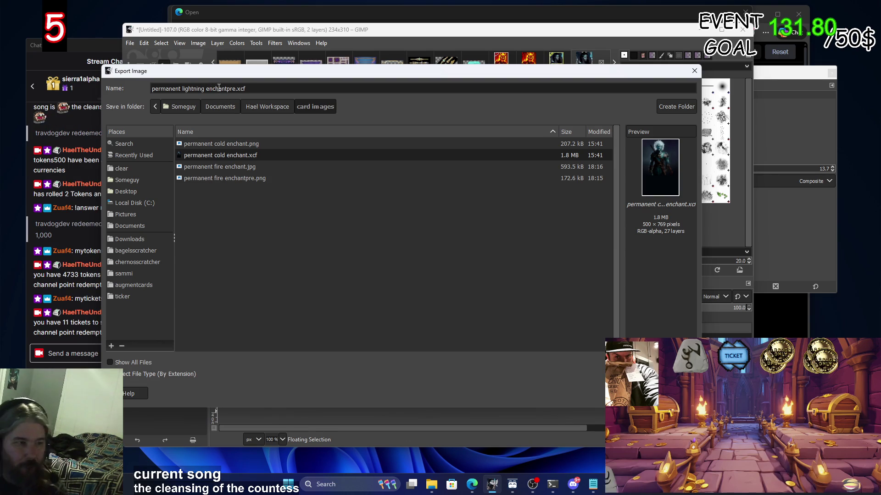
pyautogui.hotkey('ctrl', 'Left')
pyautogui.press('BackSpace')
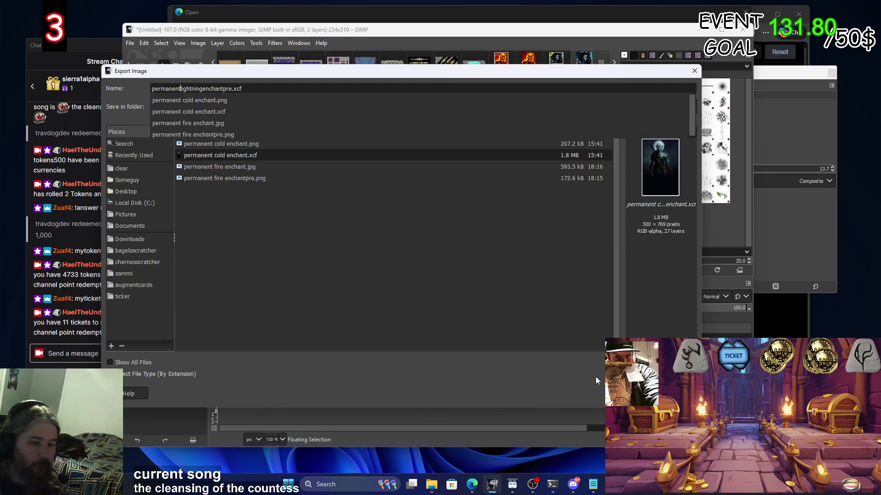
pyautogui.press('Escape')
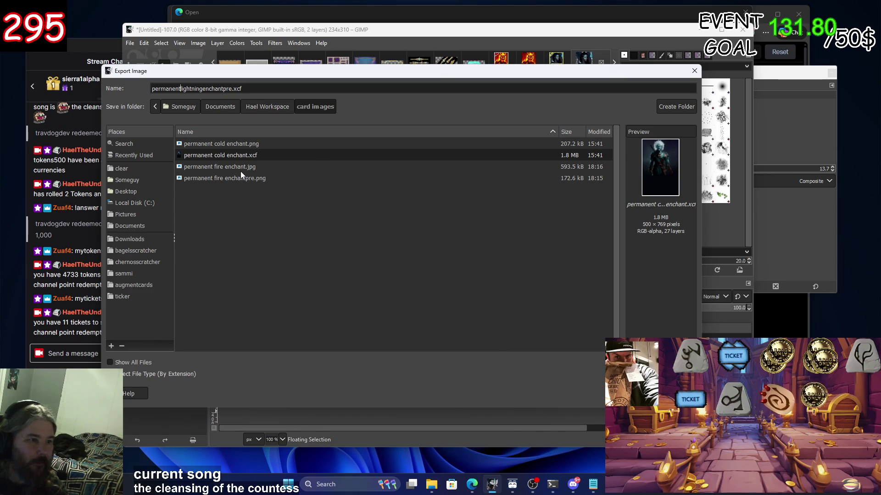
pyautogui.click(226, 89)
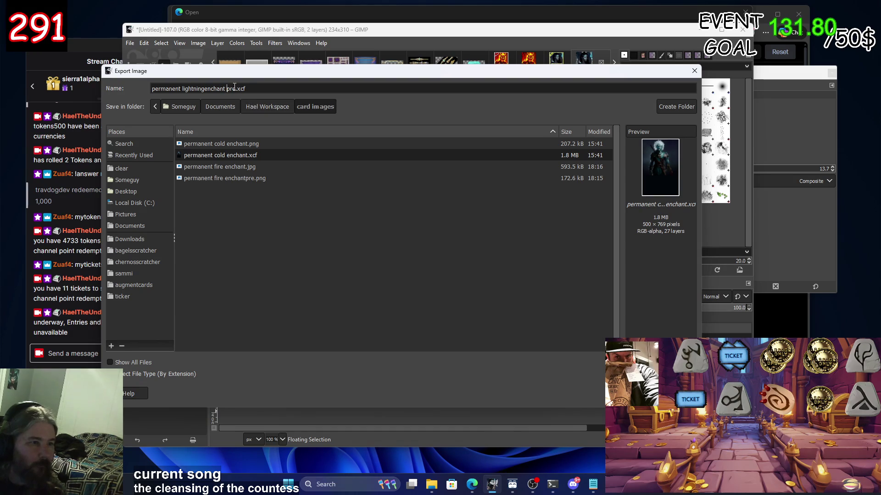
pyautogui.doubleClick(240, 88)
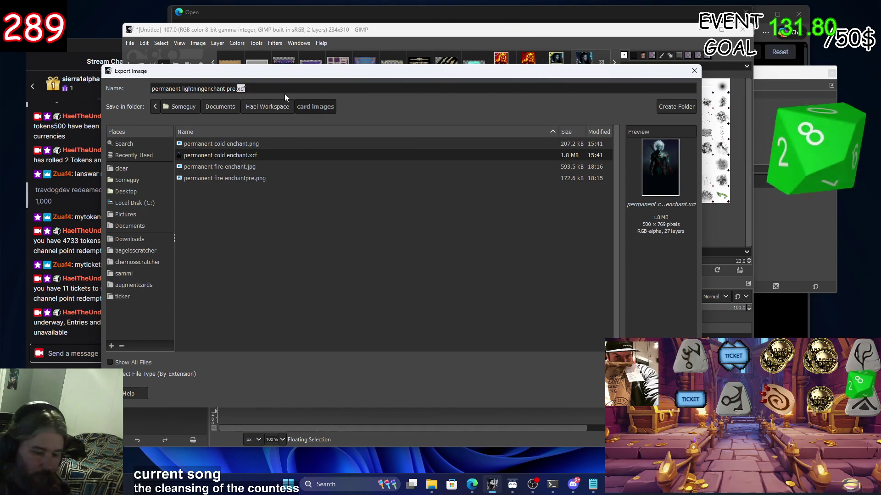
pyautogui.write('png')
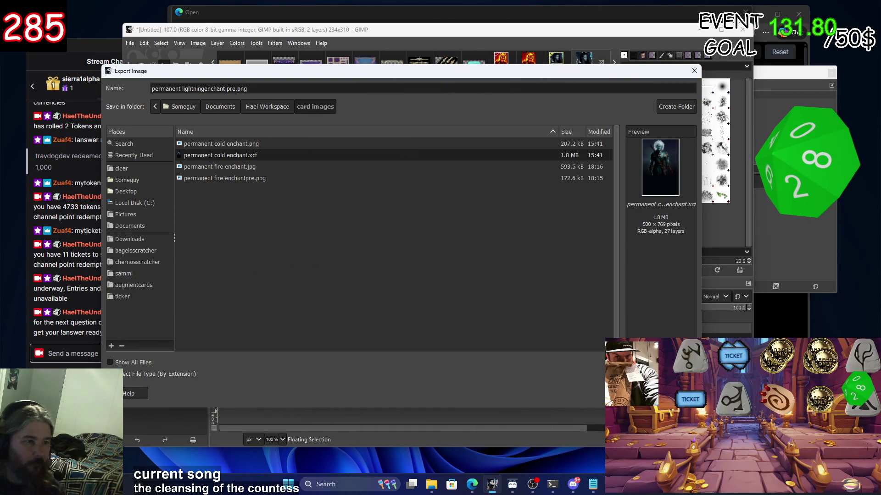
pyautogui.press('Return')
pyautogui.click(443, 358)
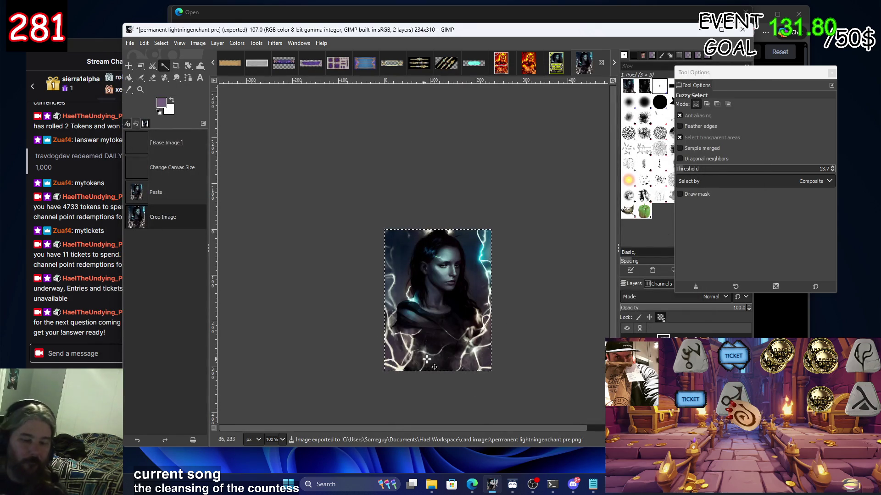
# Upload permanent lightningenchant pre.png to Runway's upscaler
pyautogui.moveTo(471, 484)
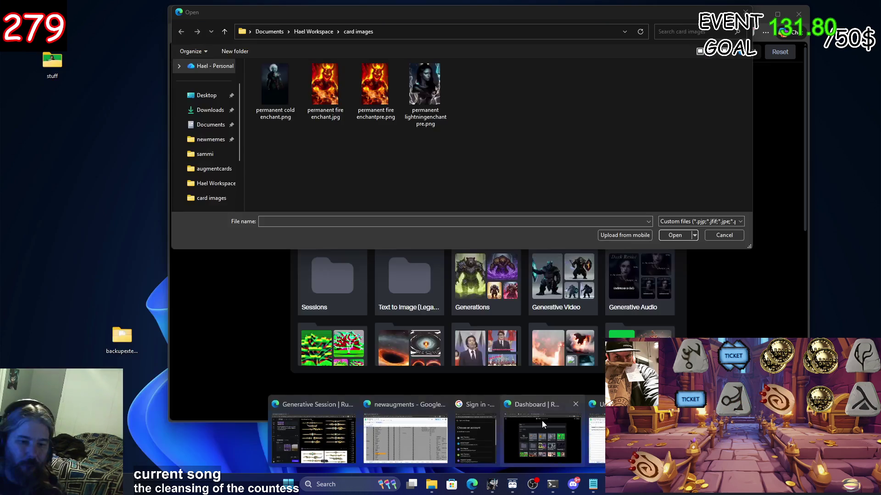
pyautogui.click(541, 421)
pyautogui.click(424, 88)
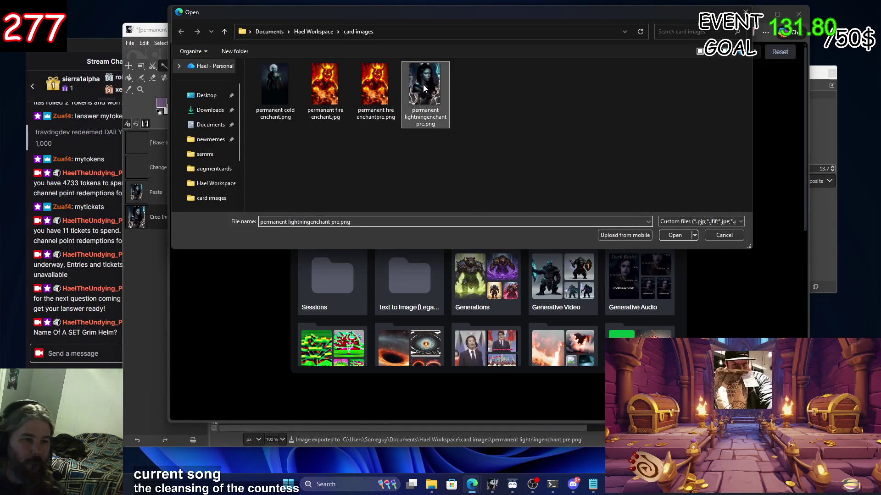
pyautogui.doubleClick(424, 88)
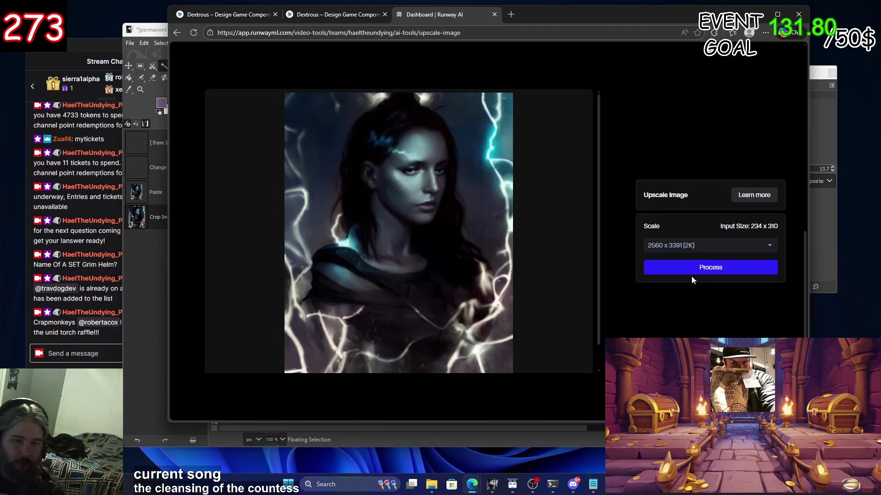
# Set the scale to 2560 x 3391 (2K) and process the portrait
pyautogui.click(703, 248)
pyautogui.click(701, 246)
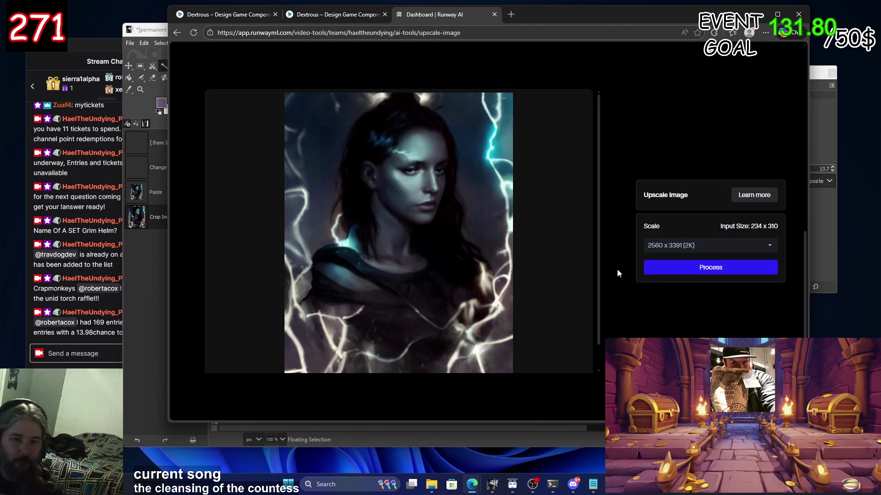
pyautogui.scroll(5, 618, 268)
pyautogui.scroll(-4, 680, 257)
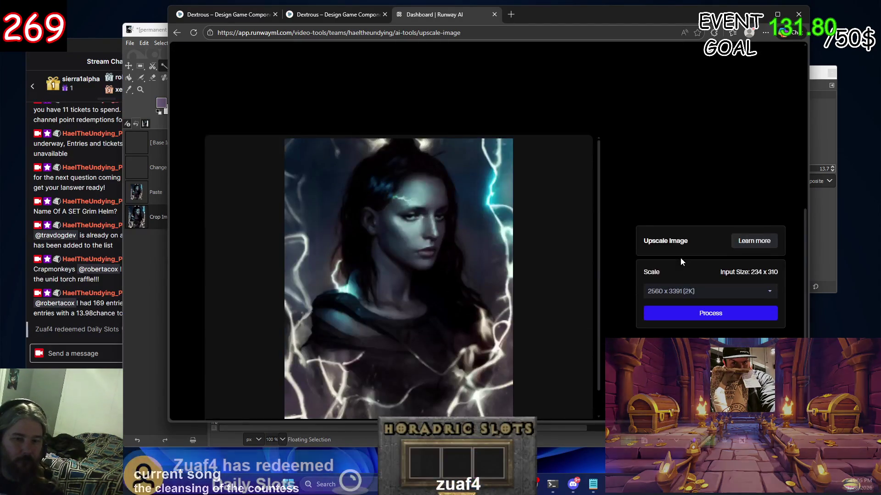
pyautogui.scroll(-1, 680, 257)
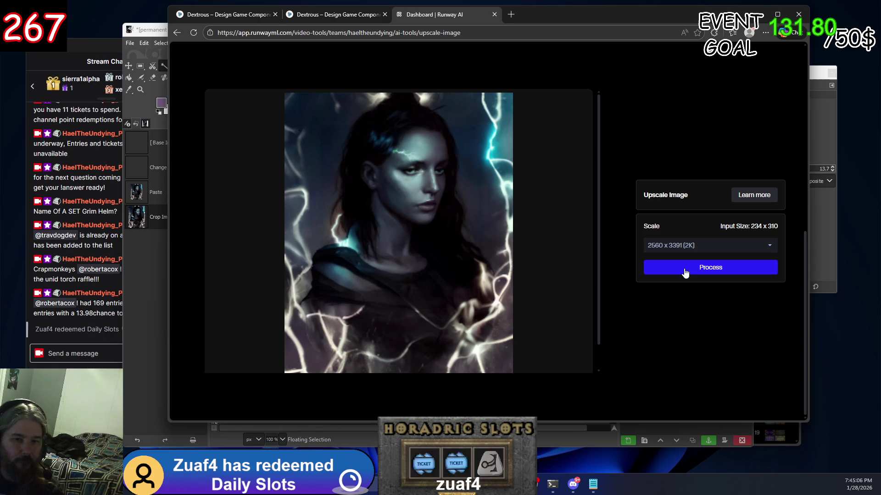
pyautogui.click(685, 272)
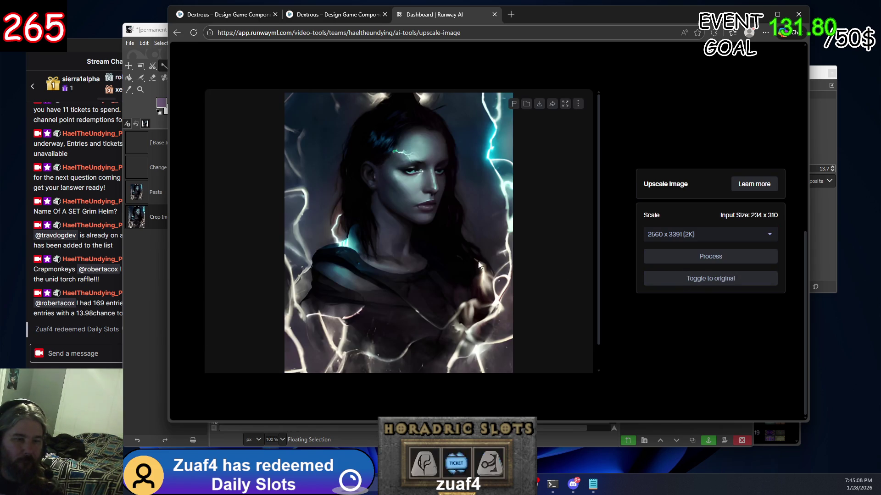
pyautogui.scroll(5, 478, 265)
pyautogui.scroll(-5, 478, 265)
pyautogui.scroll(6, 478, 265)
pyautogui.scroll(3, 477, 265)
pyautogui.scroll(-5, 478, 265)
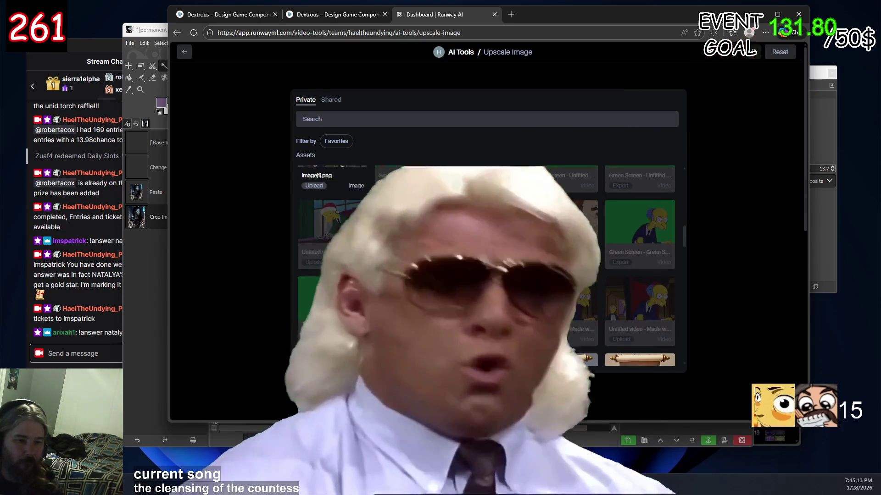
pyautogui.scroll(-8, 261, 261)
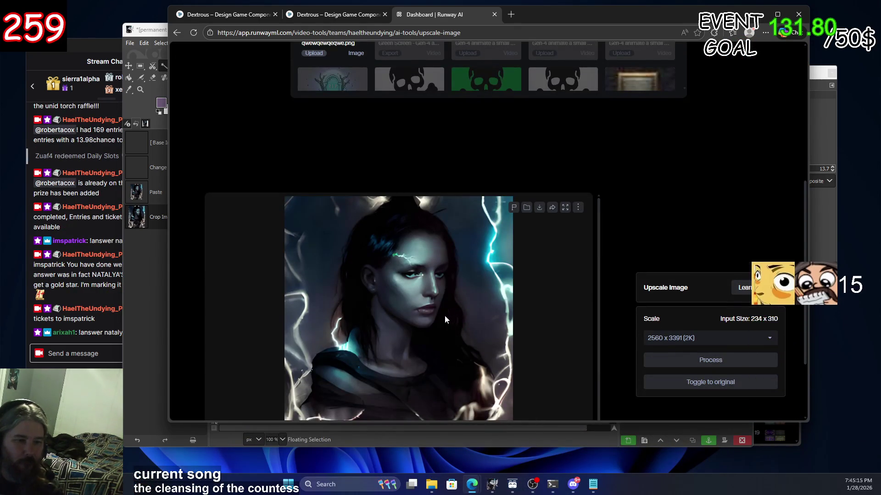
pyautogui.keyDown('ctrl'); pyautogui.scroll(3, 433, 307); pyautogui.keyUp('ctrl')
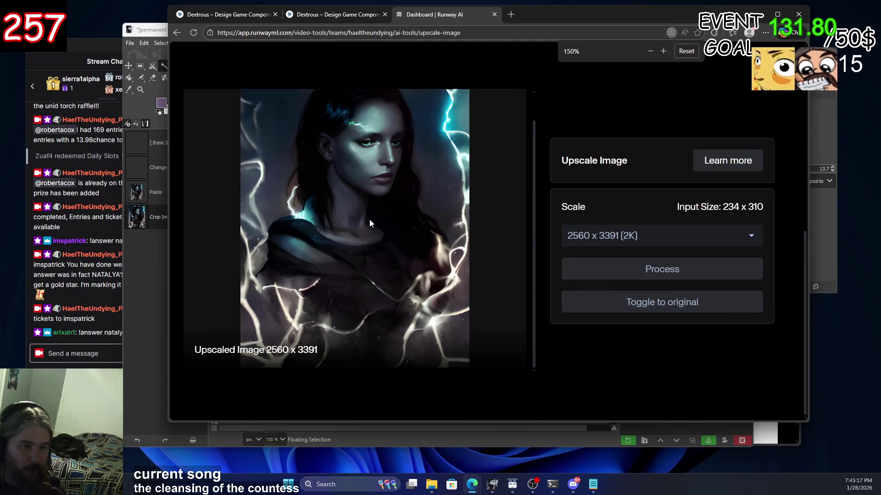
pyautogui.keyDown('ctrl'); pyautogui.scroll(2, 384, 245); pyautogui.keyUp('ctrl')
pyautogui.keyDown('ctrl'); pyautogui.scroll(-5, 350, 188); pyautogui.keyUp('ctrl')
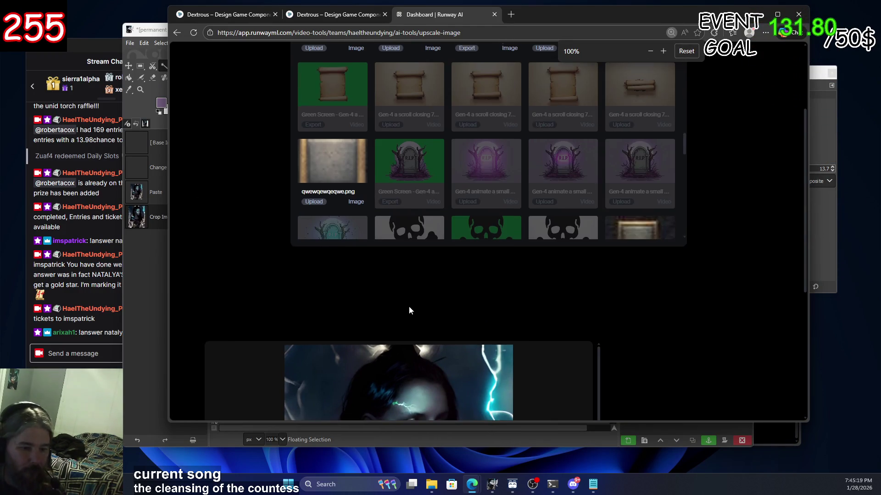
pyautogui.scroll(-3, 413, 306)
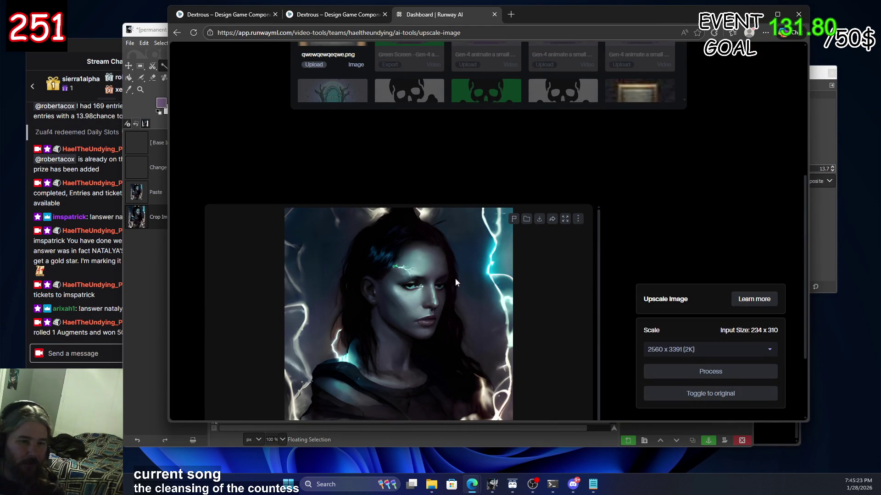
# View the upscaled portrait enlarged, then close it and reset the page zoom
pyautogui.click(564, 219)
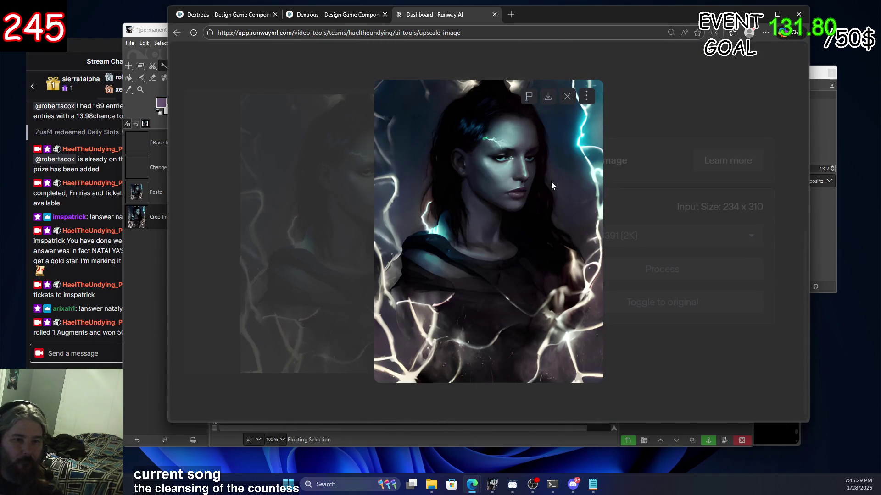
pyautogui.click(567, 96)
pyautogui.hotkey('ctrl', '0')
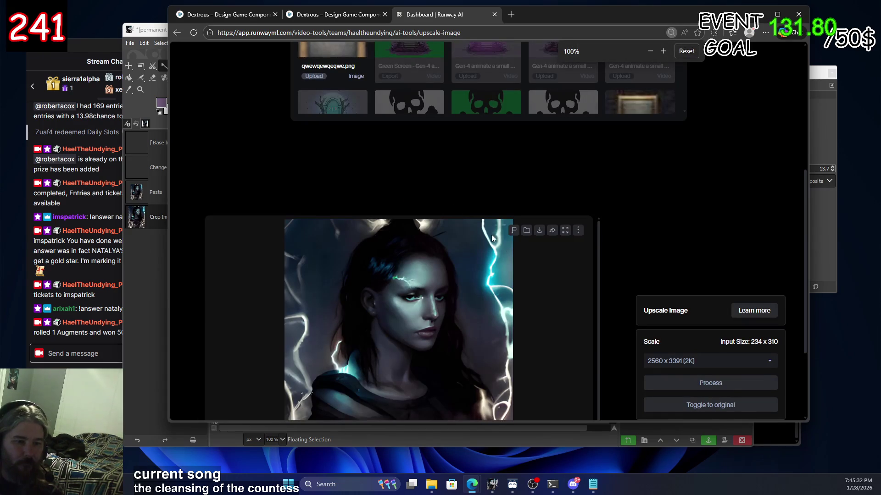
pyautogui.scroll(-1, 515, 273)
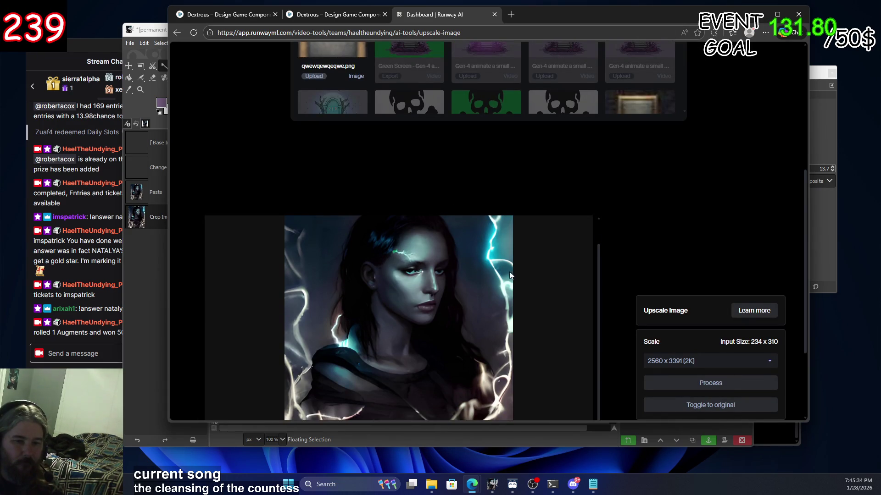
pyautogui.scroll(-3, 511, 271)
pyautogui.scroll(1, 482, 279)
pyautogui.scroll(4, 475, 274)
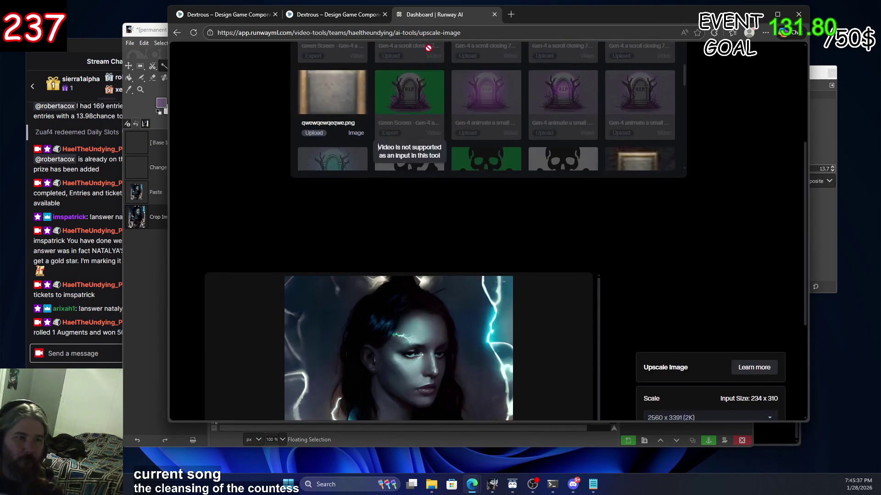
pyautogui.keyDown('ctrl'); pyautogui.scroll(-6, 494, 224); pyautogui.keyUp('ctrl')
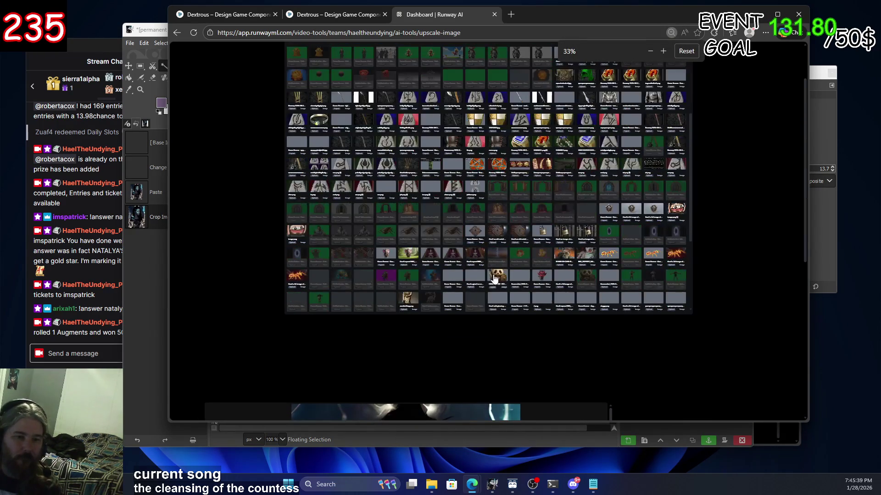
pyautogui.keyDown('ctrl'); pyautogui.scroll(3, 268, 233); pyautogui.keyUp('ctrl')
pyautogui.keyDown('ctrl'); pyautogui.scroll(2, 268, 233); pyautogui.keyUp('ctrl')
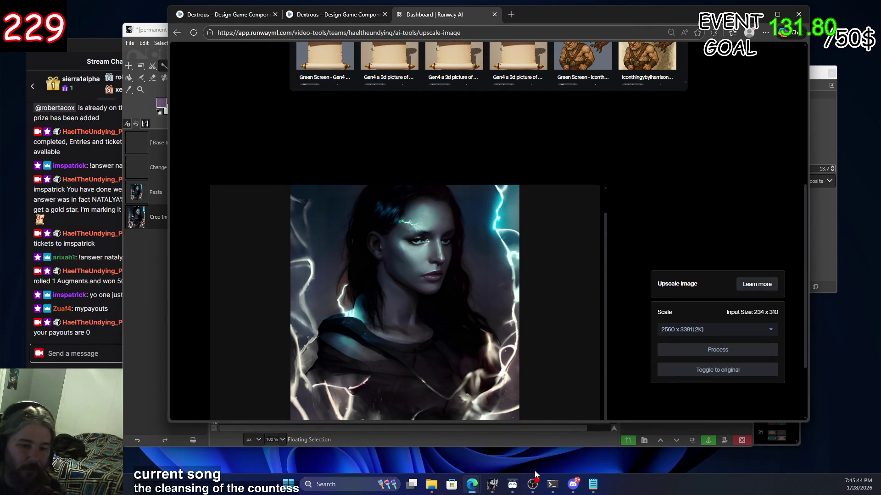
pyautogui.click(491, 486)
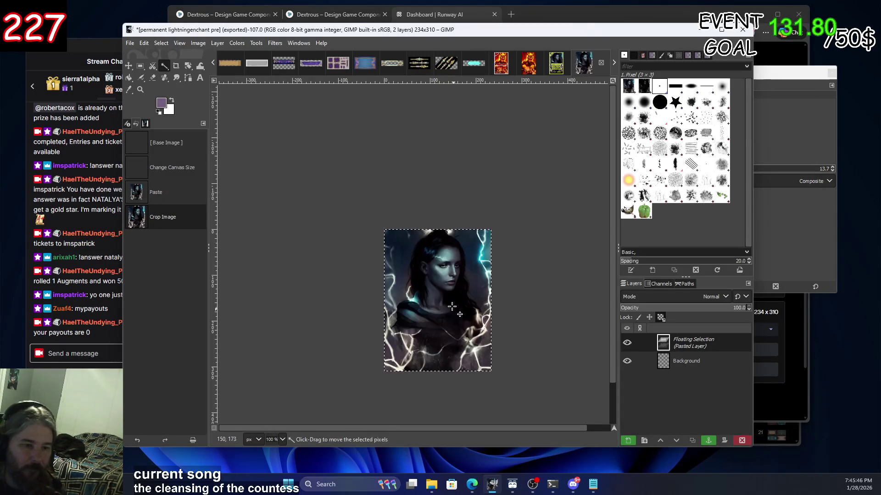
pyautogui.keyDown('ctrl'); pyautogui.scroll(8, 449, 290); pyautogui.keyUp('ctrl')
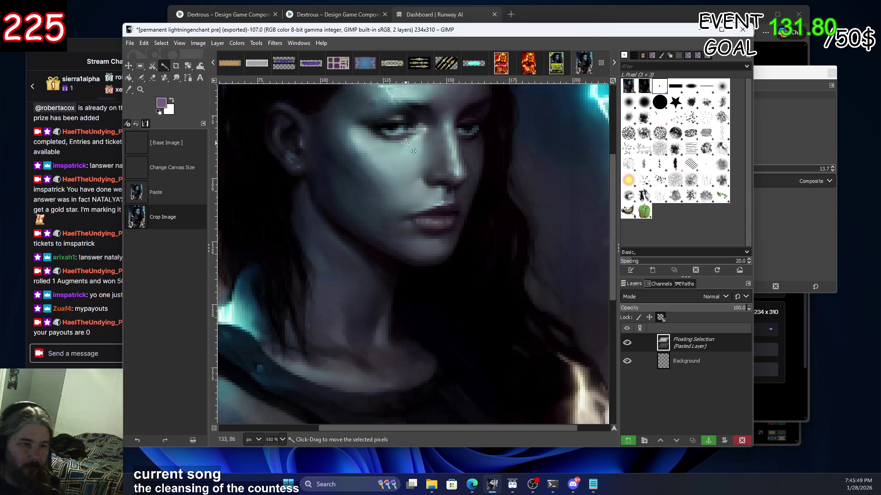
pyautogui.scroll(2, 406, 209)
pyautogui.keyDown('ctrl'); pyautogui.scroll(1, 390, 218); pyautogui.keyUp('ctrl')
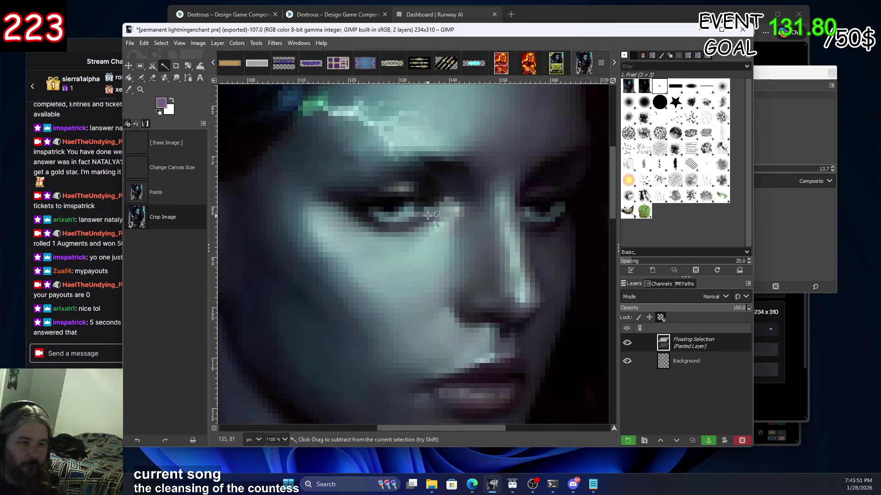
pyautogui.keyDown('ctrl'); pyautogui.scroll(-1, 497, 212); pyautogui.keyUp('ctrl')
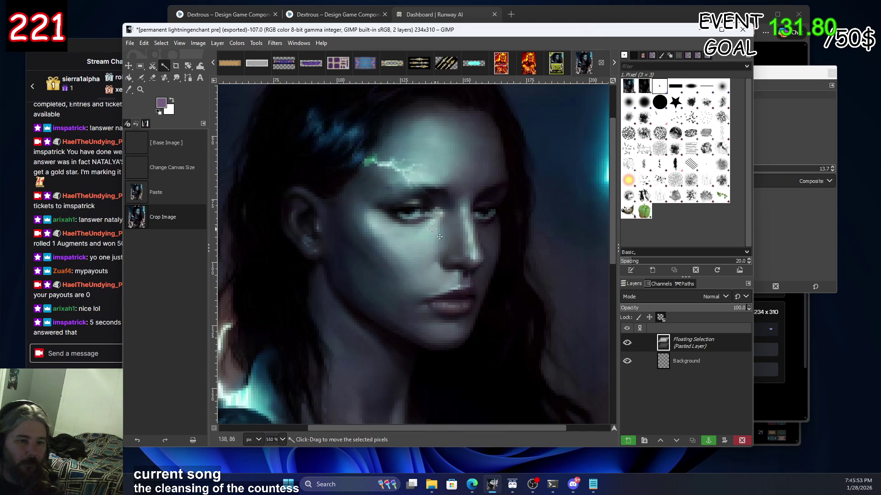
pyautogui.click(415, 14)
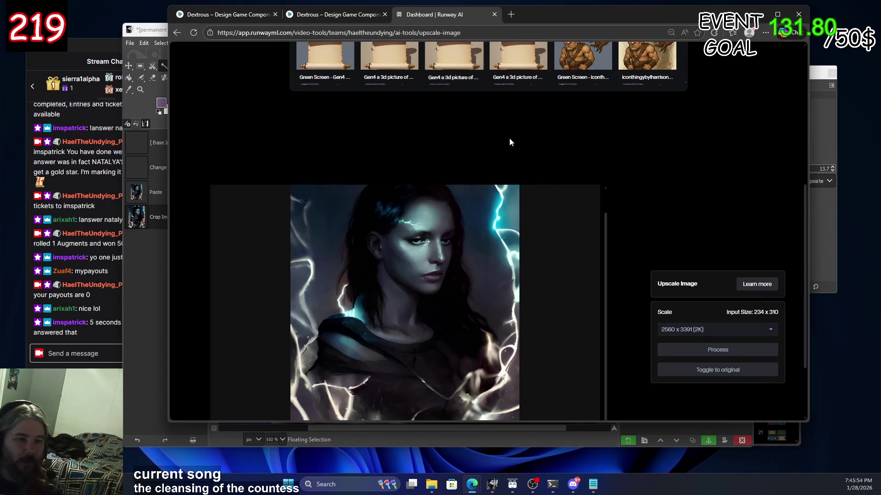
# Toggle between the original and upscaled portrait several times, then switch back to GIMP
pyautogui.click(718, 370)
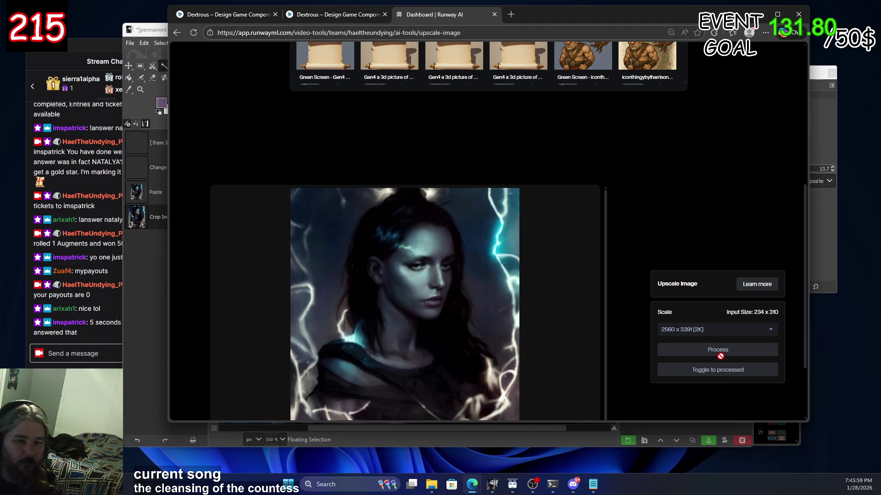
pyautogui.click(719, 374)
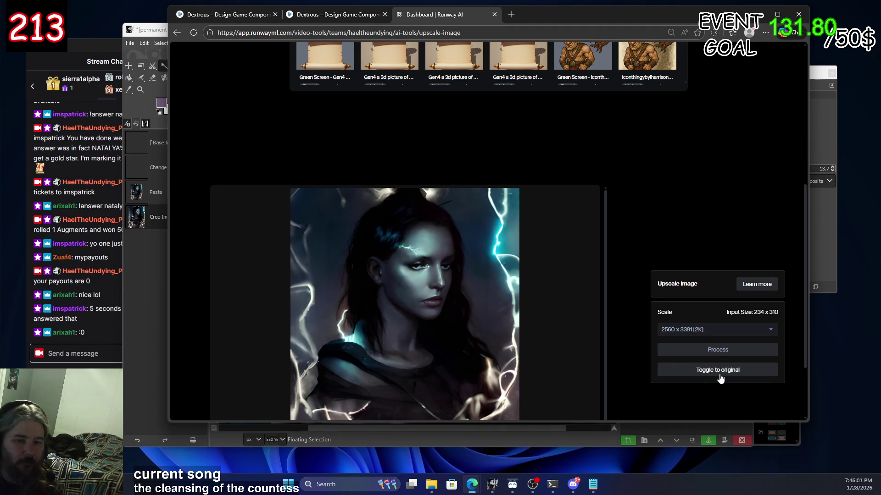
pyautogui.click(716, 378)
pyautogui.click(714, 377)
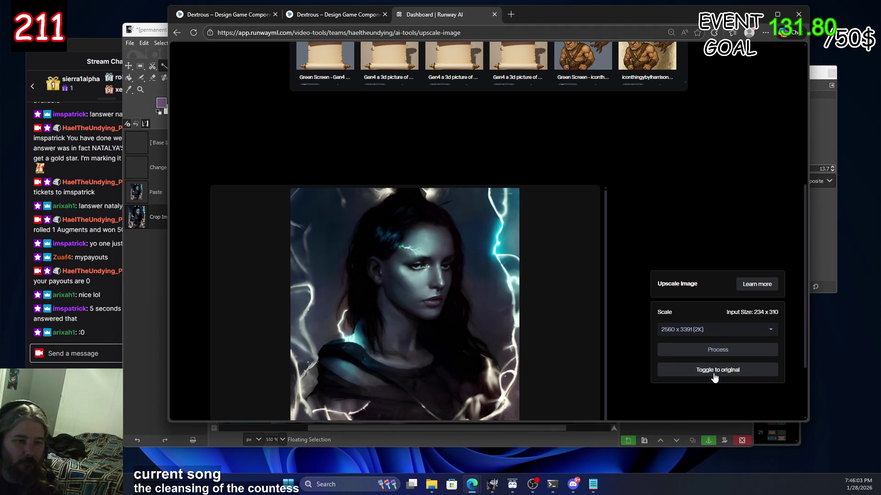
pyautogui.click(714, 377)
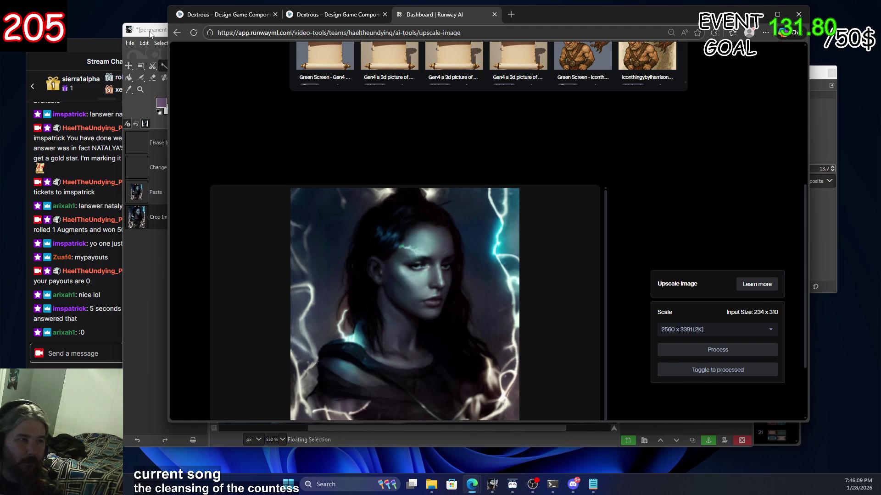
pyautogui.click(148, 32)
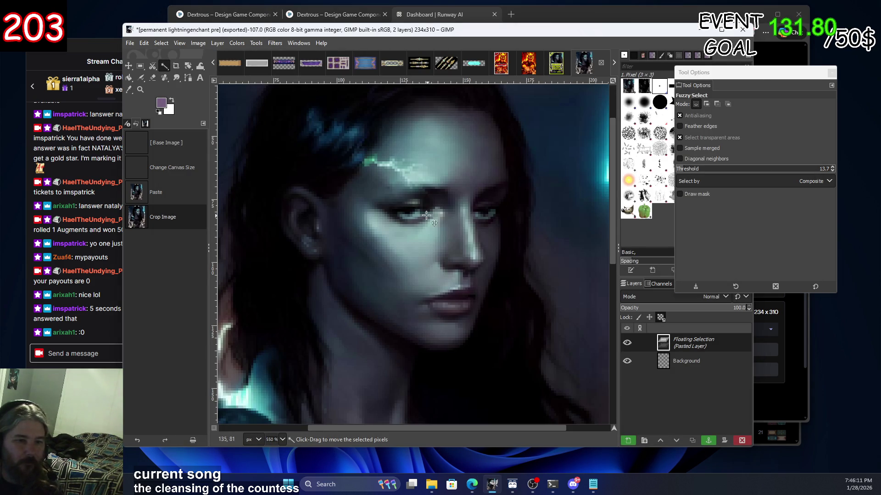